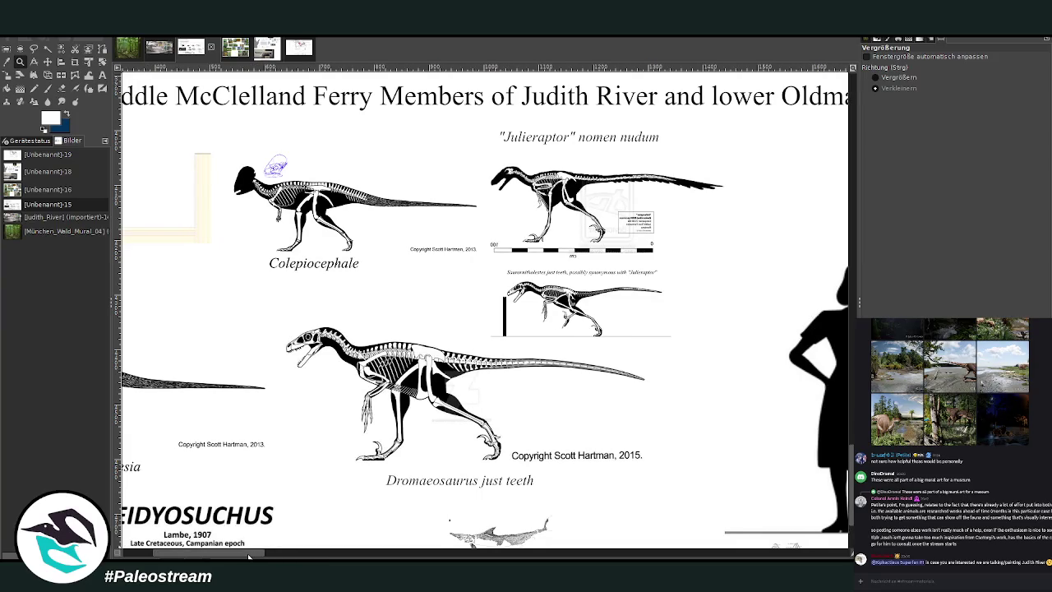
Step: Pan the reference sheet to the ceratopsian and Daspletosaurus figures, then switch to the Unbenannt-18 Azhdarchidae plate
{"action": "left_click_drag", "start_coordinate": [248, 556], "coordinate": [245, 556]}
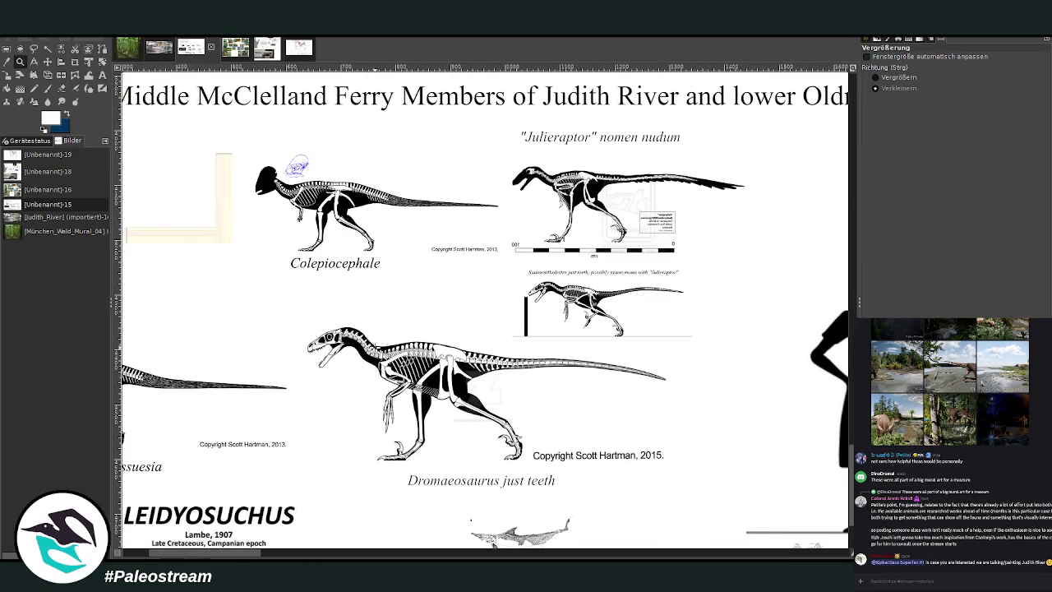
{"action": "scroll", "coordinate": [385, 357], "scroll_direction": "down", "scroll_amount": 5}
{"action": "scroll", "coordinate": [373, 365], "scroll_direction": "up", "scroll_amount": 2}
{"action": "scroll", "coordinate": [374, 365], "scroll_direction": "down", "scroll_amount": 3}
{"action": "scroll", "coordinate": [353, 427], "scroll_direction": "down", "scroll_amount": 2}
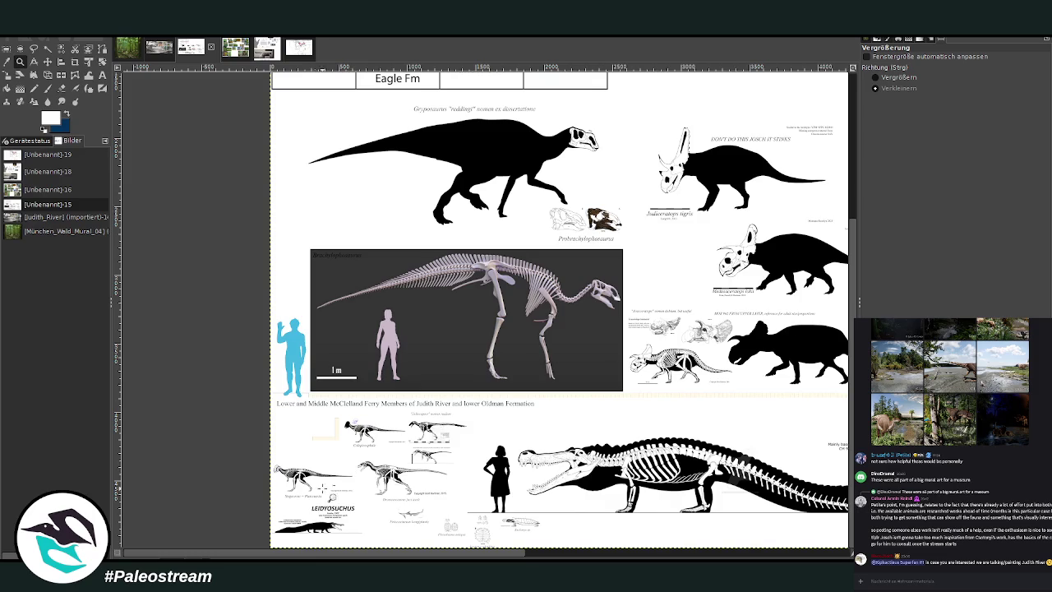
{"action": "left_click_drag", "start_coordinate": [327, 556], "coordinate": [413, 556]}
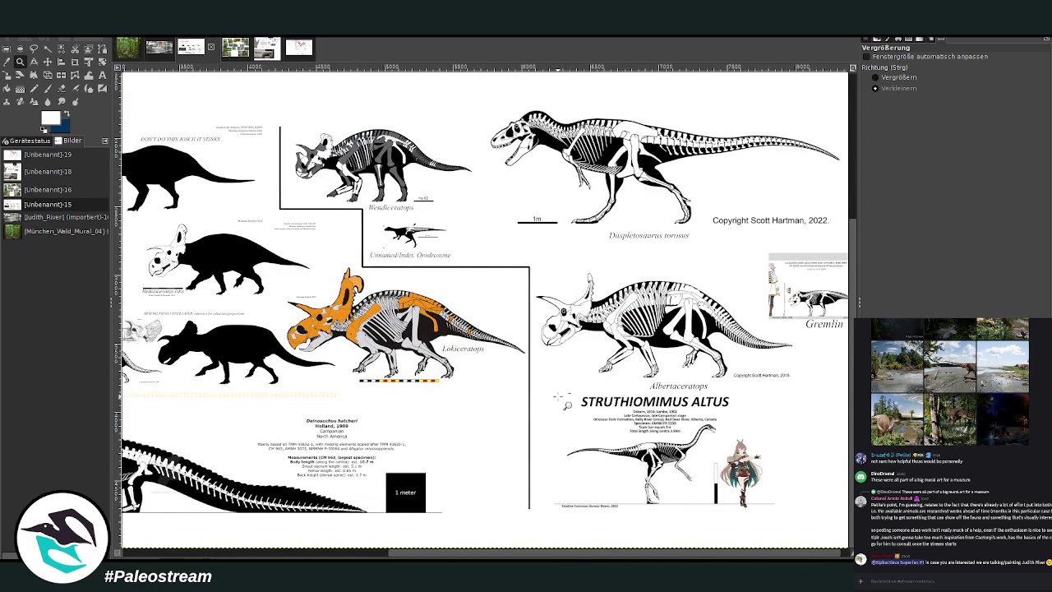
{"action": "left_click", "coordinate": [265, 52]}
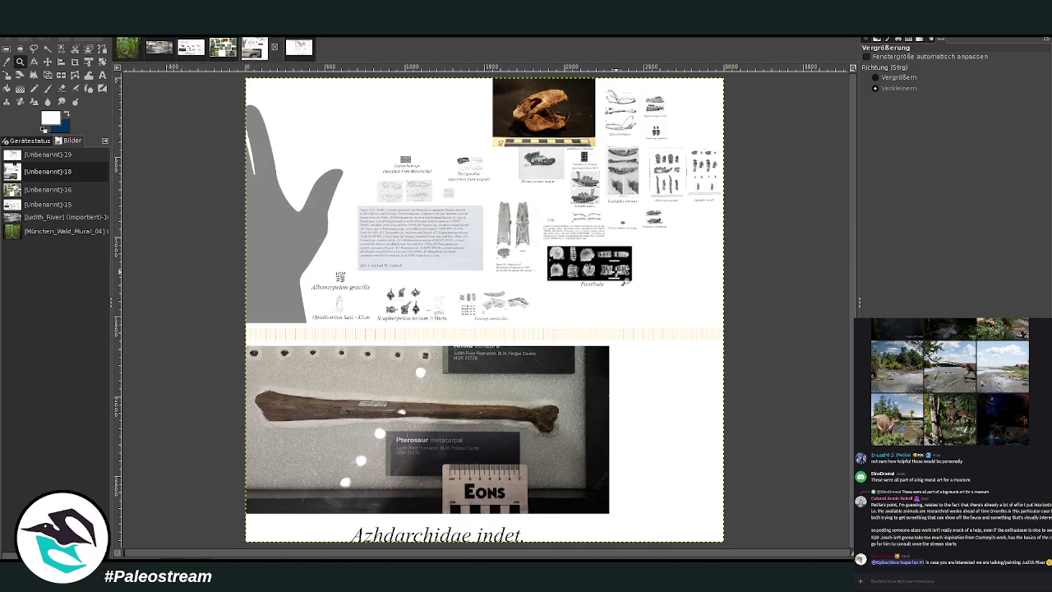
Step: Zoom in on the pterosaur plate's skull and jaw figures and pan across them
{"action": "left_click", "coordinate": [875, 77]}
{"action": "mouse_move", "coordinate": [410, 82]}
{"action": "left_mouse_down"}
{"action": "mouse_move", "coordinate": [514, 142]}
{"action": "mouse_move", "coordinate": [715, 302]}
{"action": "left_mouse_up"}
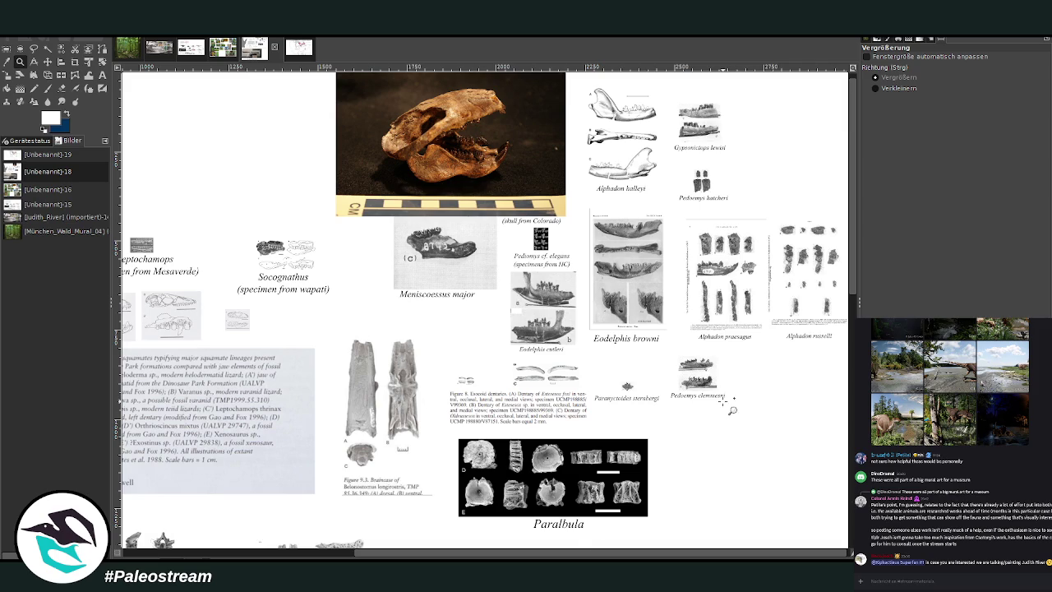
{"action": "left_click_drag", "start_coordinate": [554, 556], "coordinate": [406, 557]}
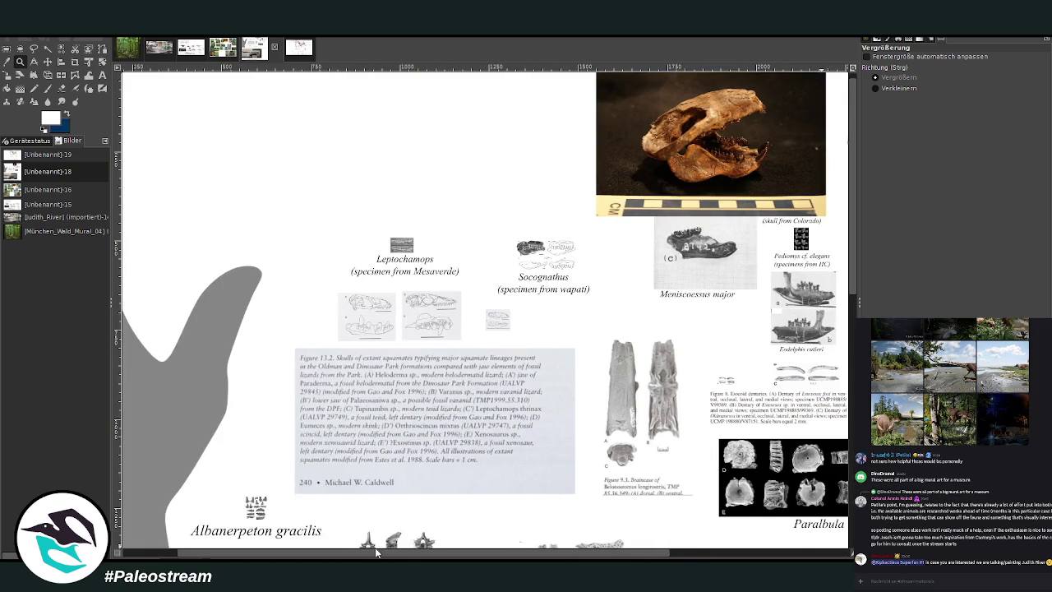
{"action": "scroll", "coordinate": [451, 444], "scroll_direction": "down", "scroll_amount": 5}
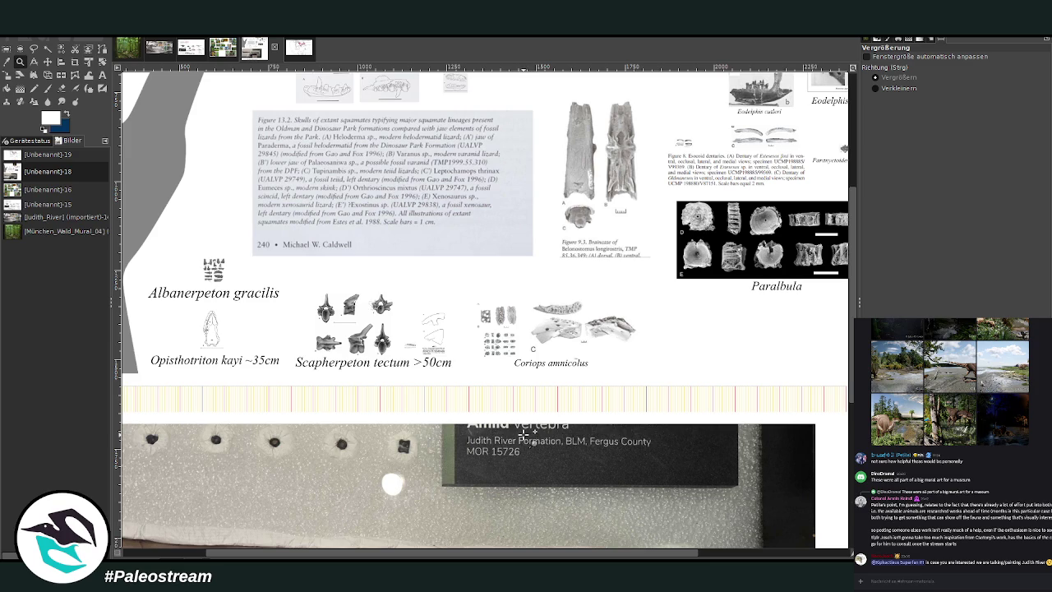
{"action": "scroll", "coordinate": [523, 433], "scroll_direction": "down", "scroll_amount": 5}
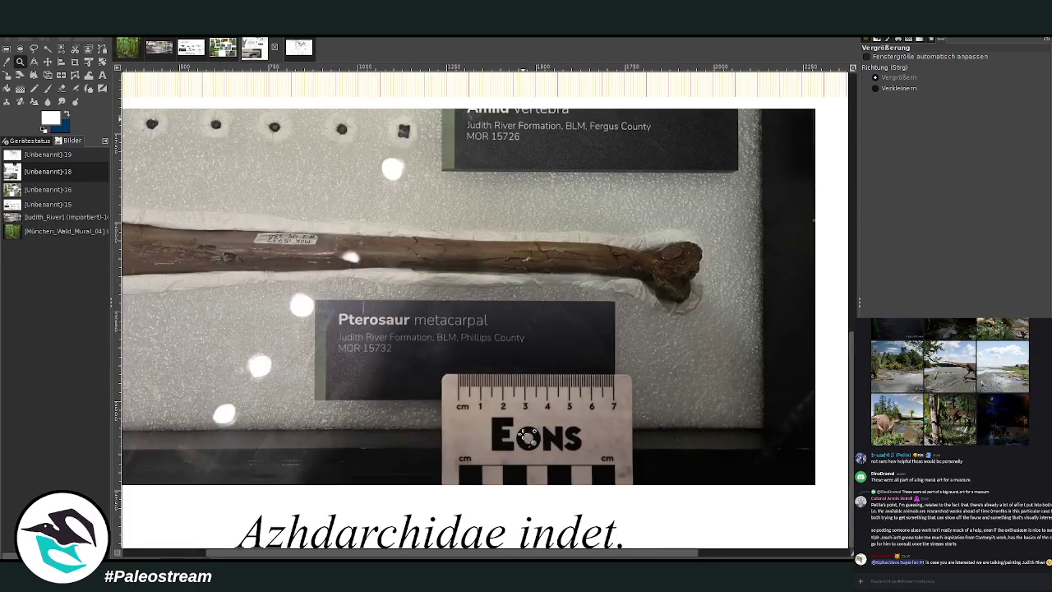
{"action": "scroll", "coordinate": [527, 436], "scroll_direction": "up", "scroll_amount": 2}
{"action": "scroll", "coordinate": [527, 435], "scroll_direction": "down", "scroll_amount": 2}
{"action": "left_click_drag", "start_coordinate": [451, 556], "coordinate": [361, 556]}
Step: Zoom out two steps, zoom into the plate's upper part, then switch to the Unbenannt-16 plant collage
{"action": "left_click", "coordinate": [898, 88]}
{"action": "left_click", "coordinate": [408, 288]}
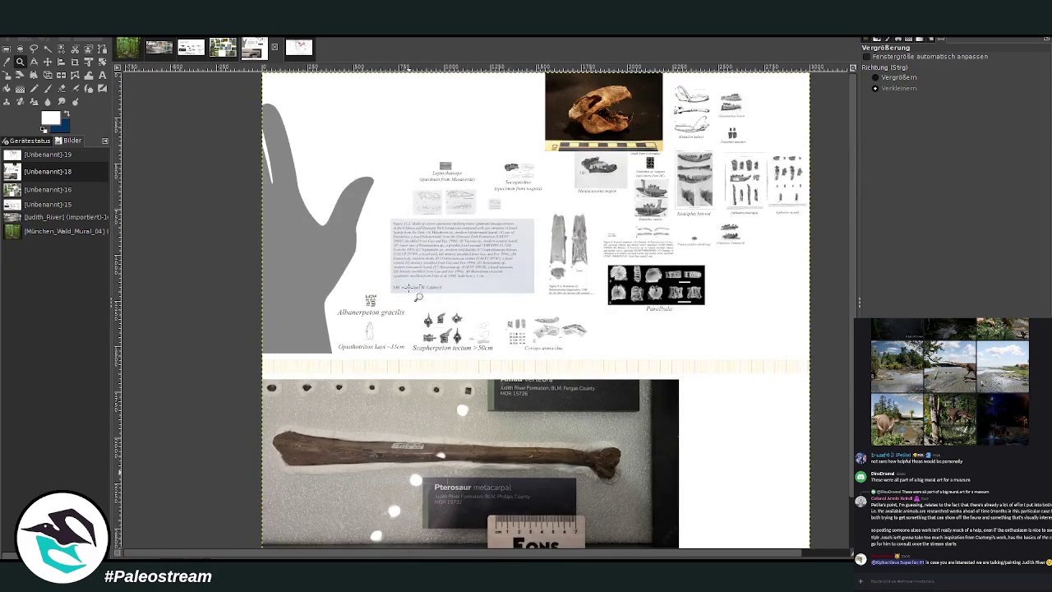
{"action": "left_click", "coordinate": [408, 288]}
{"action": "left_click", "coordinate": [894, 78]}
{"action": "left_click_drag", "start_coordinate": [278, 105], "coordinate": [727, 391]}
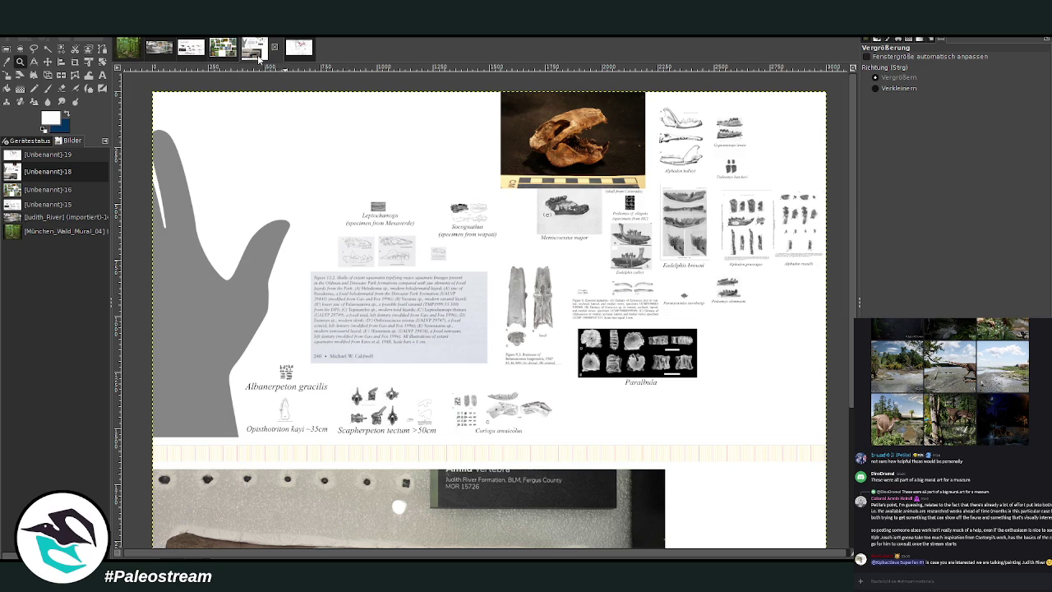
{"action": "left_click", "coordinate": [216, 52]}
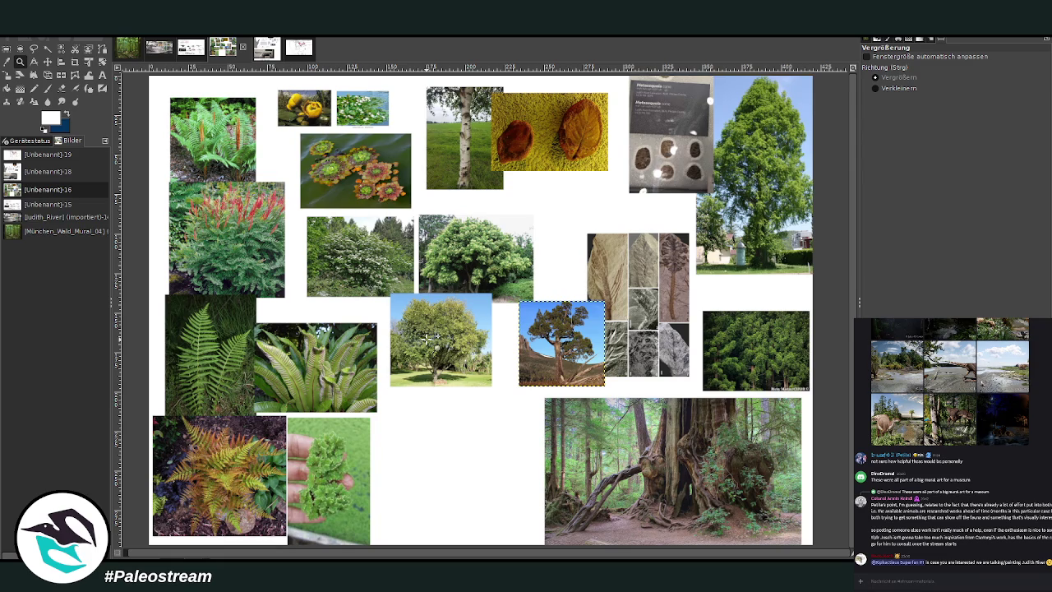
Step: Zoom in on the fern, water lily and birch photos, then back out to the ferns and trees
{"action": "left_click_drag", "start_coordinate": [238, 382], "coordinate": [459, 543]}
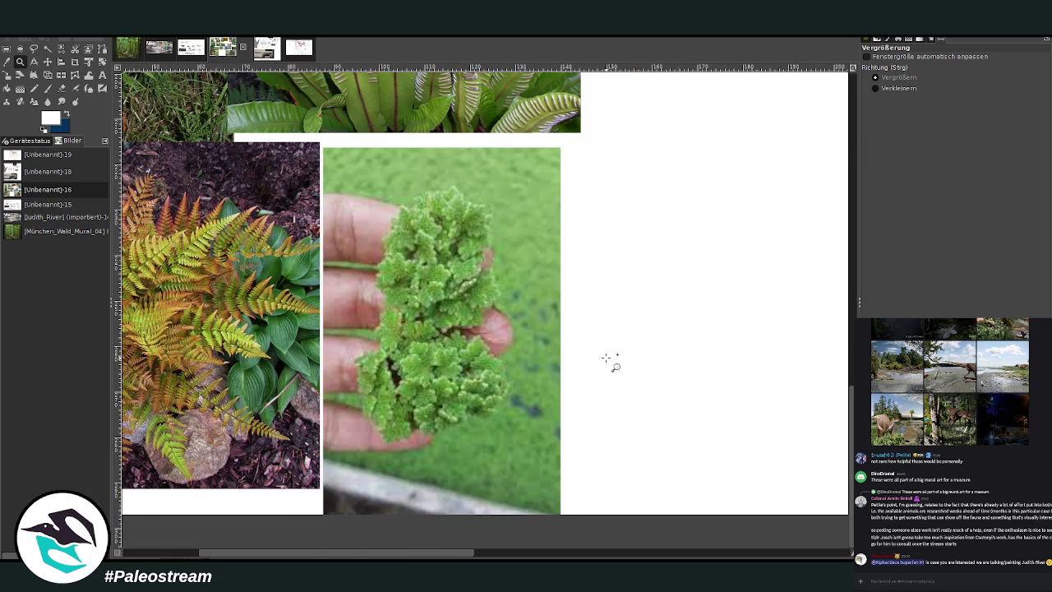
{"action": "left_click", "coordinate": [875, 89]}
{"action": "left_click", "coordinate": [394, 296]}
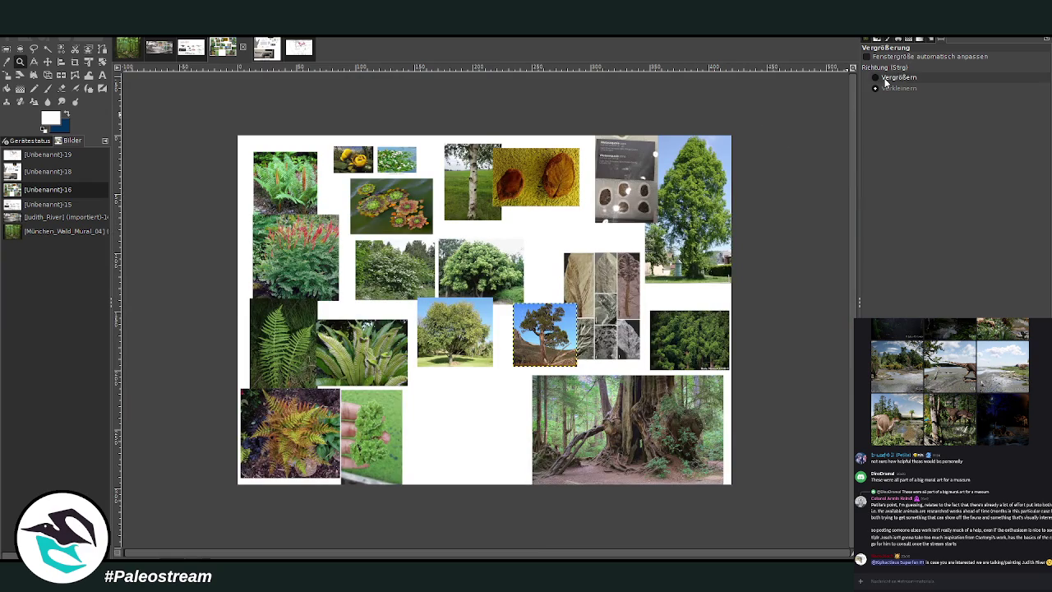
{"action": "left_click_drag", "start_coordinate": [229, 128], "coordinate": [706, 430]}
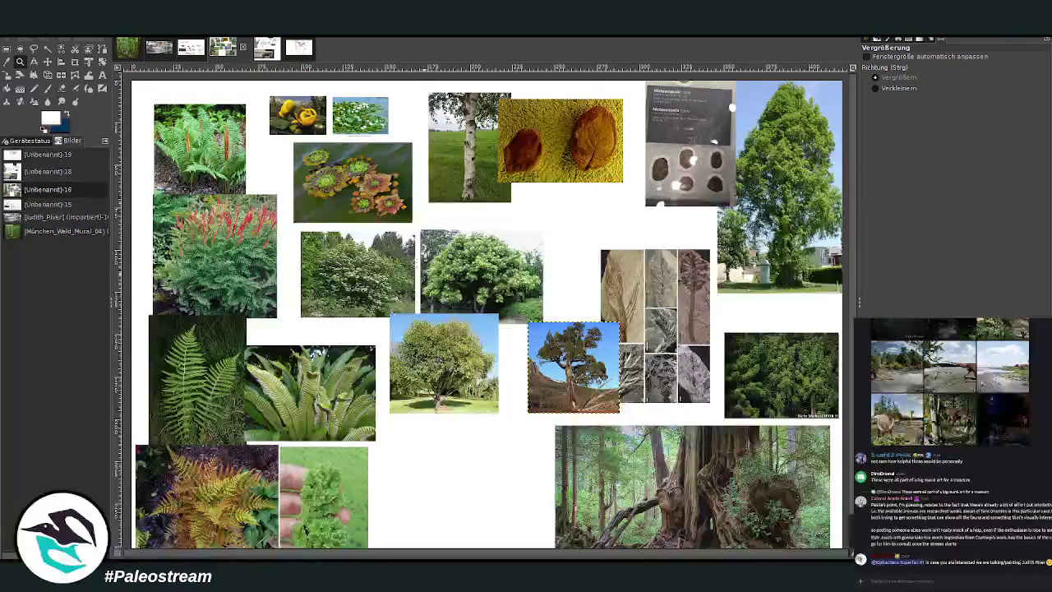
{"action": "left_click_drag", "start_coordinate": [246, 94], "coordinate": [470, 220]}
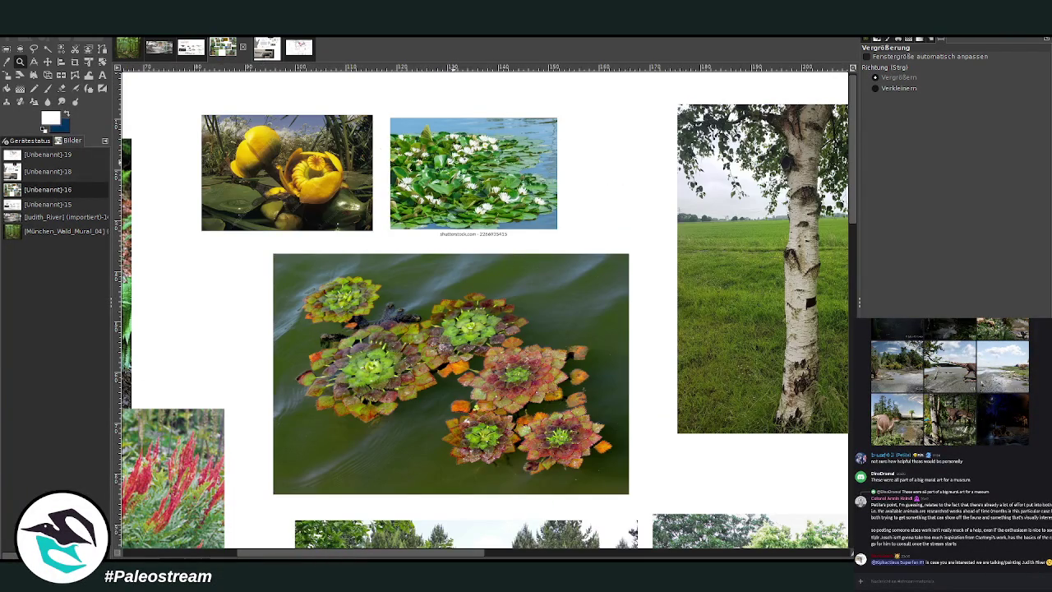
{"action": "key", "text": "ctrl"}
{"action": "left_click", "coordinate": [362, 244], "text": "ctrl"}
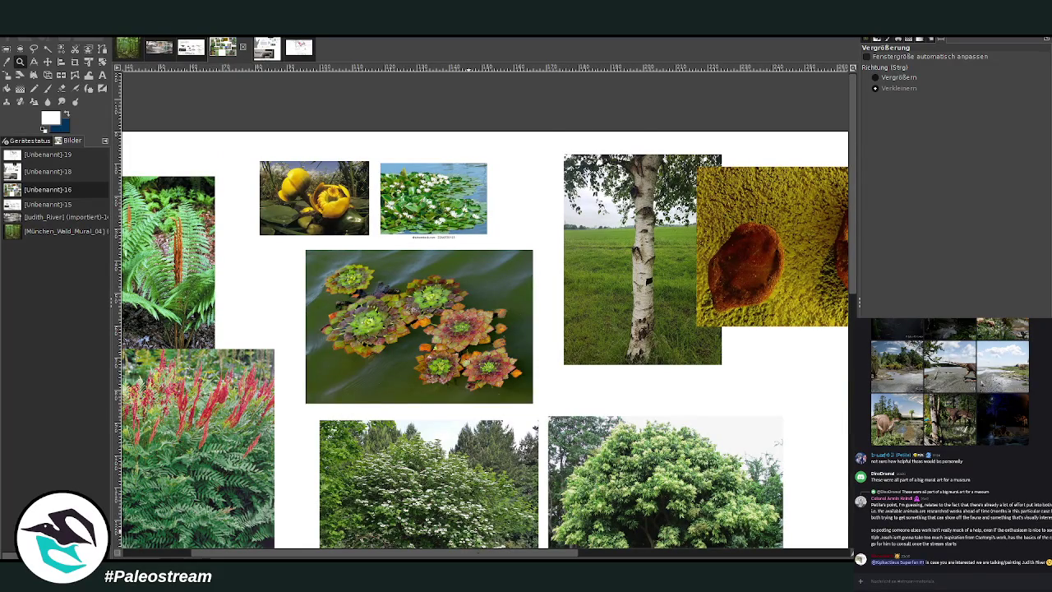
Step: Pan the collage, zoom out until it fits, pick Rectangle Select, and switch to the Judith_River sketch
{"action": "scroll", "coordinate": [470, 525], "scroll_direction": "down", "scroll_amount": 3}
{"action": "scroll", "coordinate": [469, 520], "scroll_direction": "down", "scroll_amount": 3}
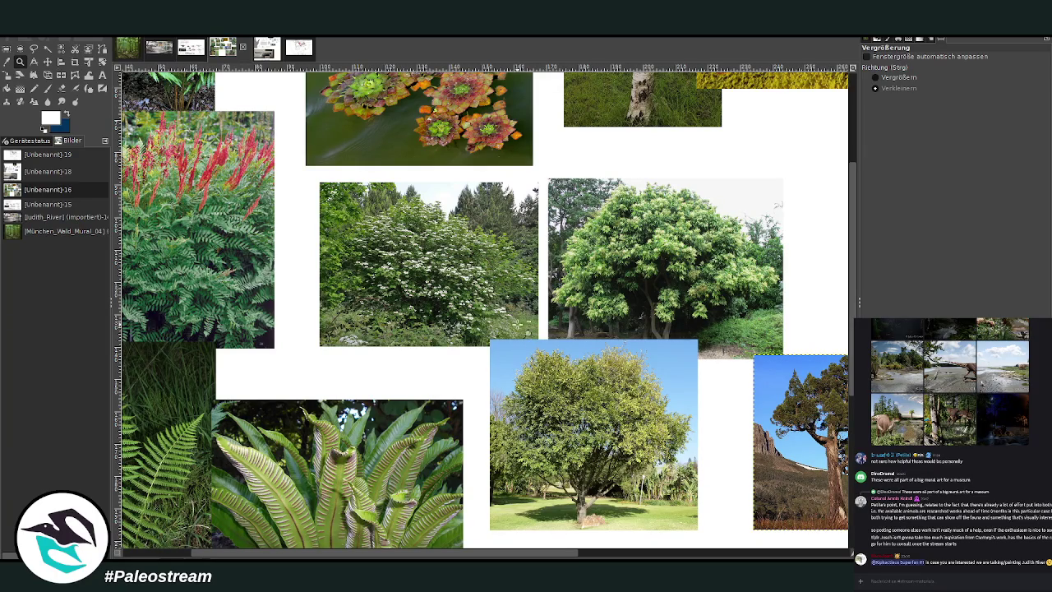
{"action": "mouse_move", "coordinate": [506, 556]}
{"action": "left_mouse_down"}
{"action": "mouse_move", "coordinate": [737, 556]}
{"action": "mouse_move", "coordinate": [432, 556]}
{"action": "mouse_move", "coordinate": [791, 553]}
{"action": "left_mouse_up"}
{"action": "scroll", "coordinate": [559, 432], "scroll_direction": "down", "scroll_amount": 2}
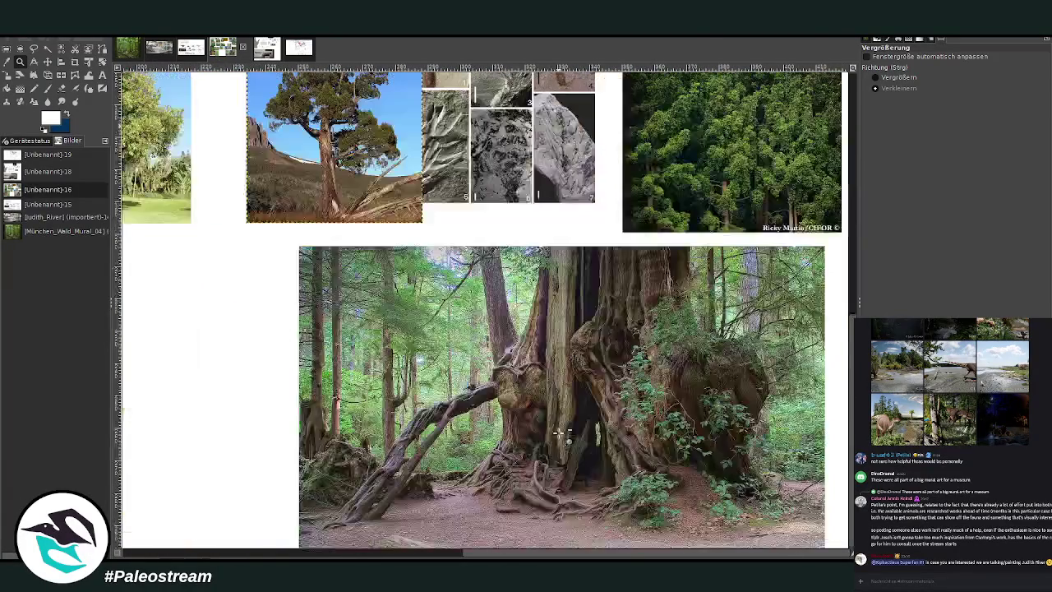
{"action": "scroll", "coordinate": [559, 431], "scroll_direction": "up", "scroll_amount": 1}
{"action": "scroll", "coordinate": [558, 432], "scroll_direction": "up", "scroll_amount": 2}
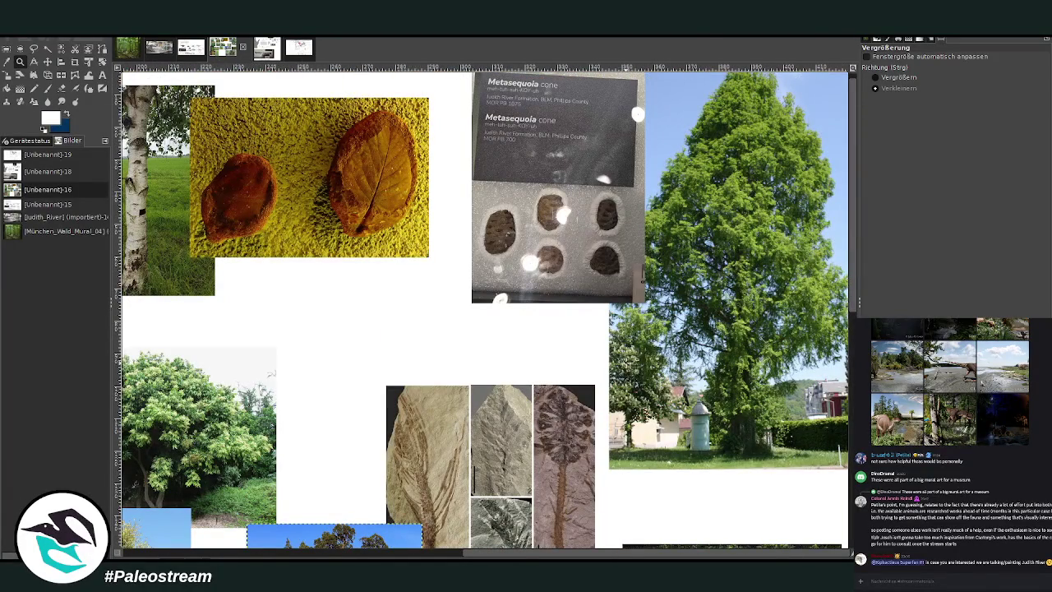
{"action": "left_click", "coordinate": [644, 271]}
{"action": "left_click", "coordinate": [643, 271]}
{"action": "left_click", "coordinate": [649, 276]}
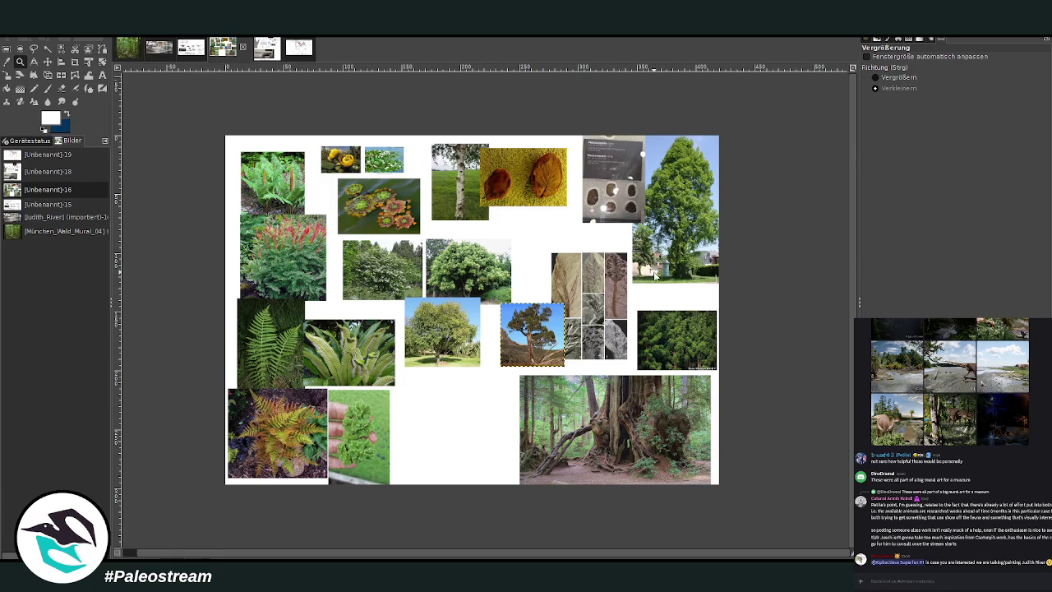
{"action": "key", "text": "r"}
{"action": "key", "text": "alt+2"}
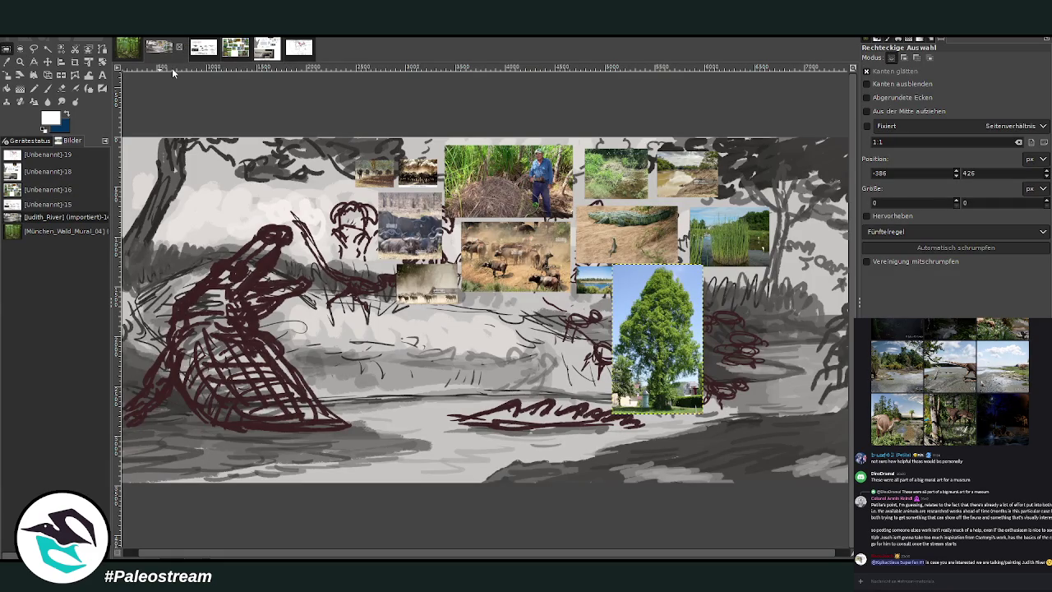
Step: Pick the Zoom tool, activate the photo-collage layer, and enlarge a shared skeleton image in chat
{"action": "key", "text": "z"}
{"action": "key", "text": "Page_Up"}
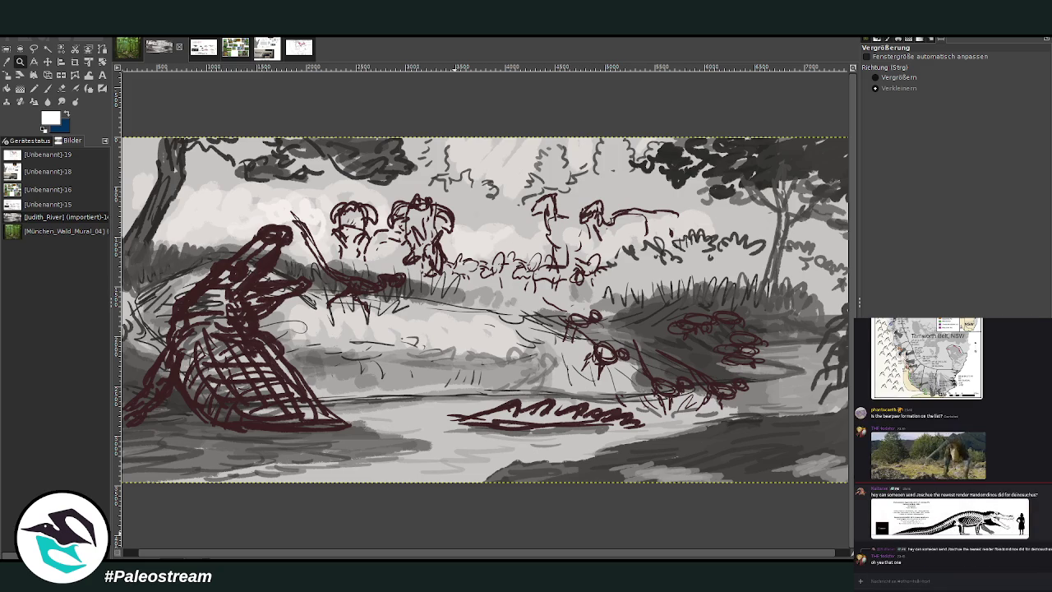
{"action": "left_click", "coordinate": [1016, 526]}
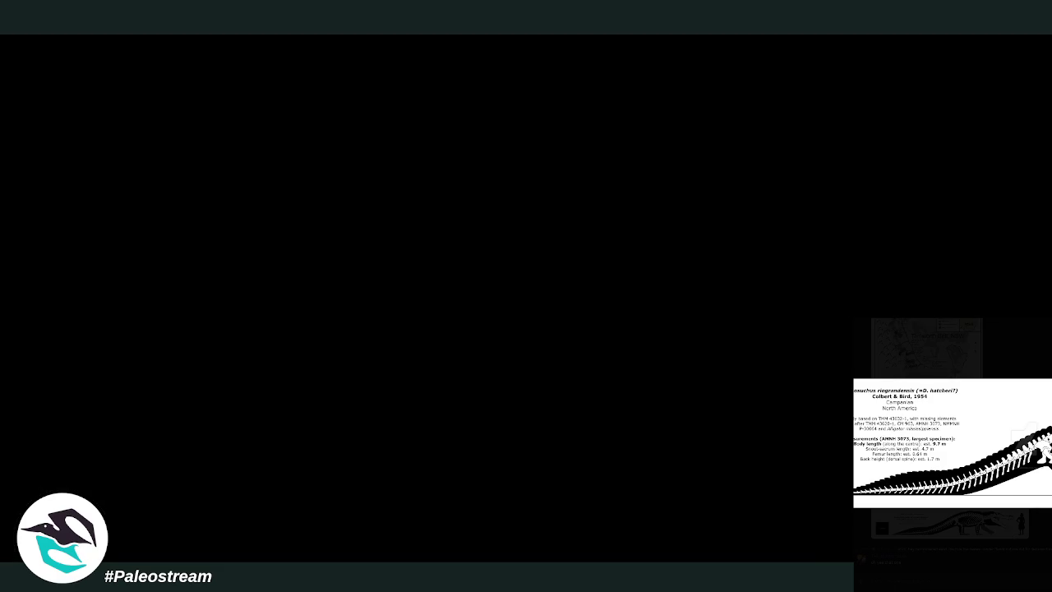
Step: Copy the Deinosuchus skeleton image from Discord and switch to the Unbenannt-15 skeletal reference sheet
{"action": "key", "text": "Escape"}
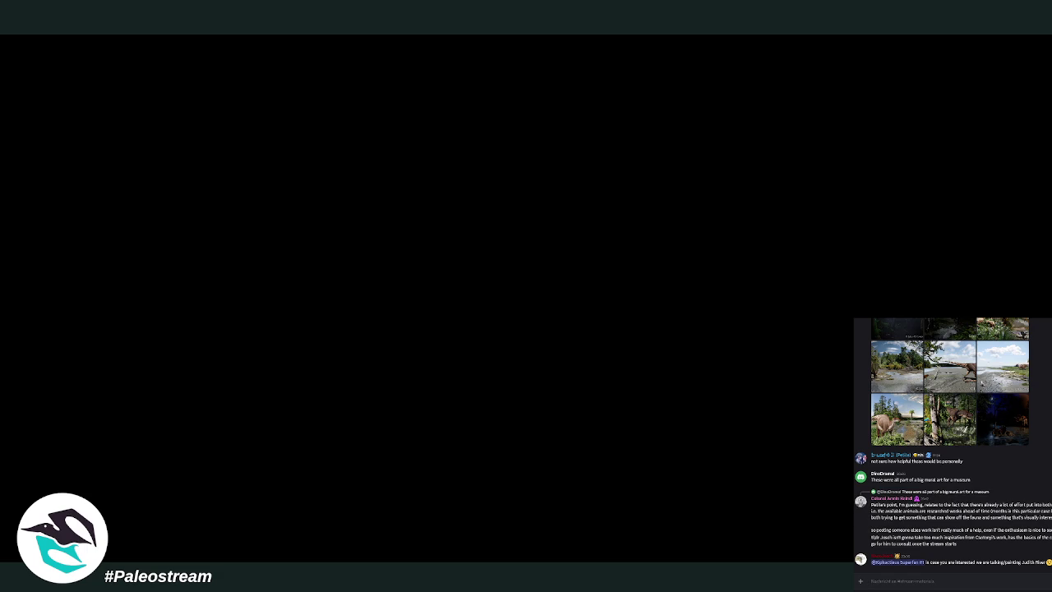
{"action": "left_click", "coordinate": [950, 508]}
{"action": "right_click", "coordinate": [986, 499]}
{"action": "left_click", "coordinate": [991, 503]}
{"action": "key", "text": "Escape"}
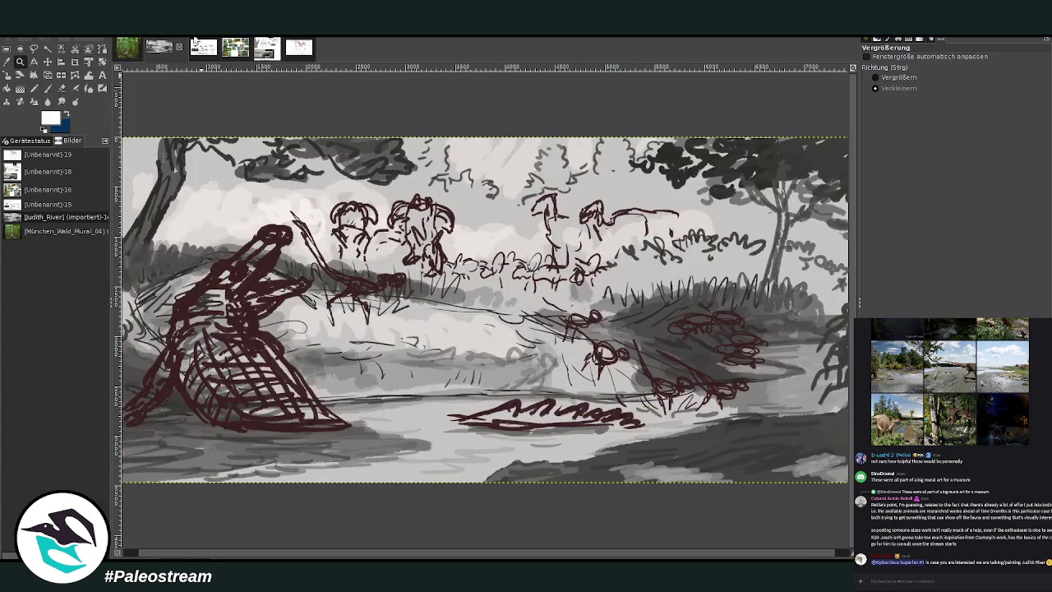
{"action": "left_click", "coordinate": [199, 45]}
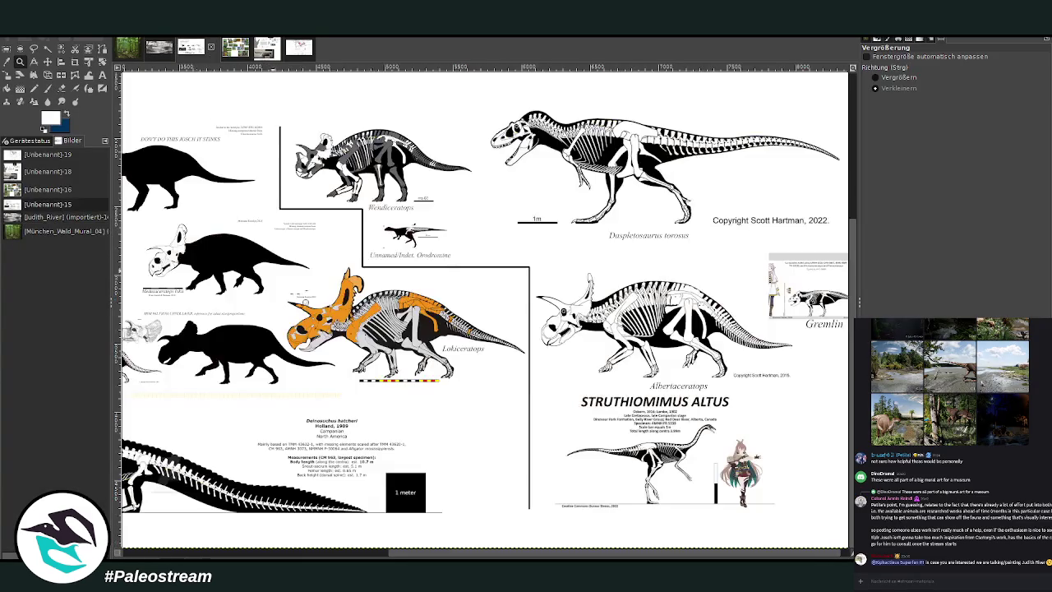
Step: Paste the copied Deinosuchus skeleton onto the reference sheet and mirror it to face the other way
{"action": "left_click", "coordinate": [372, 554]}
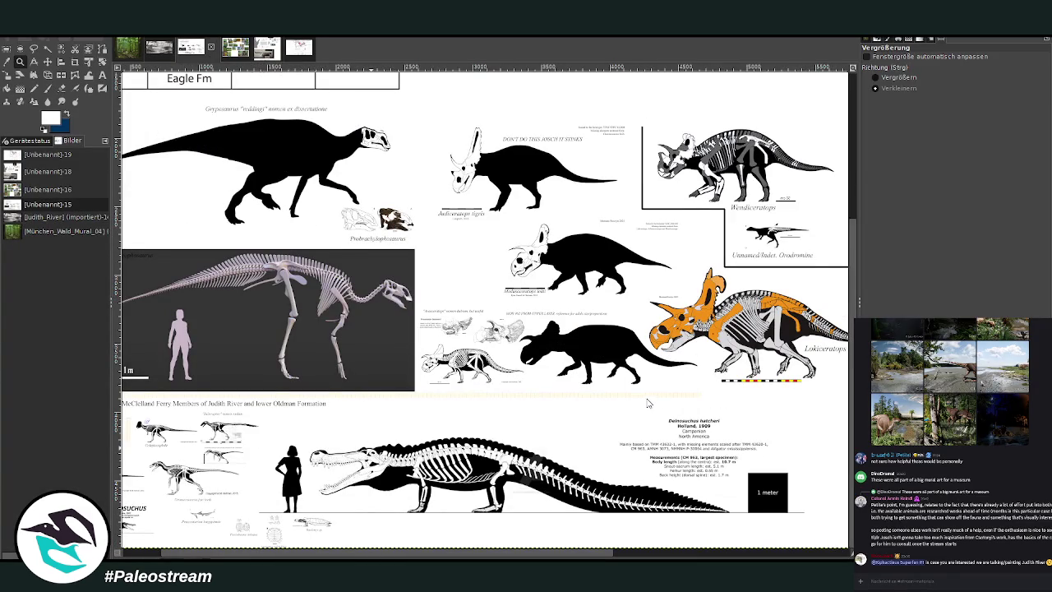
{"action": "key", "text": "ctrl+v"}
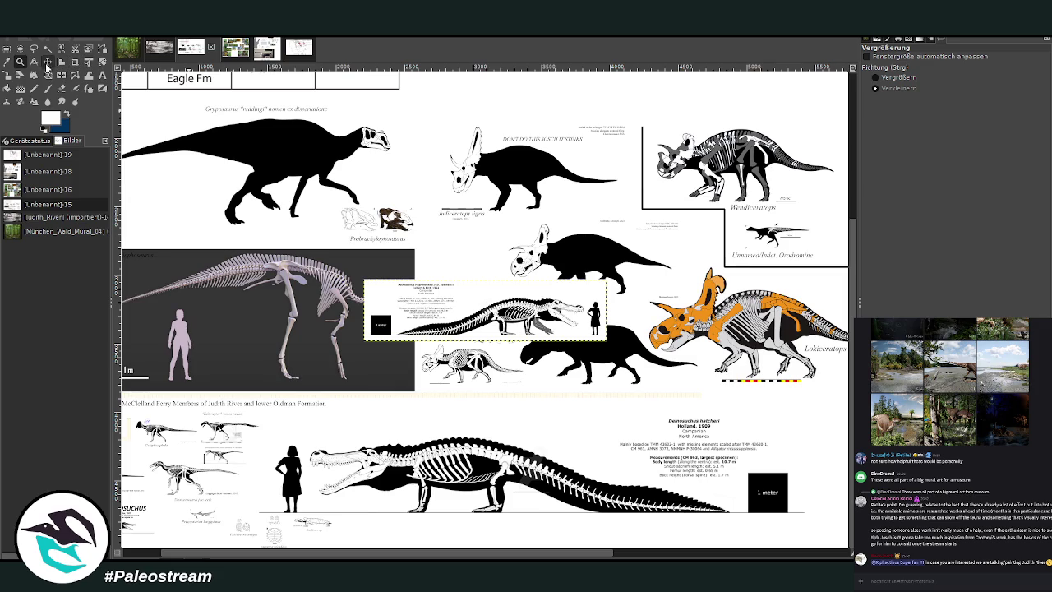
{"action": "left_click", "coordinate": [63, 76]}
{"action": "left_click", "coordinate": [428, 331]}
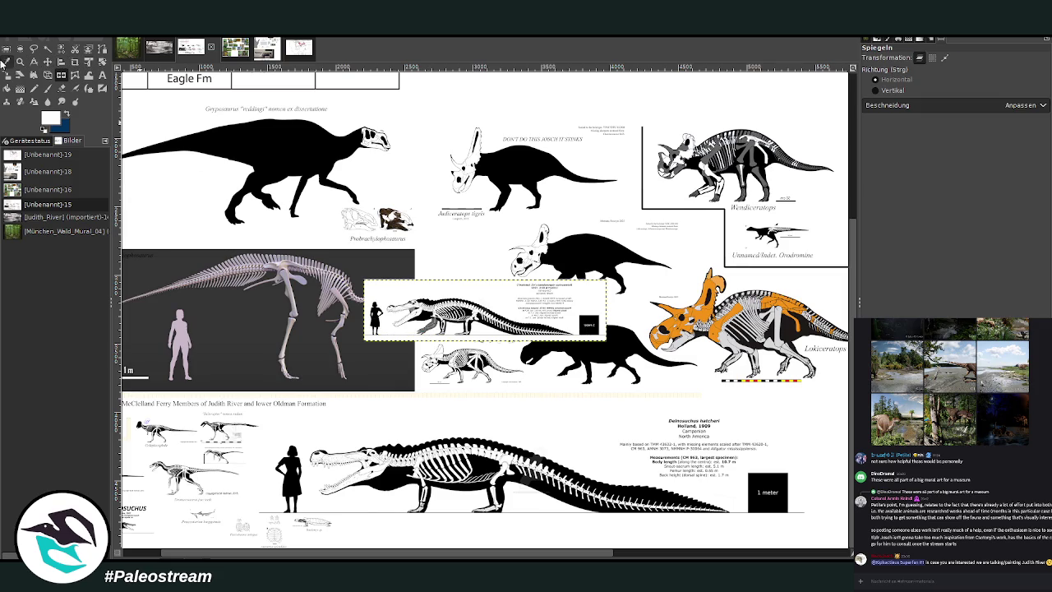
Step: Scale the pasted Deinosuchus to 3754 × 957 pixels, apply it, and zoom onto the skull
{"action": "left_click", "coordinate": [6, 76]}
{"action": "left_click", "coordinate": [479, 332]}
{"action": "mouse_move", "coordinate": [493, 332]}
{"action": "left_mouse_down"}
{"action": "mouse_move", "coordinate": [517, 323]}
{"action": "mouse_move", "coordinate": [443, 474]}
{"action": "left_mouse_up"}
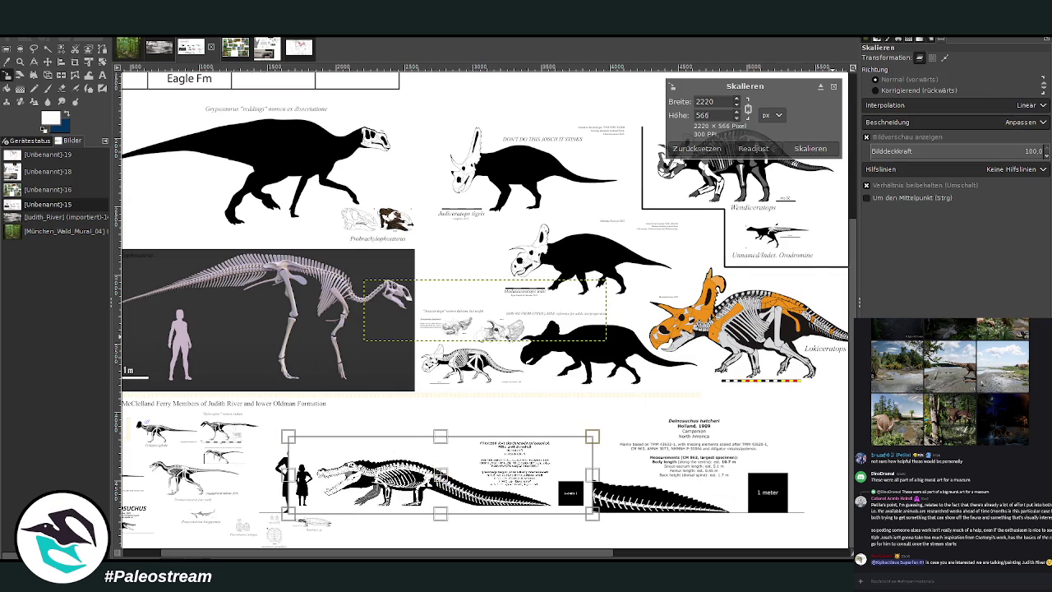
{"action": "mouse_move", "coordinate": [592, 436]}
{"action": "left_mouse_down"}
{"action": "mouse_move", "coordinate": [708, 424]}
{"action": "mouse_move", "coordinate": [597, 527]}
{"action": "mouse_move", "coordinate": [766, 530]}
{"action": "left_mouse_up"}
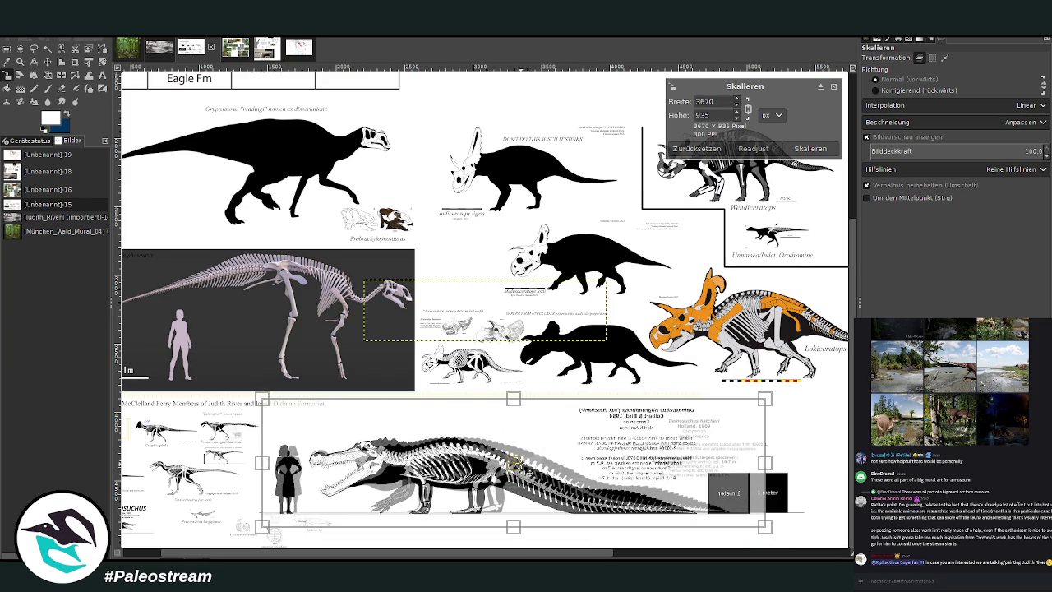
{"action": "left_click_drag", "start_coordinate": [765, 526], "coordinate": [775, 526]}
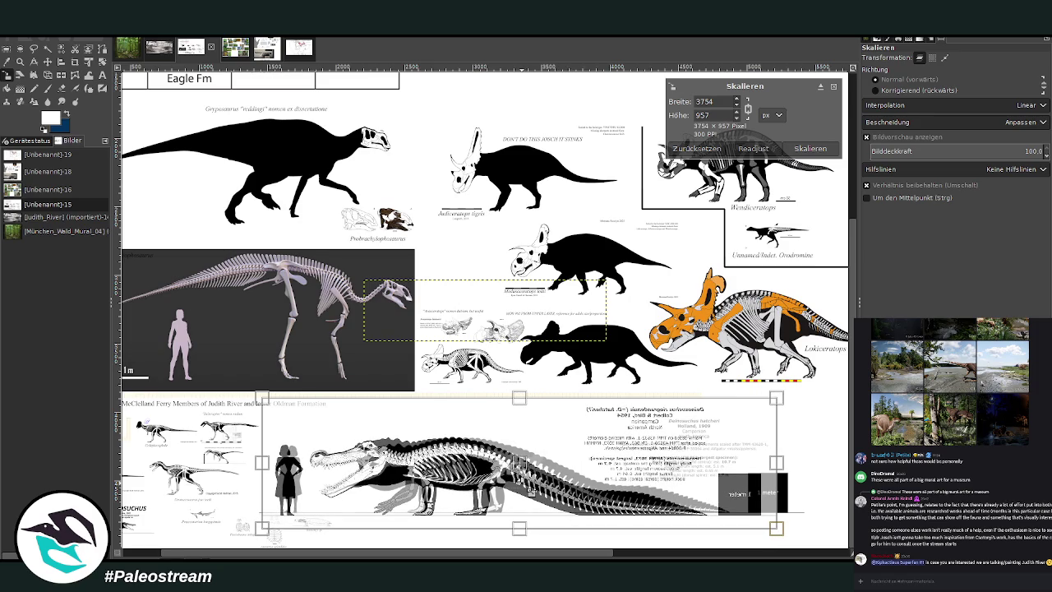
{"action": "left_click_drag", "start_coordinate": [518, 464], "coordinate": [518, 469]}
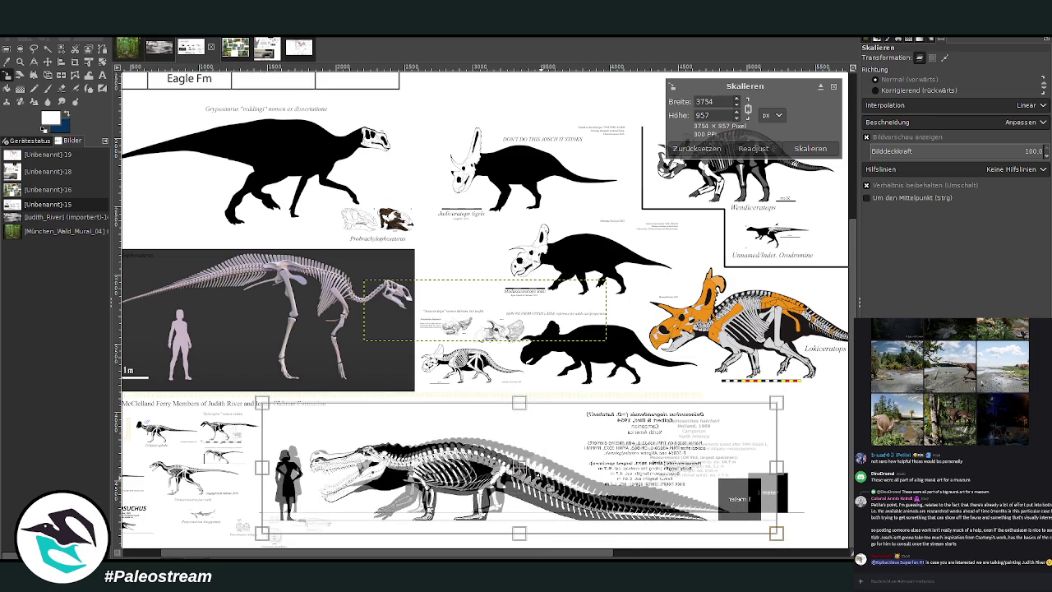
{"action": "left_click", "coordinate": [810, 148]}
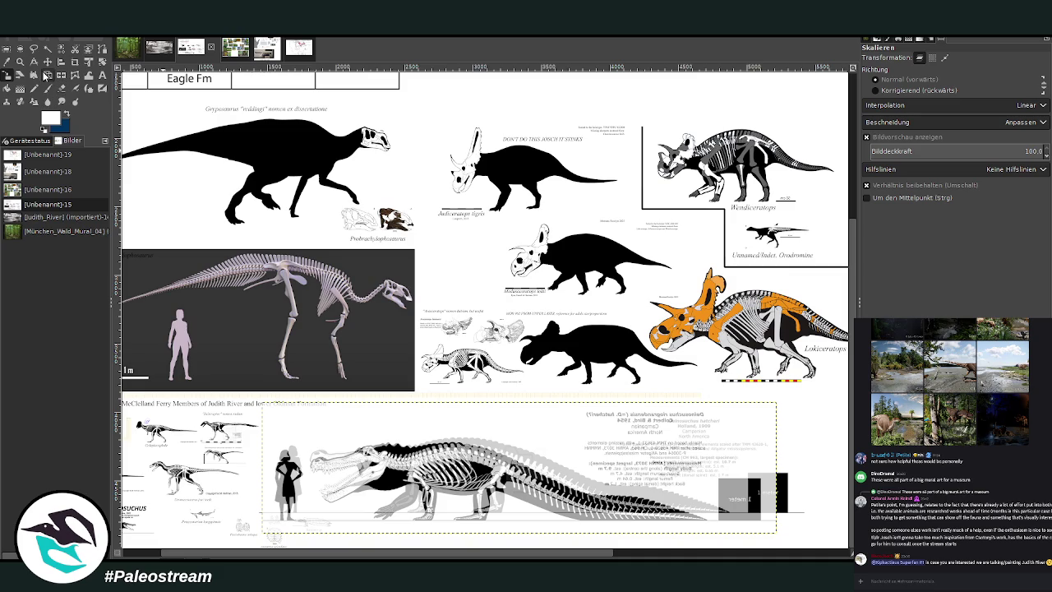
{"action": "left_click", "coordinate": [19, 60]}
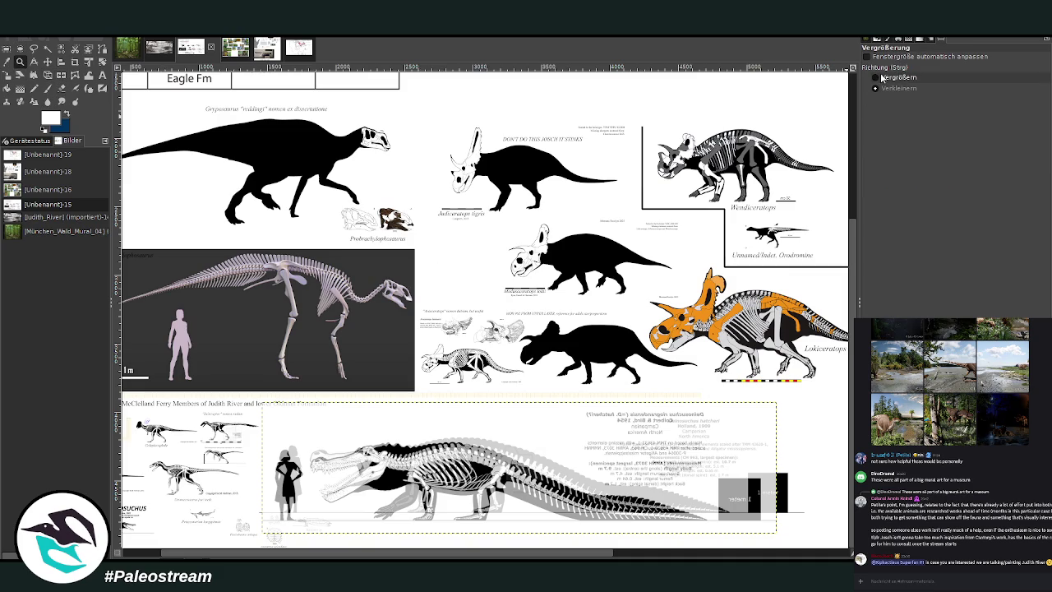
{"action": "left_click_drag", "start_coordinate": [281, 400], "coordinate": [476, 489]}
Step: Move the skeleton overlay onto the crocodile, then zoom out to see the whole panel
{"action": "key", "text": "m"}
{"action": "mouse_move", "coordinate": [534, 385]}
{"action": "left_mouse_down"}
{"action": "mouse_move", "coordinate": [521, 342]}
{"action": "mouse_move", "coordinate": [540, 369]}
{"action": "left_mouse_up"}
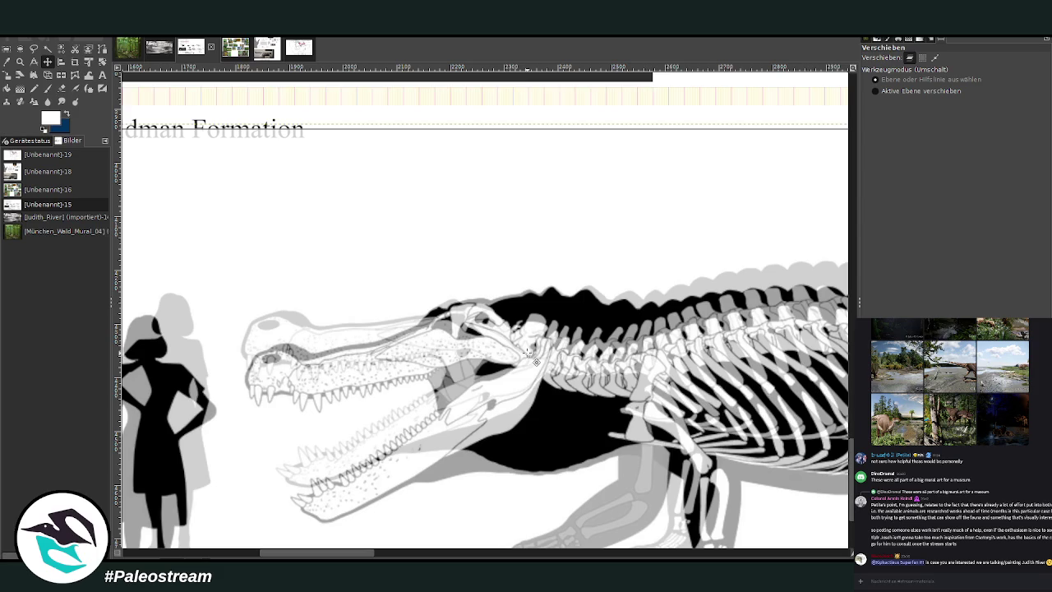
{"action": "left_click", "coordinate": [14, 63]}
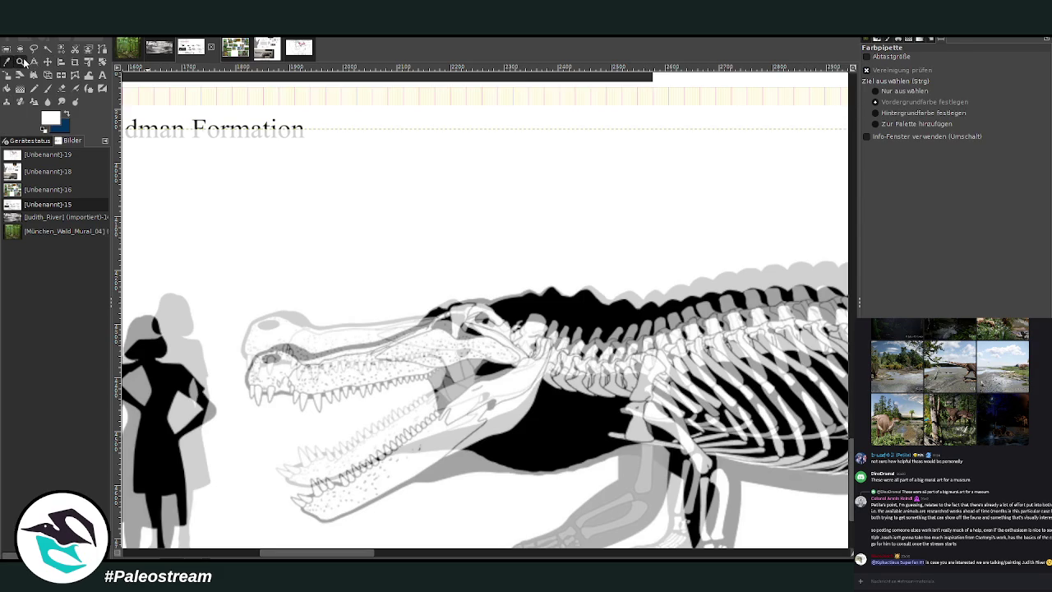
{"action": "left_click", "coordinate": [20, 61]}
{"action": "left_click", "coordinate": [875, 88]}
{"action": "left_click", "coordinate": [331, 181]}
{"action": "scroll", "coordinate": [487, 212], "scroll_direction": "up", "scroll_amount": 3}
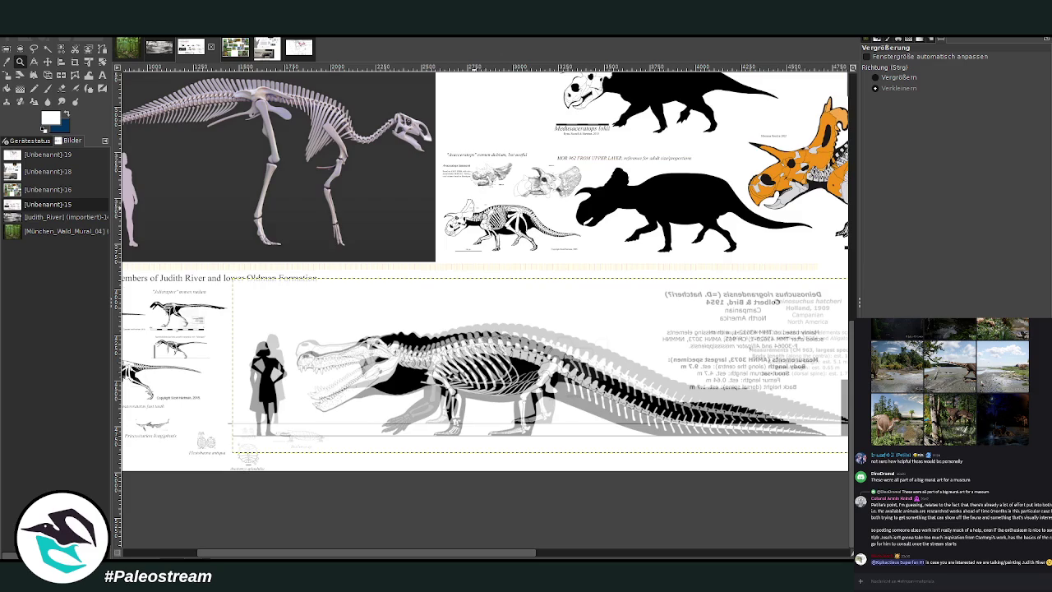
Step: Reposition the Deinosuchus overlay down until it lines up with the black crocodile silhouette
{"action": "left_click", "coordinate": [46, 62]}
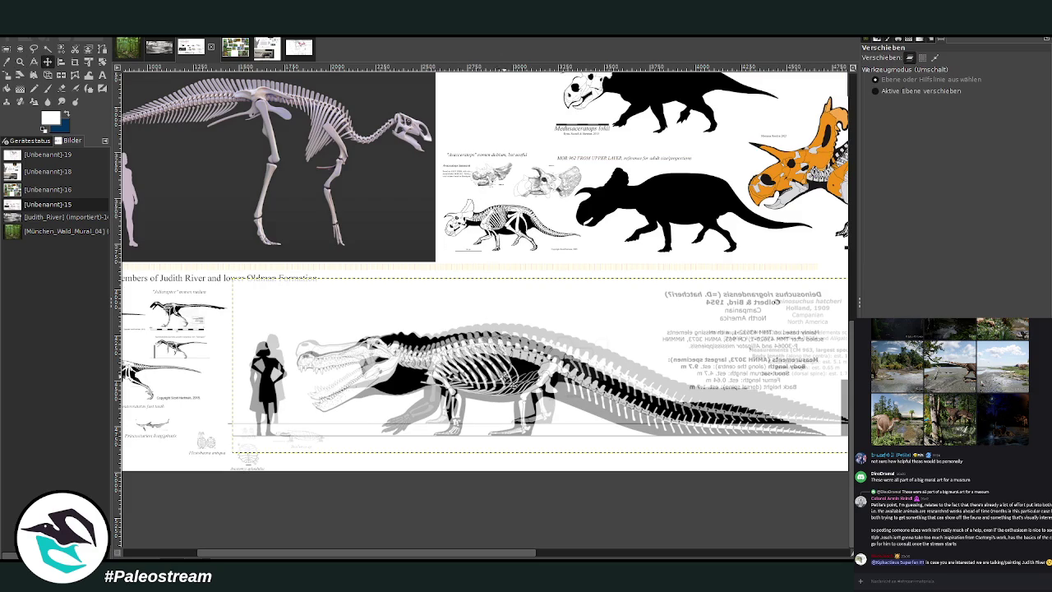
{"action": "left_click_drag", "start_coordinate": [489, 374], "coordinate": [489, 276]}
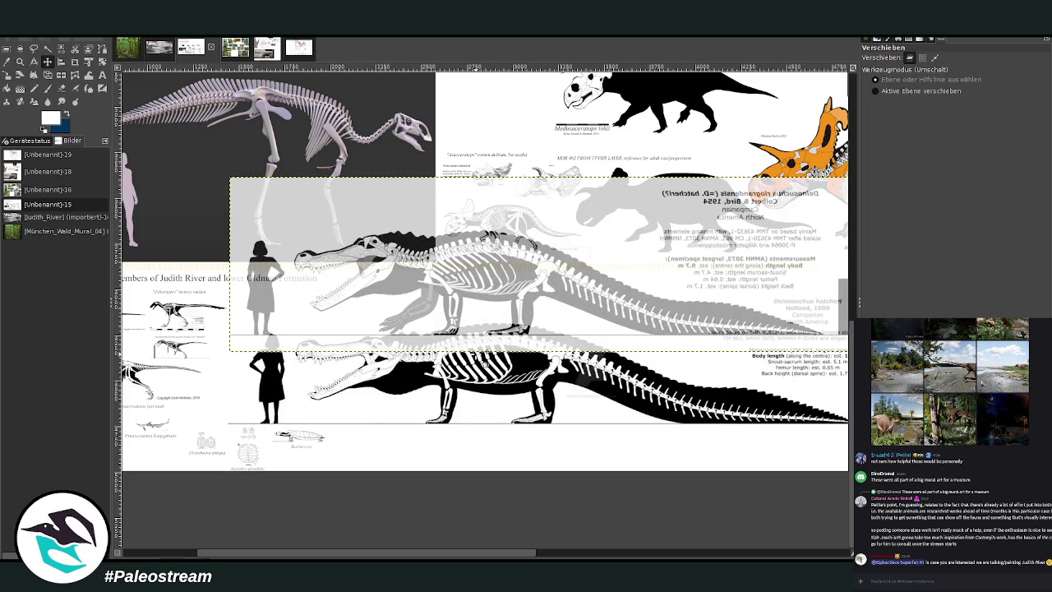
{"action": "scroll", "coordinate": [478, 341], "scroll_direction": "up", "scroll_amount": 3}
{"action": "scroll", "coordinate": [473, 335], "scroll_direction": "down", "scroll_amount": 1}
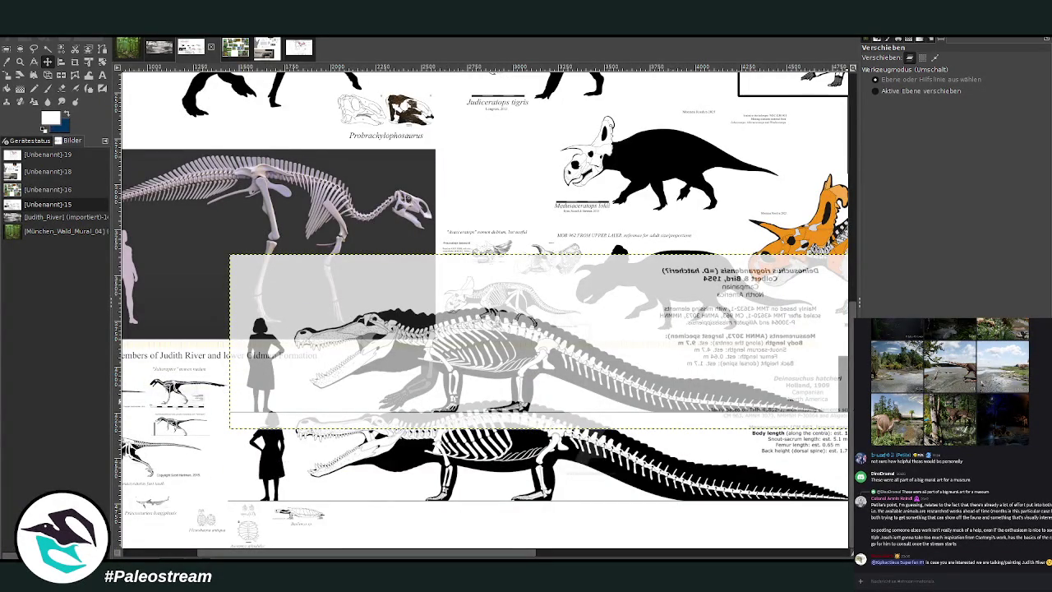
{"action": "left_click_drag", "start_coordinate": [479, 343], "coordinate": [486, 503]}
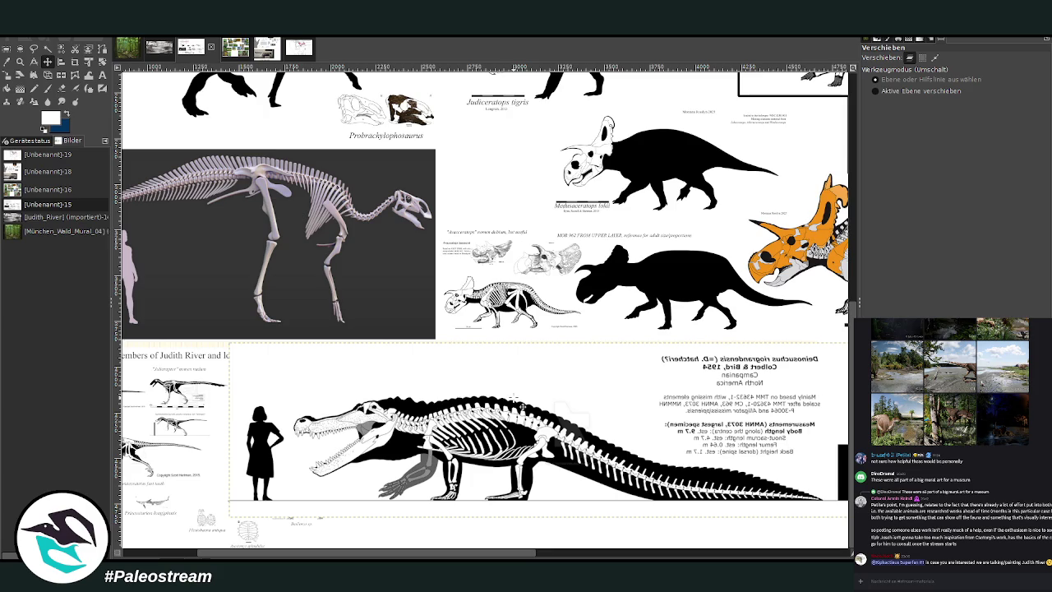
{"action": "key", "text": "r"}
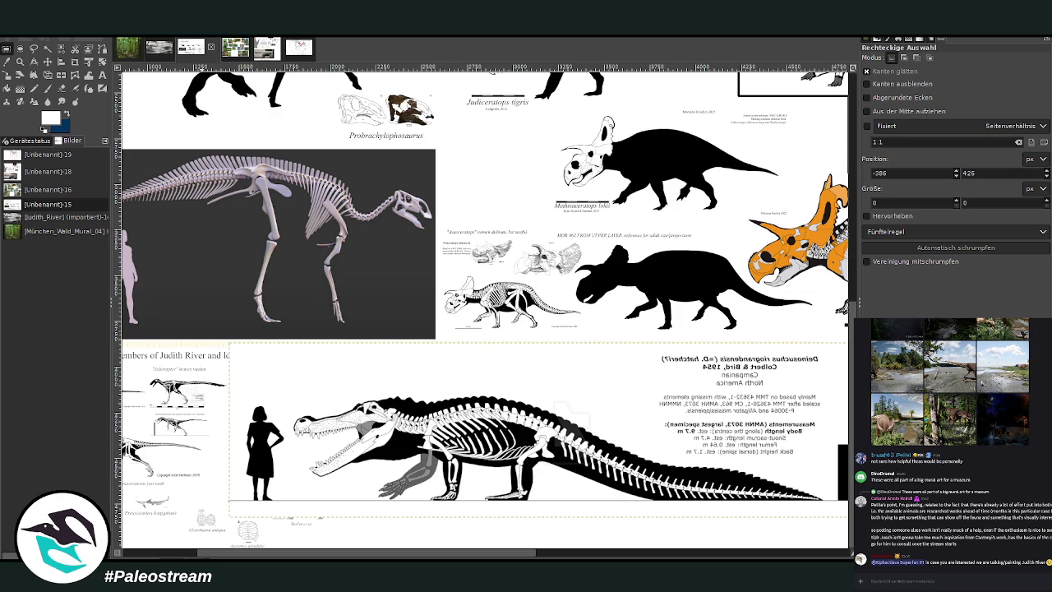
Step: Switch to the greyscale landscape sketch image
{"action": "left_click", "coordinate": [153, 51]}
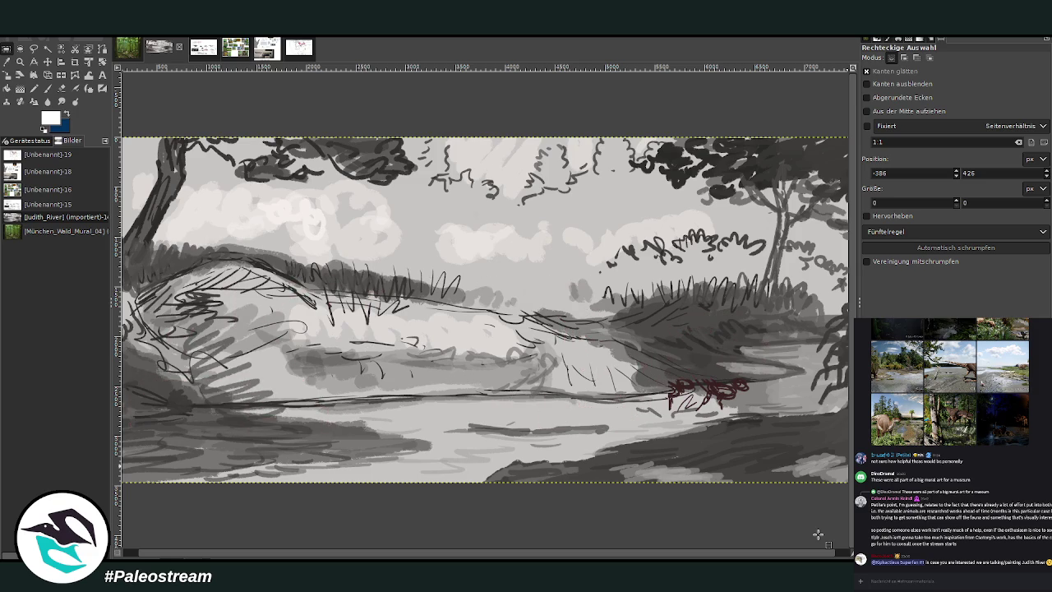
{"action": "key", "text": "m"}
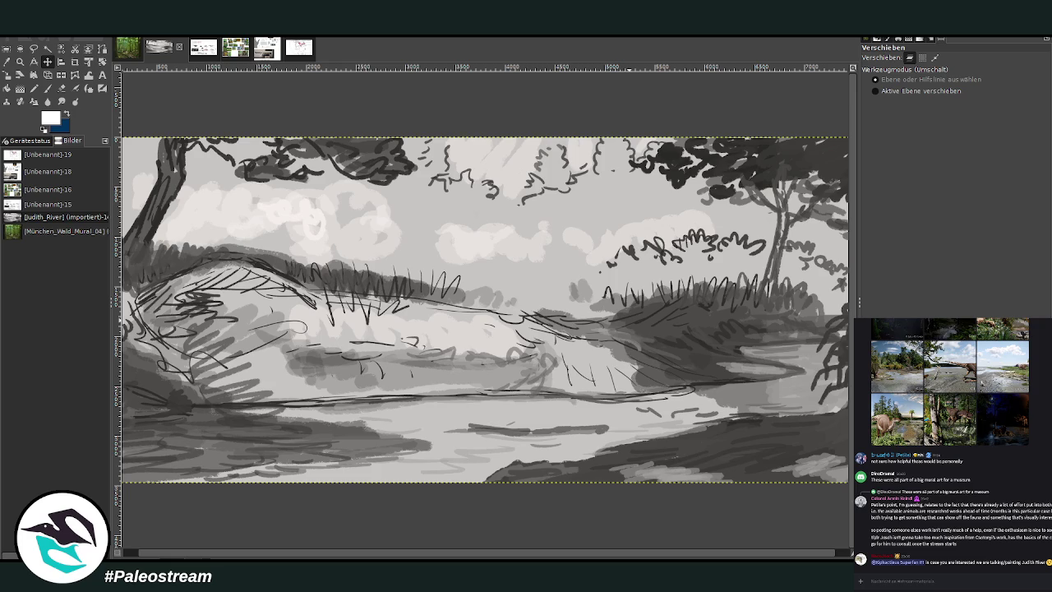
{"action": "key", "text": "minus"}
{"action": "key", "text": "minus"}
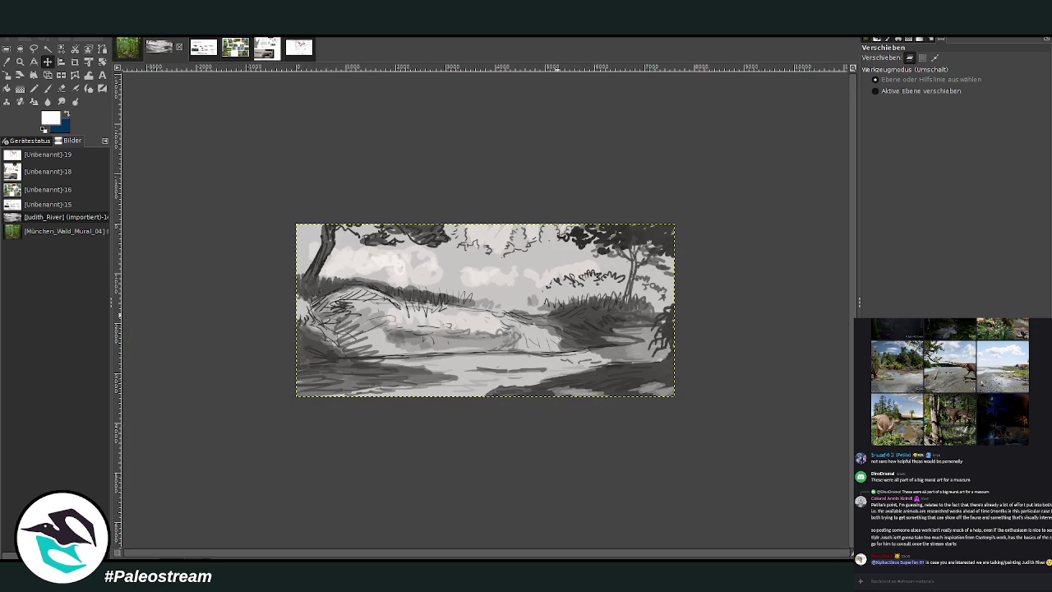
{"action": "key", "text": "r"}
{"action": "key", "text": "z"}
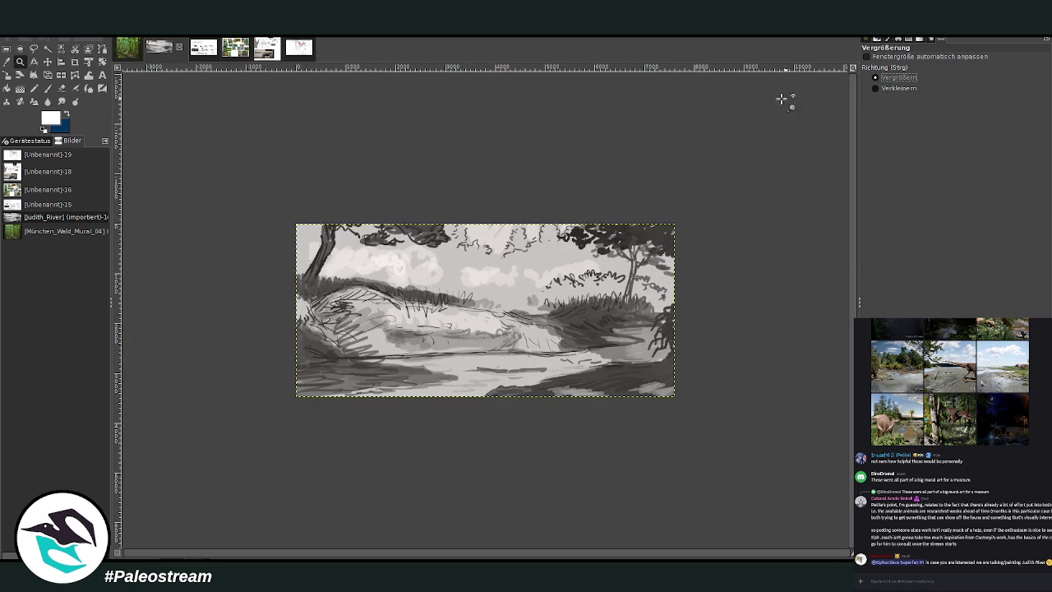
{"action": "left_click_drag", "start_coordinate": [291, 209], "coordinate": [674, 415]}
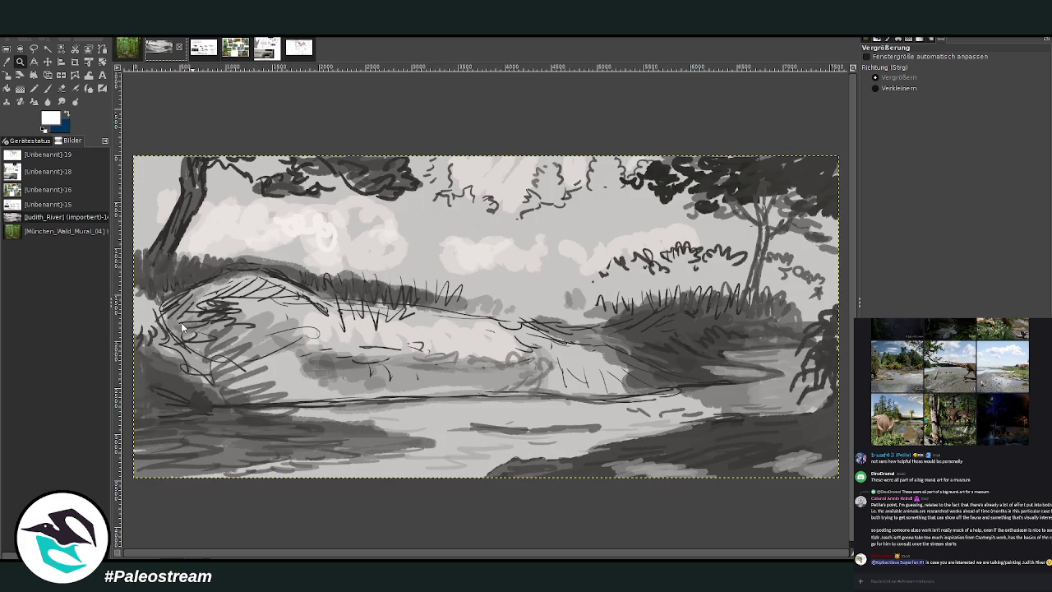
{"action": "key", "text": "ctrl+f"}
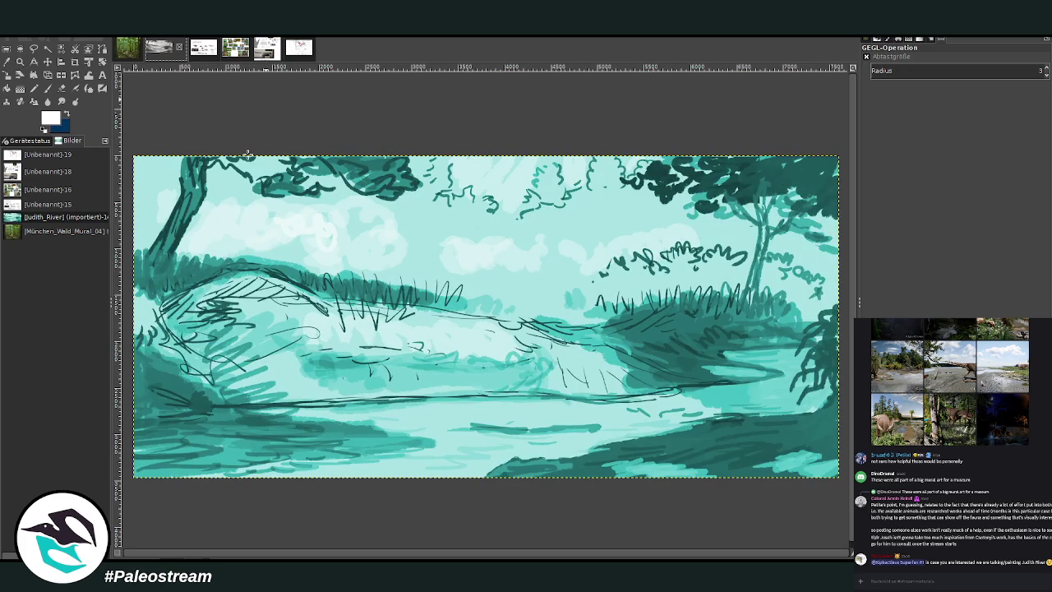
Step: Undo the teal tint and reapply Colorize, moving from olive to a dark sepia
{"action": "key", "text": "ctrl+z"}
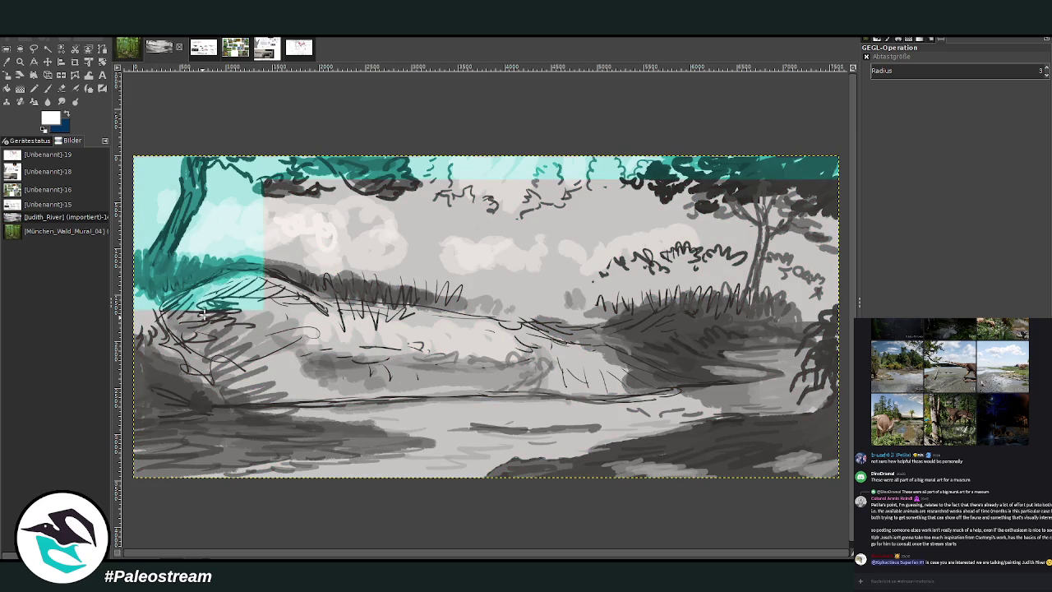
{"action": "key", "text": "ctrl+f"}
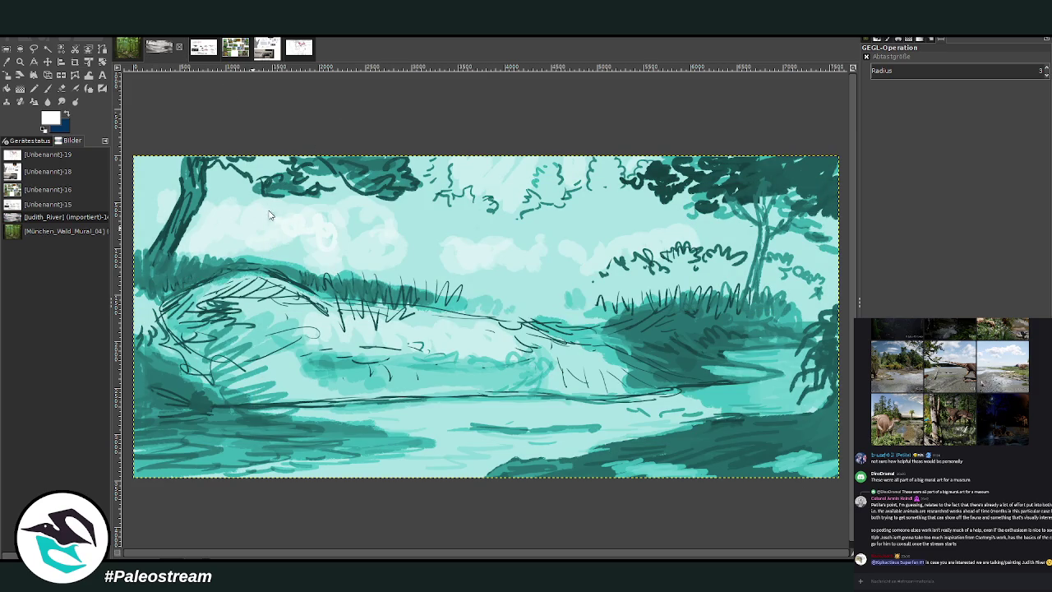
{"action": "key", "text": "ctrl+f"}
{"action": "key", "text": "ctrl+f"}
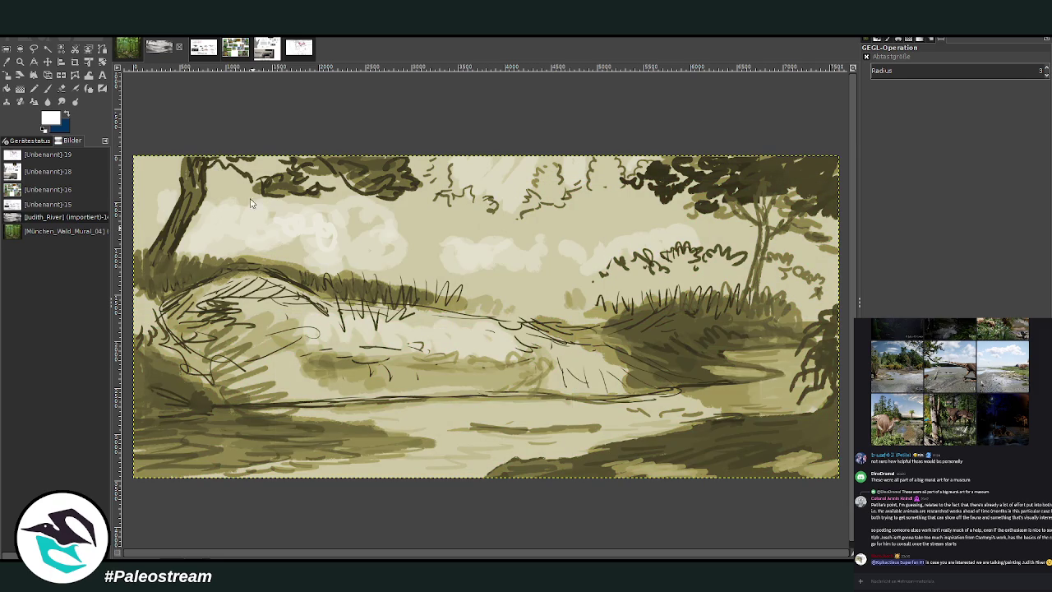
{"action": "key", "text": "ctrl+f"}
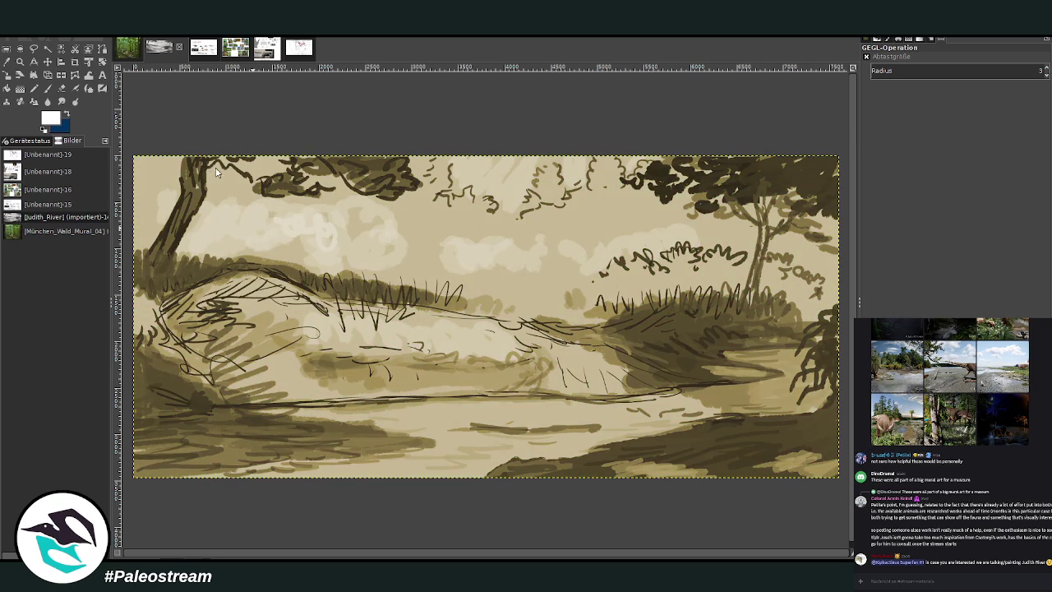
{"action": "key", "text": "ctrl+f"}
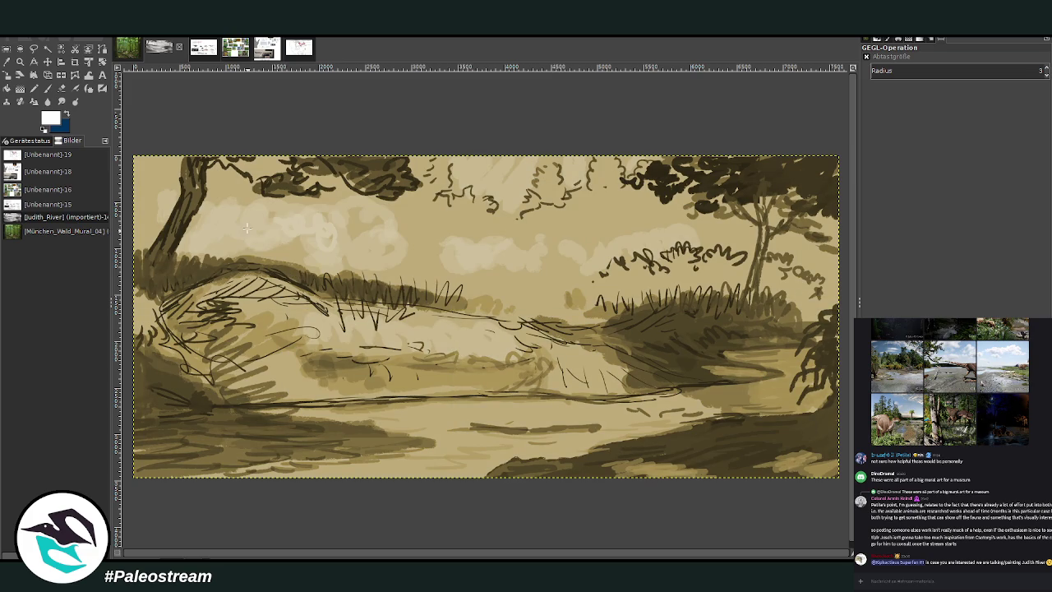
{"action": "key", "text": "o"}
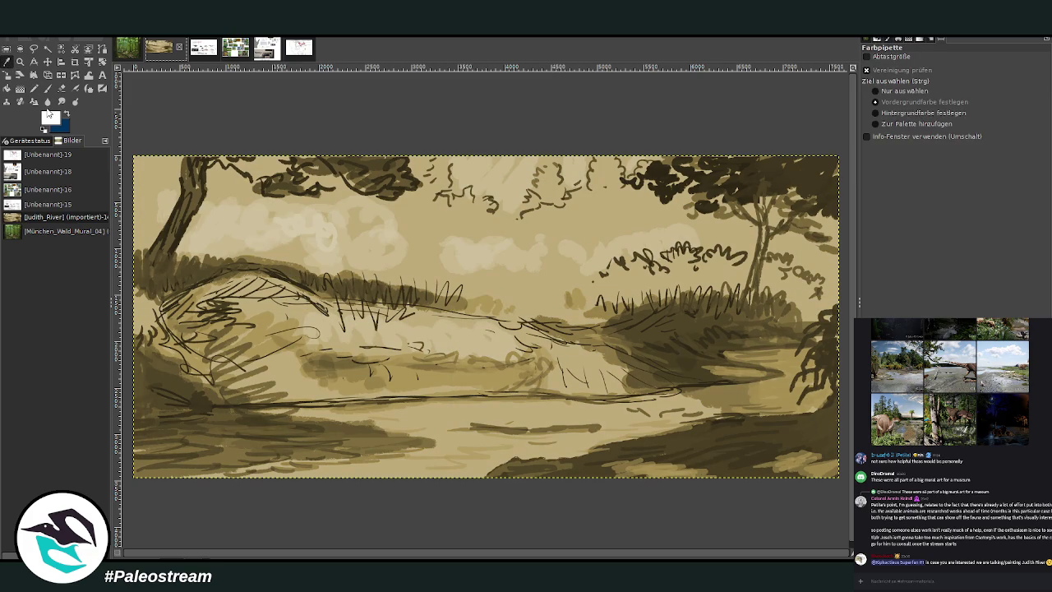
Step: Sample a light colour and paint pale near-white sky strokes with a large, low-opacity brush
{"action": "left_click", "coordinate": [822, 257]}
{"action": "left_click", "coordinate": [47, 89]}
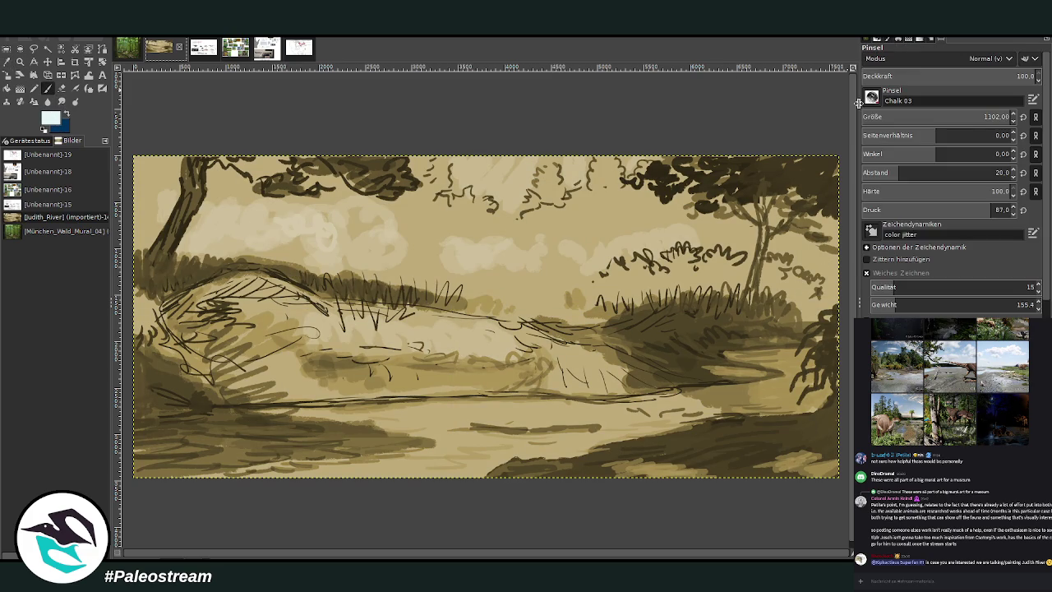
{"action": "left_click", "coordinate": [899, 116]}
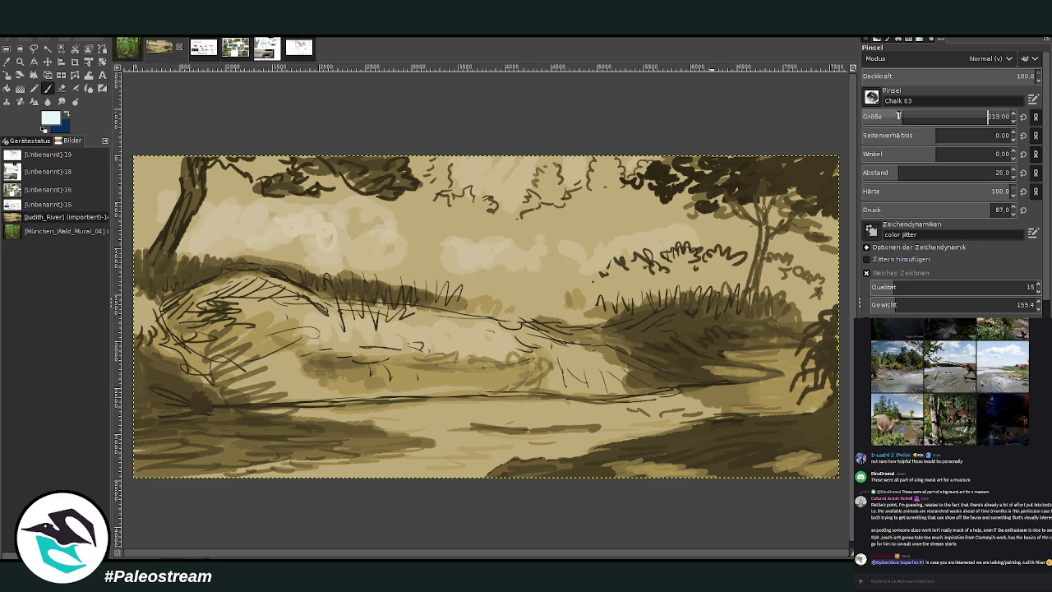
{"action": "left_click_drag", "start_coordinate": [1011, 75], "coordinate": [977, 75]}
{"action": "left_click_drag", "start_coordinate": [568, 184], "coordinate": [579, 163]}
{"action": "left_click_drag", "start_coordinate": [915, 118], "coordinate": [931, 117]}
{"action": "left_click_drag", "start_coordinate": [986, 75], "coordinate": [963, 75]}
{"action": "mouse_move", "coordinate": [583, 187]}
{"action": "left_mouse_down"}
{"action": "mouse_move", "coordinate": [569, 171]}
{"action": "mouse_move", "coordinate": [585, 183]}
{"action": "mouse_move", "coordinate": [628, 169]}
{"action": "mouse_move", "coordinate": [612, 160]}
{"action": "left_mouse_up"}
{"action": "mouse_move", "coordinate": [516, 168]}
{"action": "left_mouse_down"}
{"action": "mouse_move", "coordinate": [522, 221]}
{"action": "mouse_move", "coordinate": [493, 193]}
{"action": "mouse_move", "coordinate": [451, 191]}
{"action": "mouse_move", "coordinate": [468, 173]}
{"action": "mouse_move", "coordinate": [510, 181]}
{"action": "mouse_move", "coordinate": [523, 197]}
{"action": "mouse_move", "coordinate": [559, 156]}
{"action": "mouse_move", "coordinate": [503, 179]}
{"action": "mouse_move", "coordinate": [496, 146]}
{"action": "mouse_move", "coordinate": [484, 174]}
{"action": "mouse_move", "coordinate": [571, 154]}
{"action": "mouse_move", "coordinate": [457, 198]}
{"action": "mouse_move", "coordinate": [483, 187]}
{"action": "mouse_move", "coordinate": [519, 207]}
{"action": "mouse_move", "coordinate": [493, 205]}
{"action": "mouse_move", "coordinate": [505, 222]}
{"action": "mouse_move", "coordinate": [538, 169]}
{"action": "mouse_move", "coordinate": [516, 155]}
{"action": "left_mouse_up"}
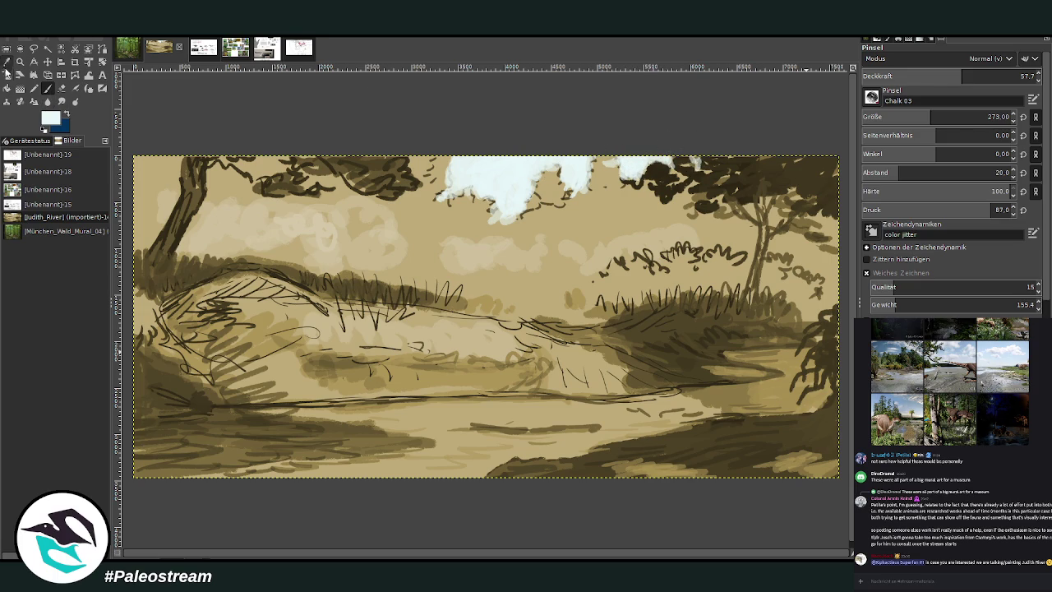
Step: Sample a darker grey-green, raise the brush to 330, and shade the cloud's lower edge
{"action": "left_click", "coordinate": [7, 60]}
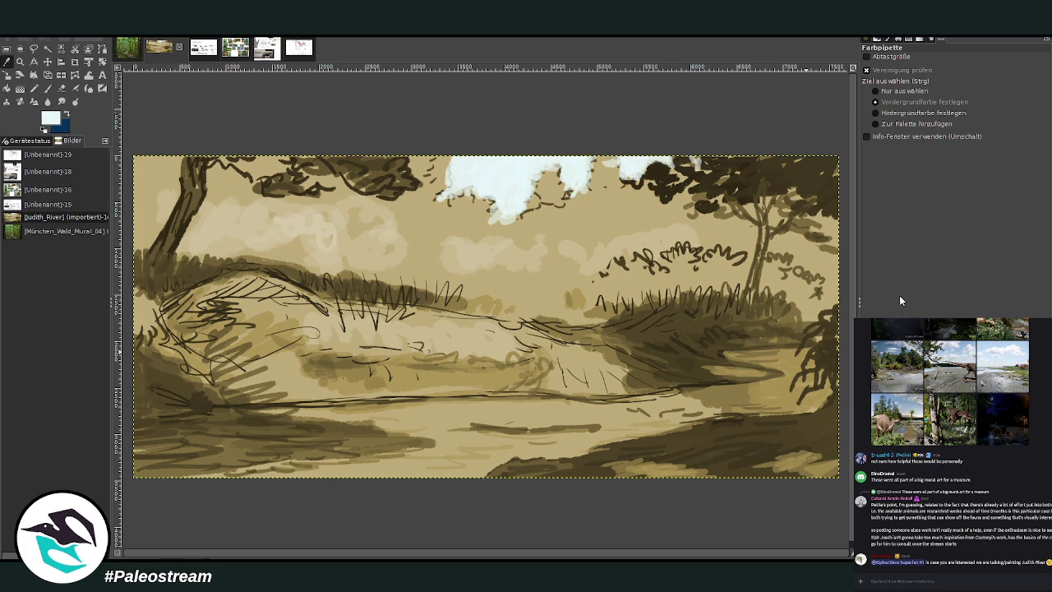
{"action": "left_click_drag", "start_coordinate": [818, 280], "coordinate": [825, 300]}
{"action": "key", "text": "p"}
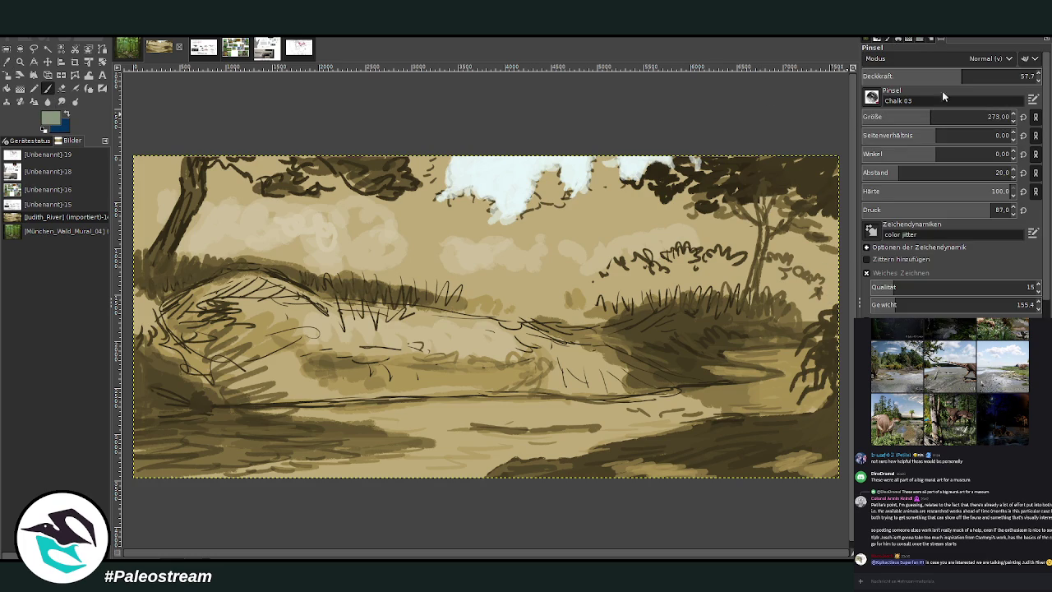
{"action": "left_click", "coordinate": [939, 117]}
{"action": "left_click_drag", "start_coordinate": [539, 223], "coordinate": [520, 169]}
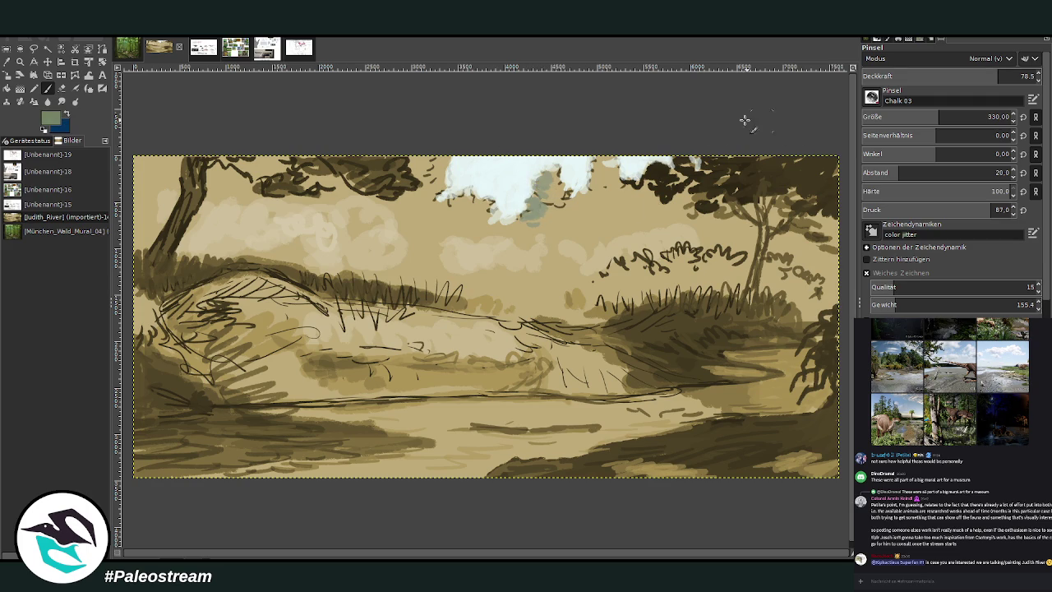
{"action": "mouse_move", "coordinate": [564, 193]}
{"action": "left_mouse_down"}
{"action": "mouse_move", "coordinate": [557, 173]}
{"action": "mouse_move", "coordinate": [496, 209]}
{"action": "left_mouse_up"}
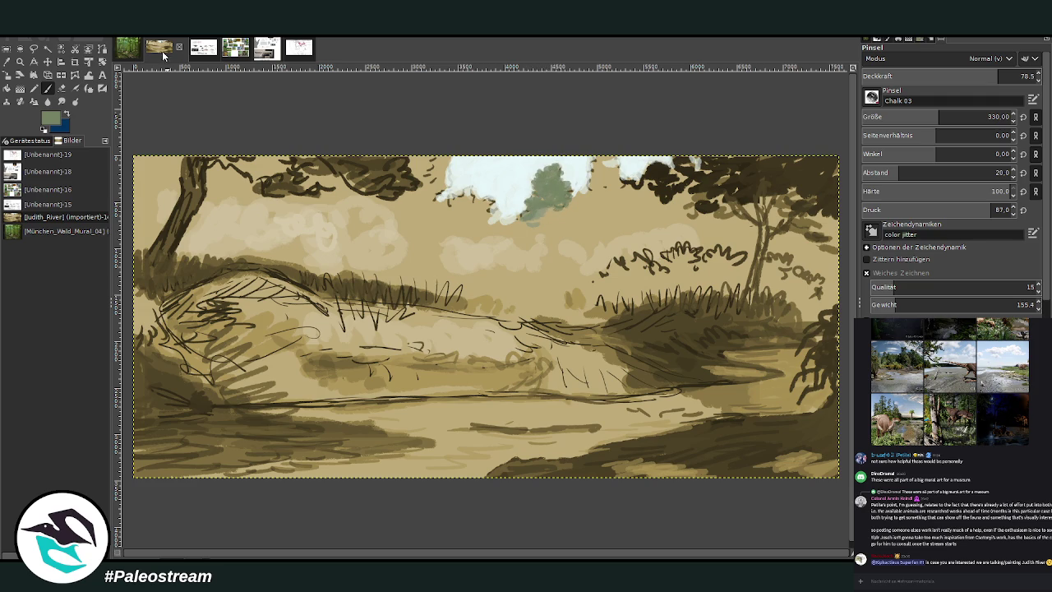
{"action": "left_click", "coordinate": [235, 49]}
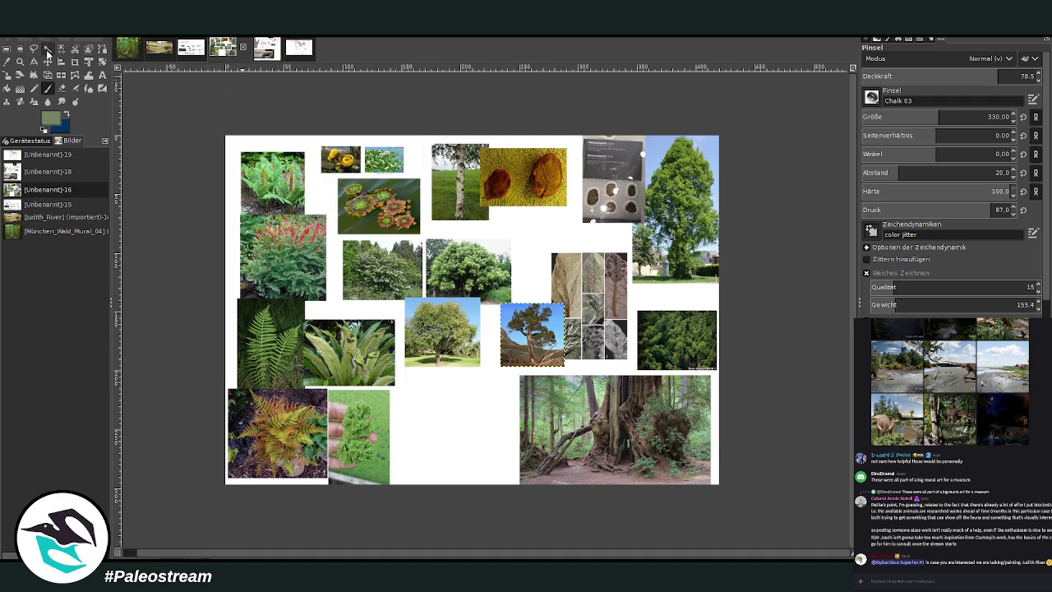
Step: Zoom around the collage's Metasequoia tree photos, then return to the landscape painting and zoom in
{"action": "key", "text": "z"}
{"action": "left_click", "coordinate": [633, 122], "text": "ctrl"}
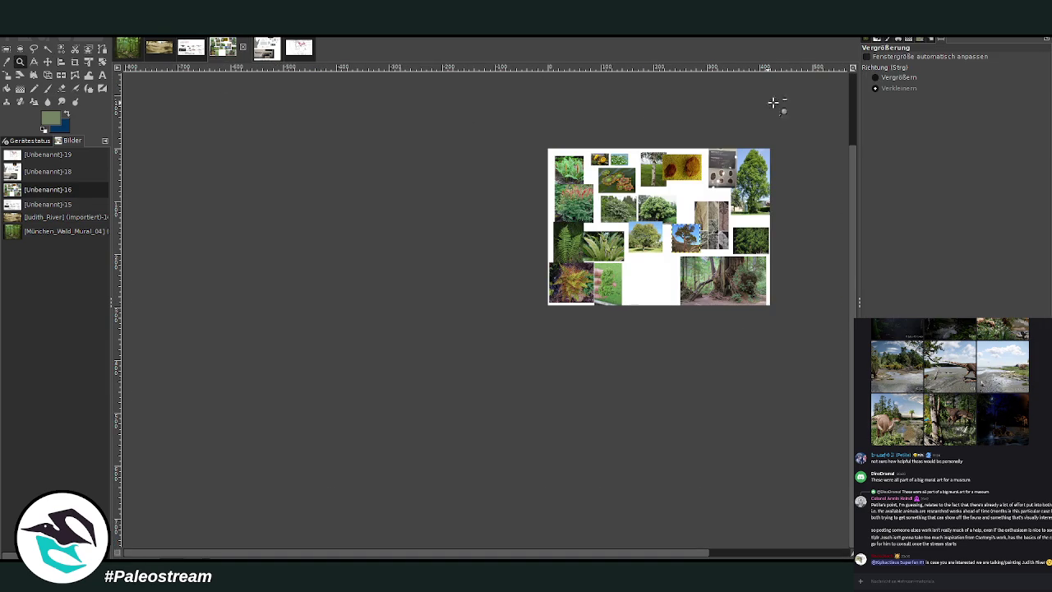
{"action": "left_click", "coordinate": [702, 129]}
{"action": "left_click", "coordinate": [495, 150]}
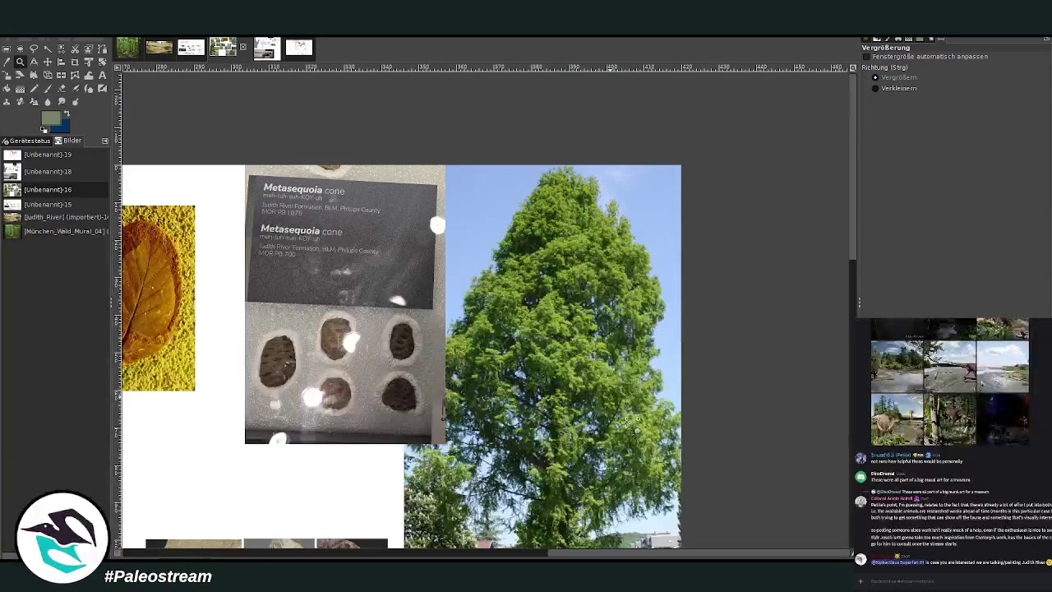
{"action": "left_click", "coordinate": [158, 49]}
{"action": "left_click", "coordinate": [618, 424]}
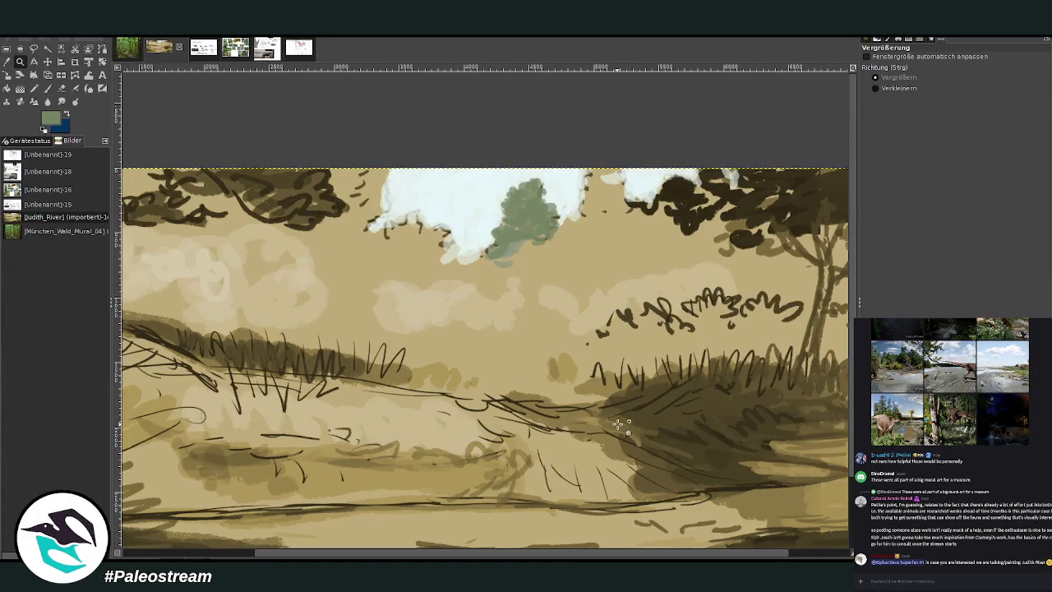
Step: Paint green Chalk 03 foliage on the tree edges, into the sky beside them and over the dark clump
{"action": "left_click", "coordinate": [47, 88]}
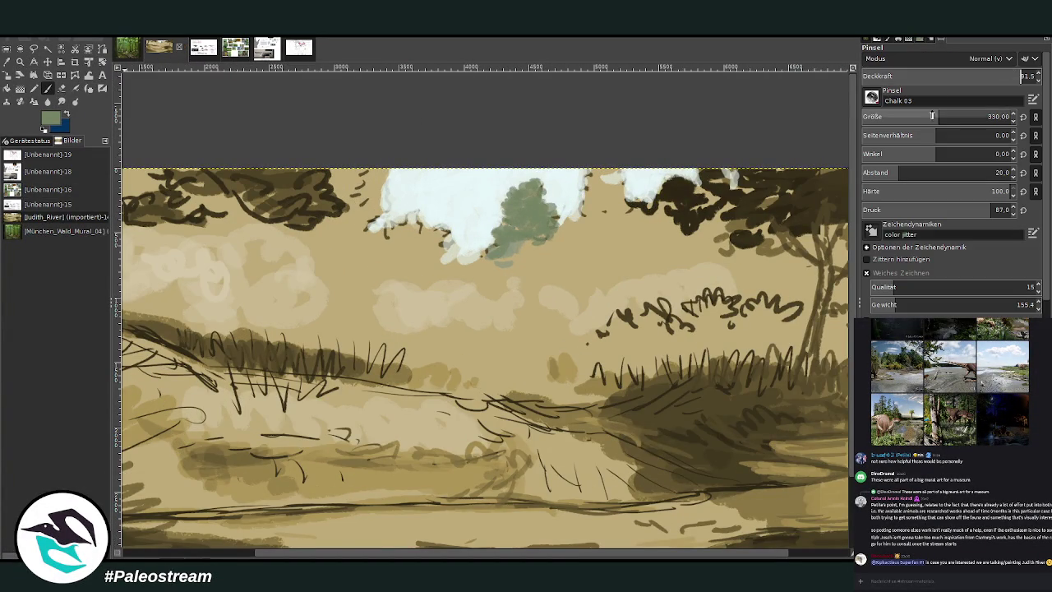
{"action": "mouse_move", "coordinate": [555, 223]}
{"action": "left_mouse_down"}
{"action": "mouse_move", "coordinate": [511, 213]}
{"action": "mouse_move", "coordinate": [514, 256]}
{"action": "mouse_move", "coordinate": [553, 240]}
{"action": "mouse_move", "coordinate": [583, 189]}
{"action": "mouse_move", "coordinate": [615, 194]}
{"action": "mouse_move", "coordinate": [622, 176]}
{"action": "mouse_move", "coordinate": [637, 193]}
{"action": "mouse_move", "coordinate": [629, 168]}
{"action": "mouse_move", "coordinate": [574, 222]}
{"action": "mouse_move", "coordinate": [612, 206]}
{"action": "mouse_move", "coordinate": [625, 222]}
{"action": "left_mouse_up"}
{"action": "mouse_move", "coordinate": [406, 220]}
{"action": "left_mouse_down"}
{"action": "mouse_move", "coordinate": [424, 219]}
{"action": "mouse_move", "coordinate": [451, 246]}
{"action": "mouse_move", "coordinate": [436, 205]}
{"action": "mouse_move", "coordinate": [421, 202]}
{"action": "mouse_move", "coordinate": [399, 240]}
{"action": "mouse_move", "coordinate": [408, 197]}
{"action": "mouse_move", "coordinate": [387, 237]}
{"action": "mouse_move", "coordinate": [415, 231]}
{"action": "mouse_move", "coordinate": [441, 257]}
{"action": "mouse_move", "coordinate": [432, 240]}
{"action": "mouse_move", "coordinate": [399, 238]}
{"action": "mouse_move", "coordinate": [373, 201]}
{"action": "mouse_move", "coordinate": [383, 168]}
{"action": "mouse_move", "coordinate": [354, 186]}
{"action": "mouse_move", "coordinate": [379, 213]}
{"action": "mouse_move", "coordinate": [371, 240]}
{"action": "mouse_move", "coordinate": [351, 178]}
{"action": "left_mouse_up"}
{"action": "mouse_move", "coordinate": [700, 192]}
{"action": "left_mouse_down"}
{"action": "mouse_move", "coordinate": [715, 203]}
{"action": "mouse_move", "coordinate": [707, 212]}
{"action": "mouse_move", "coordinate": [694, 176]}
{"action": "mouse_move", "coordinate": [734, 182]}
{"action": "left_mouse_up"}
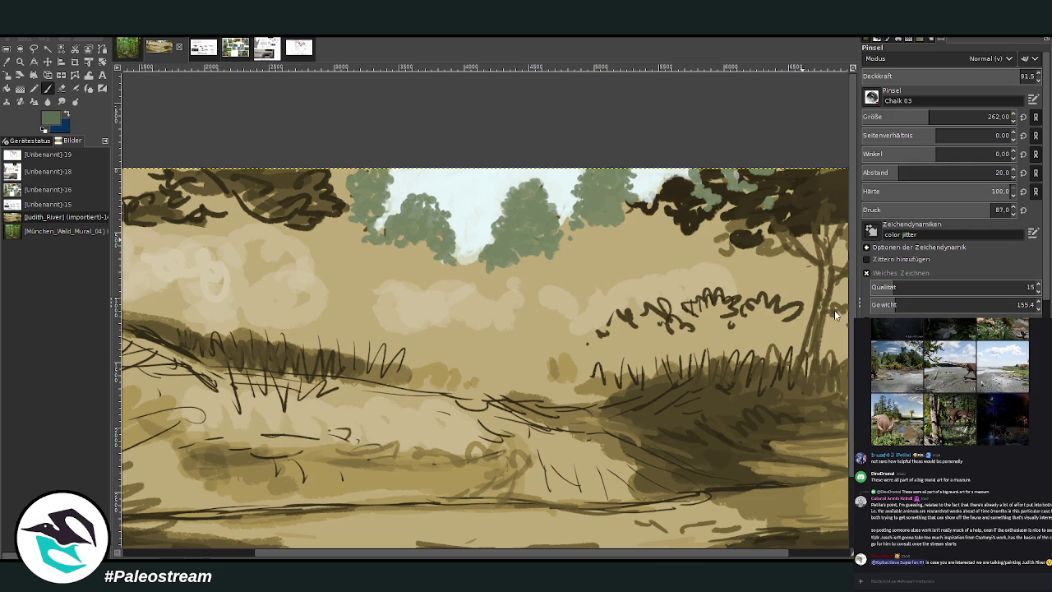
Step: Shrink the brush to 166 and refine the trees with dark-green detail and extended canopies
{"action": "left_click", "coordinate": [908, 117]}
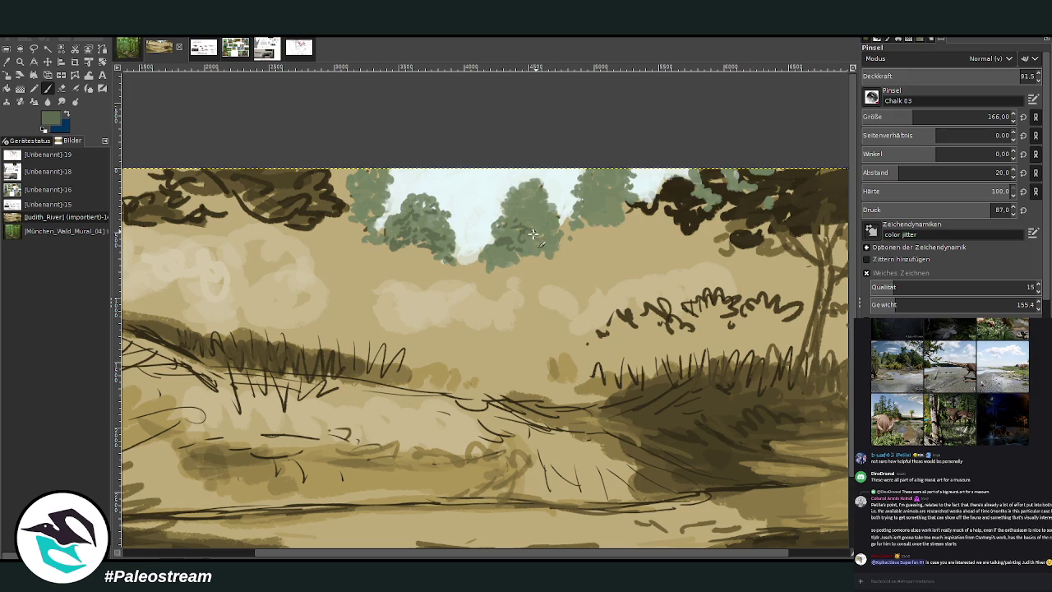
{"action": "mouse_move", "coordinate": [511, 261]}
{"action": "left_mouse_down"}
{"action": "mouse_move", "coordinate": [497, 254]}
{"action": "mouse_move", "coordinate": [544, 256]}
{"action": "mouse_move", "coordinate": [540, 235]}
{"action": "left_mouse_up"}
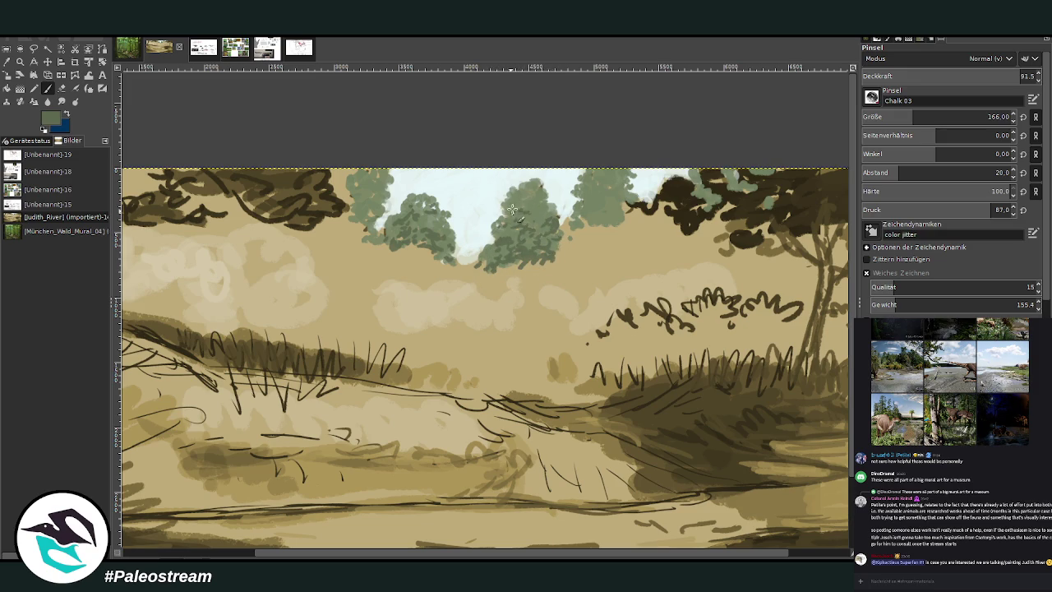
{"action": "mouse_move", "coordinate": [525, 211]}
{"action": "left_mouse_down"}
{"action": "mouse_move", "coordinate": [527, 198]}
{"action": "mouse_move", "coordinate": [522, 275]}
{"action": "mouse_move", "coordinate": [555, 265]}
{"action": "mouse_move", "coordinate": [579, 216]}
{"action": "left_mouse_up"}
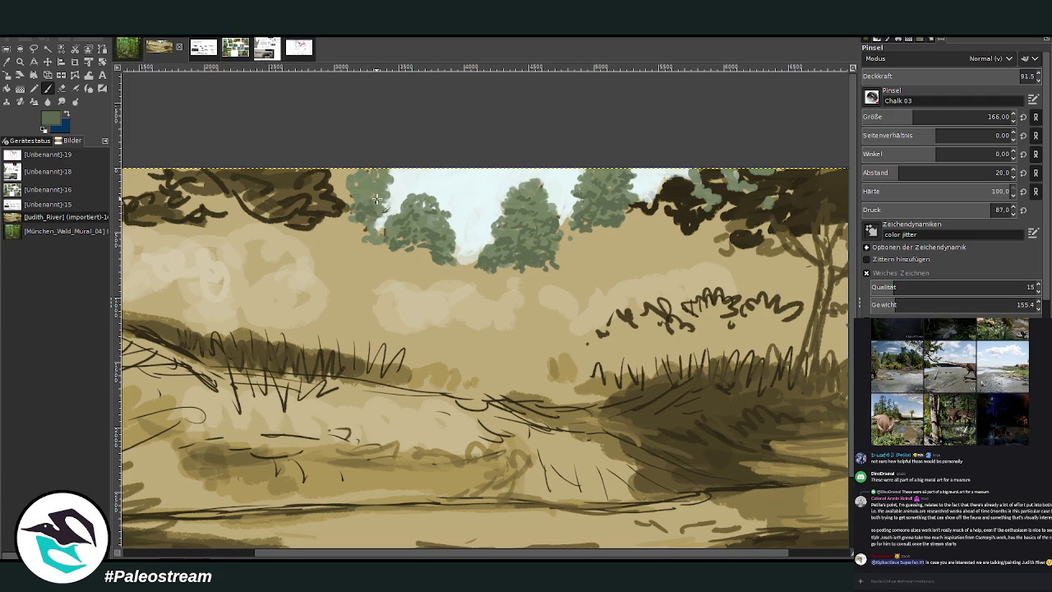
{"action": "mouse_move", "coordinate": [353, 194]}
{"action": "left_mouse_down"}
{"action": "mouse_move", "coordinate": [341, 189]}
{"action": "mouse_move", "coordinate": [366, 176]}
{"action": "mouse_move", "coordinate": [345, 182]}
{"action": "mouse_move", "coordinate": [332, 167]}
{"action": "left_mouse_up"}
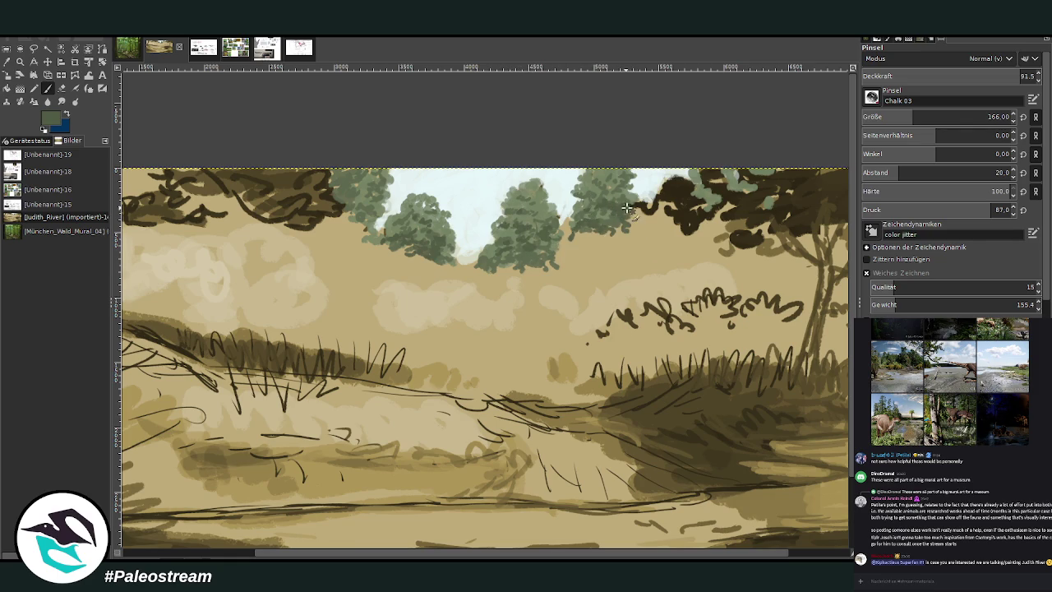
{"action": "mouse_move", "coordinate": [695, 199]}
{"action": "left_mouse_down"}
{"action": "mouse_move", "coordinate": [717, 216]}
{"action": "mouse_move", "coordinate": [743, 191]}
{"action": "mouse_move", "coordinate": [777, 201]}
{"action": "mouse_move", "coordinate": [754, 171]}
{"action": "mouse_move", "coordinate": [762, 187]}
{"action": "mouse_move", "coordinate": [818, 185]}
{"action": "mouse_move", "coordinate": [789, 193]}
{"action": "left_mouse_up"}
Step: Extend the left tree's foliage downward, then view the dinosaur reference sheet
{"action": "scroll", "coordinate": [782, 214], "scroll_direction": "right", "scroll_amount": 2}
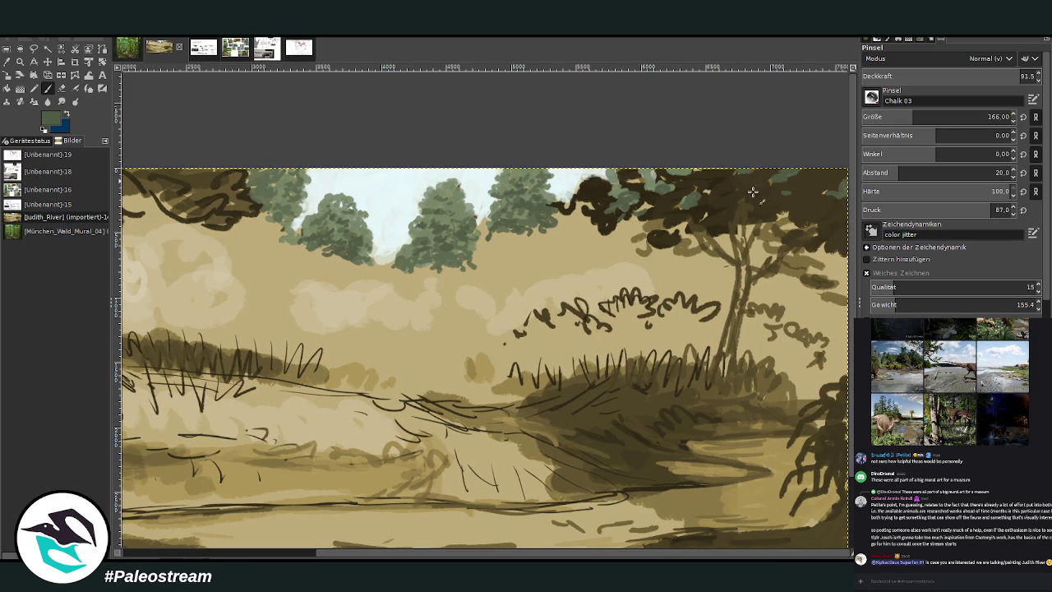
{"action": "left_click_drag", "start_coordinate": [518, 555], "coordinate": [449, 555]}
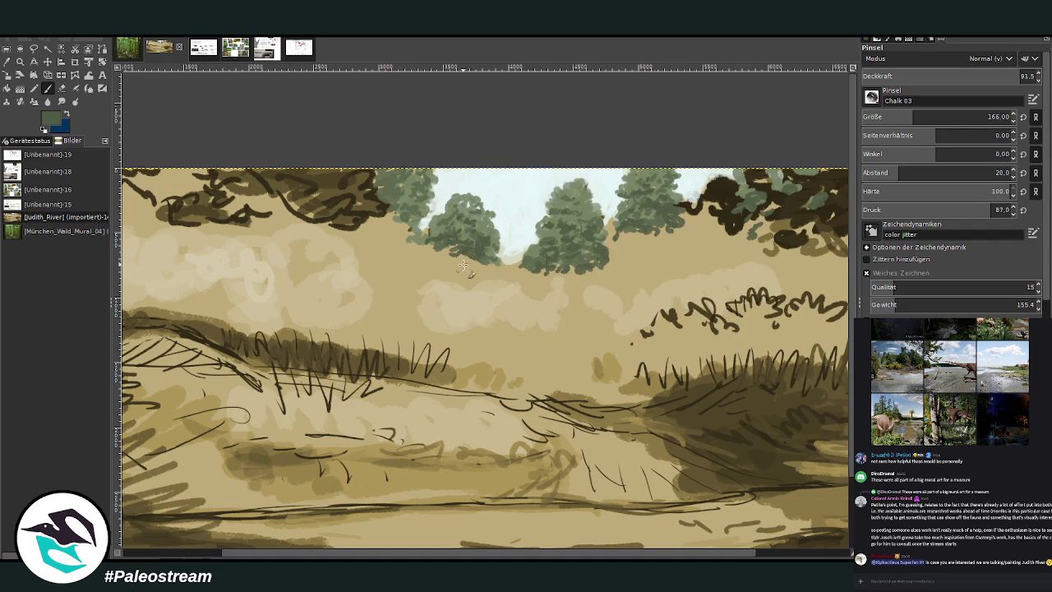
{"action": "mouse_move", "coordinate": [457, 252]}
{"action": "left_mouse_down"}
{"action": "mouse_move", "coordinate": [431, 261]}
{"action": "mouse_move", "coordinate": [493, 277]}
{"action": "left_mouse_up"}
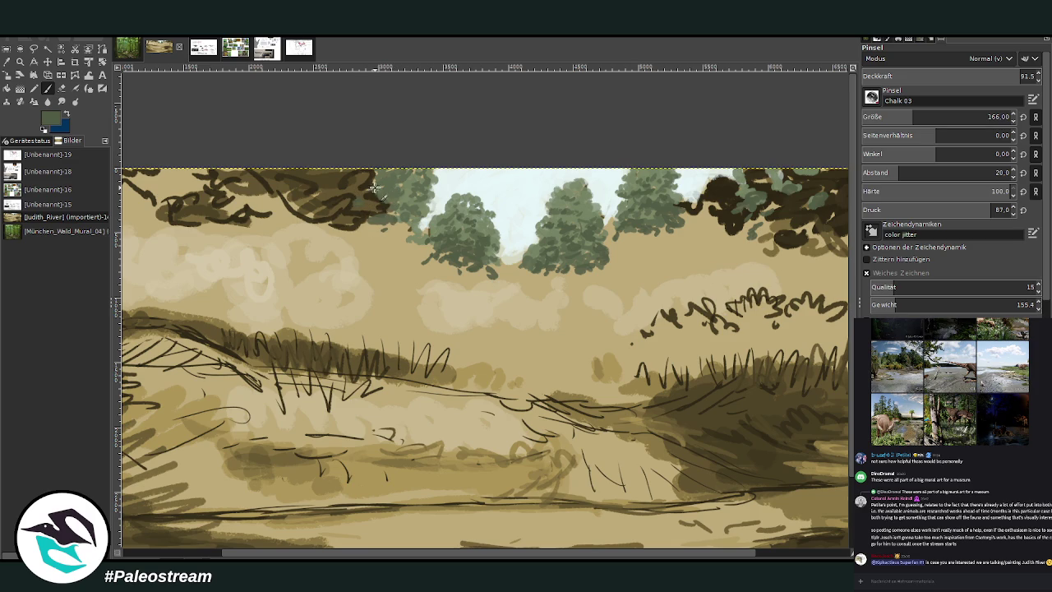
{"action": "left_click", "coordinate": [200, 48]}
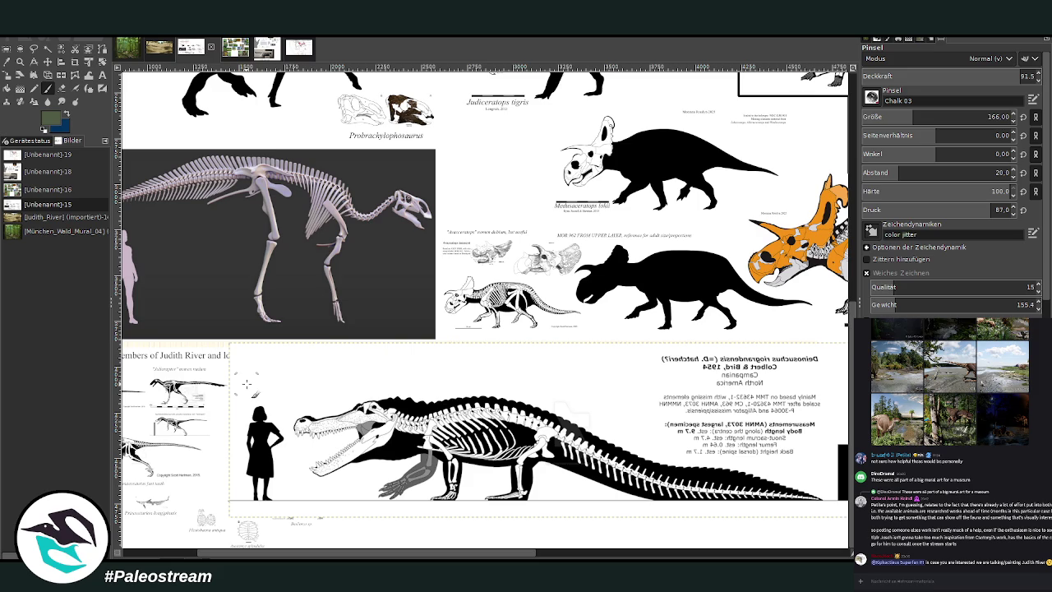
Step: Sample the yellow-green from the Metasequoia photo and return to the painting with brush opacity near 75
{"action": "left_click", "coordinate": [160, 49]}
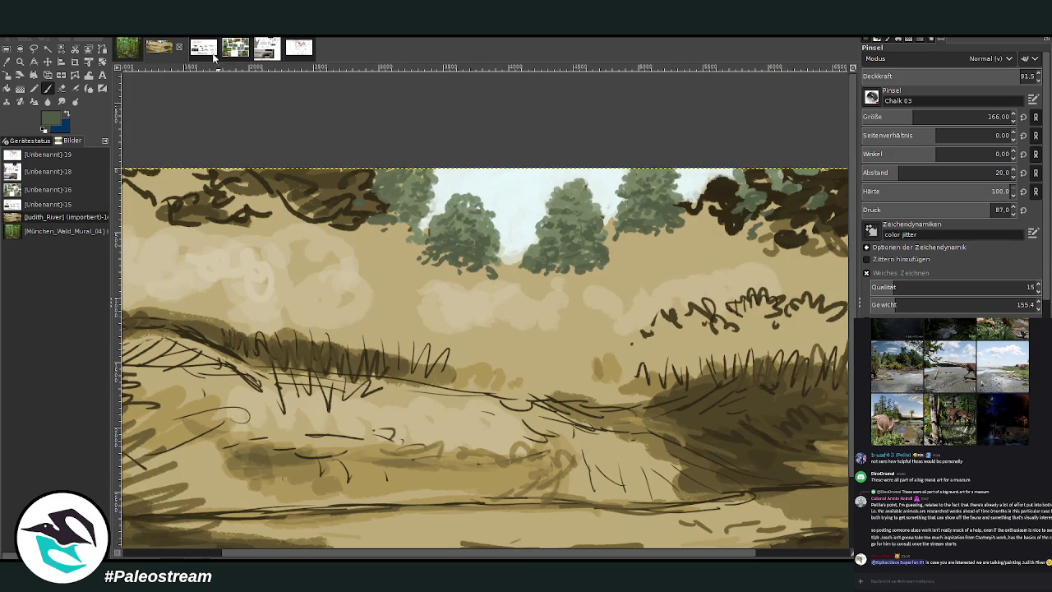
{"action": "left_click", "coordinate": [236, 48]}
{"action": "key", "text": "o"}
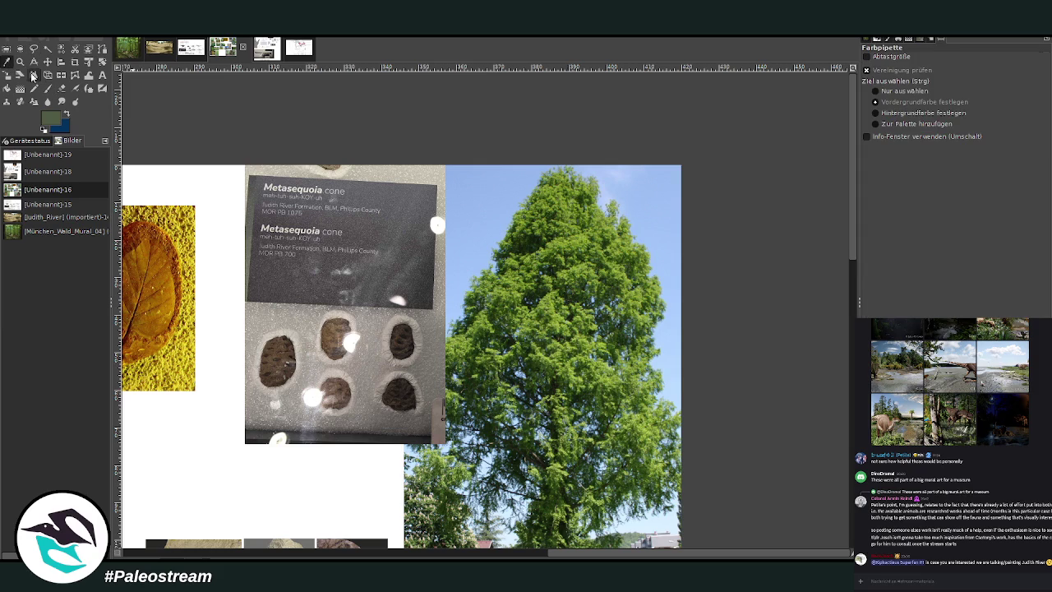
{"action": "left_click", "coordinate": [567, 243]}
{"action": "key", "text": "p"}
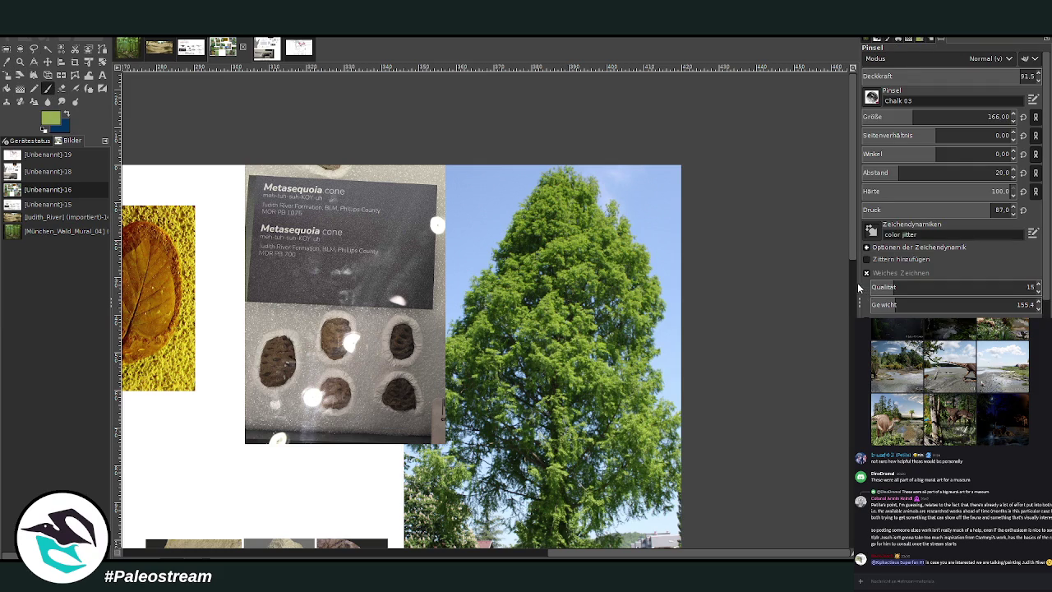
{"action": "left_click", "coordinate": [157, 49]}
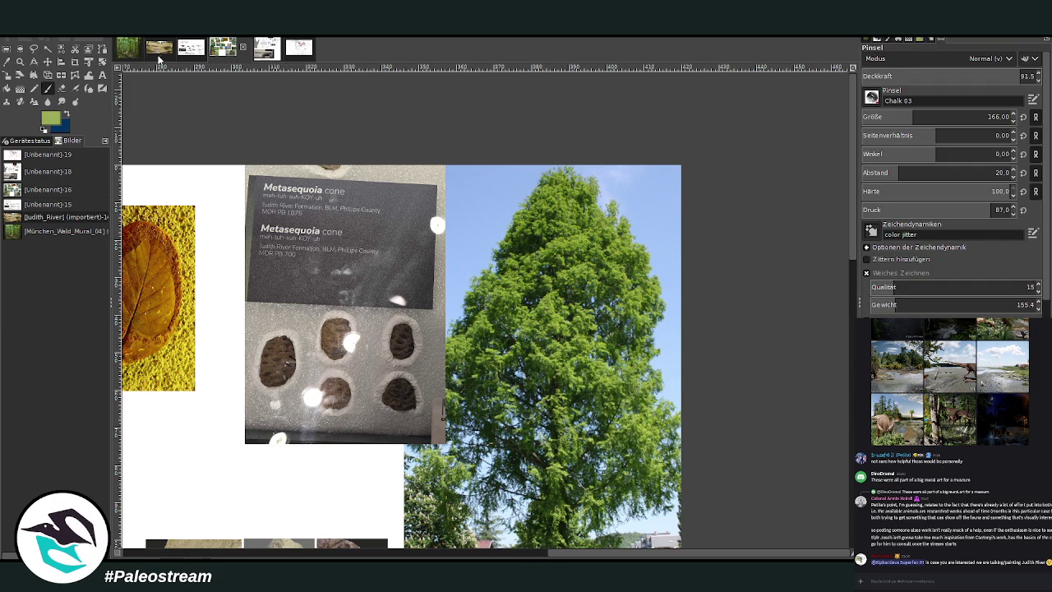
{"action": "left_click_drag", "start_coordinate": [1000, 80], "coordinate": [750, 44]}
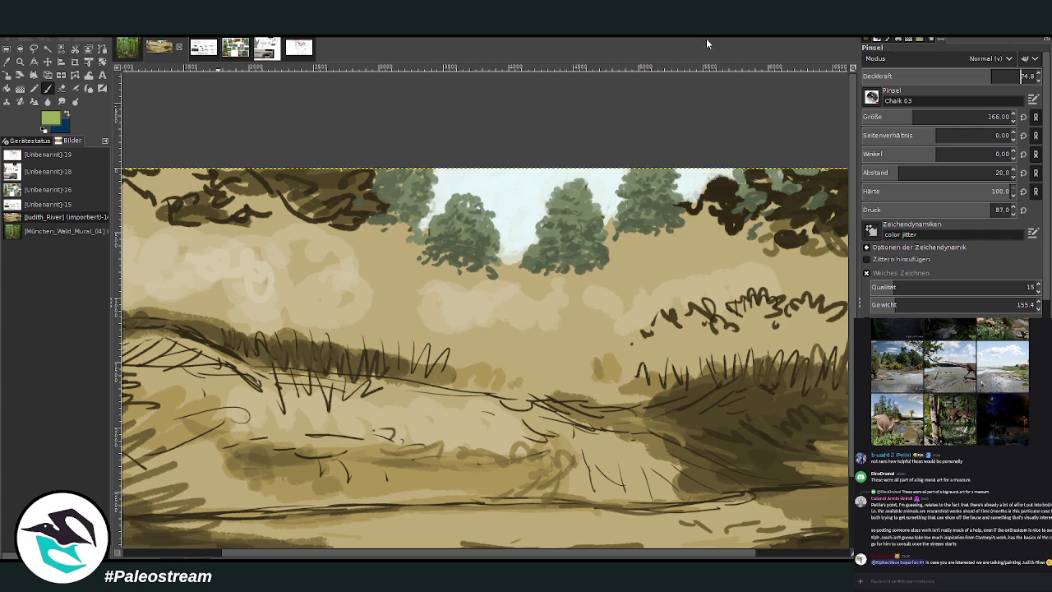
Step: Dab yellow-green highlights on the left tree with the brush at 121/opacity 65, then 78/opacity 81
{"action": "left_click_drag", "start_coordinate": [945, 119], "coordinate": [912, 119]}
{"action": "left_click_drag", "start_coordinate": [940, 80], "coordinate": [813, 53]}
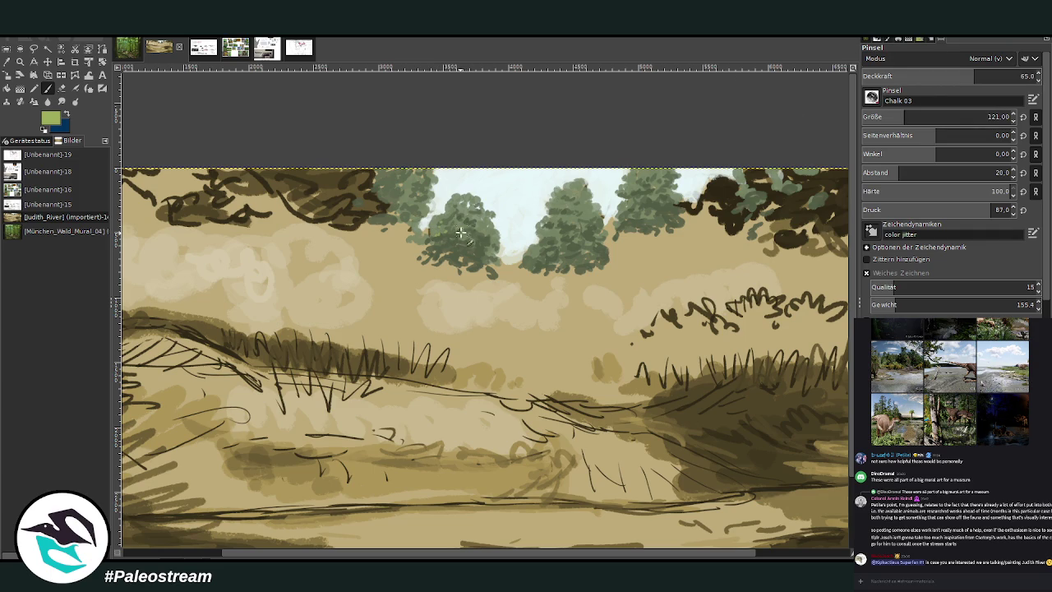
{"action": "mouse_move", "coordinate": [493, 238]}
{"action": "left_mouse_down"}
{"action": "mouse_move", "coordinate": [438, 220]}
{"action": "mouse_move", "coordinate": [448, 210]}
{"action": "left_mouse_up"}
{"action": "left_click", "coordinate": [1003, 75]}
{"action": "left_click", "coordinate": [991, 116]}
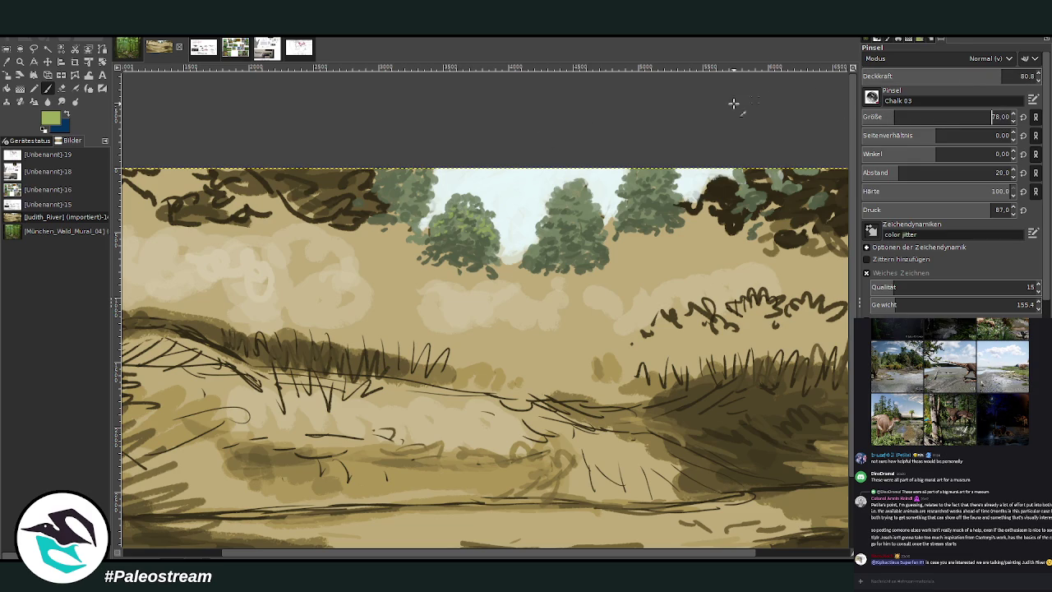
{"action": "left_click_drag", "start_coordinate": [476, 207], "coordinate": [469, 202]}
Step: Add more light green highlights across the foliage with brush size 89 at opacity 83.6
{"action": "left_click", "coordinate": [986, 75]}
{"action": "left_click_drag", "start_coordinate": [489, 248], "coordinate": [491, 249]}
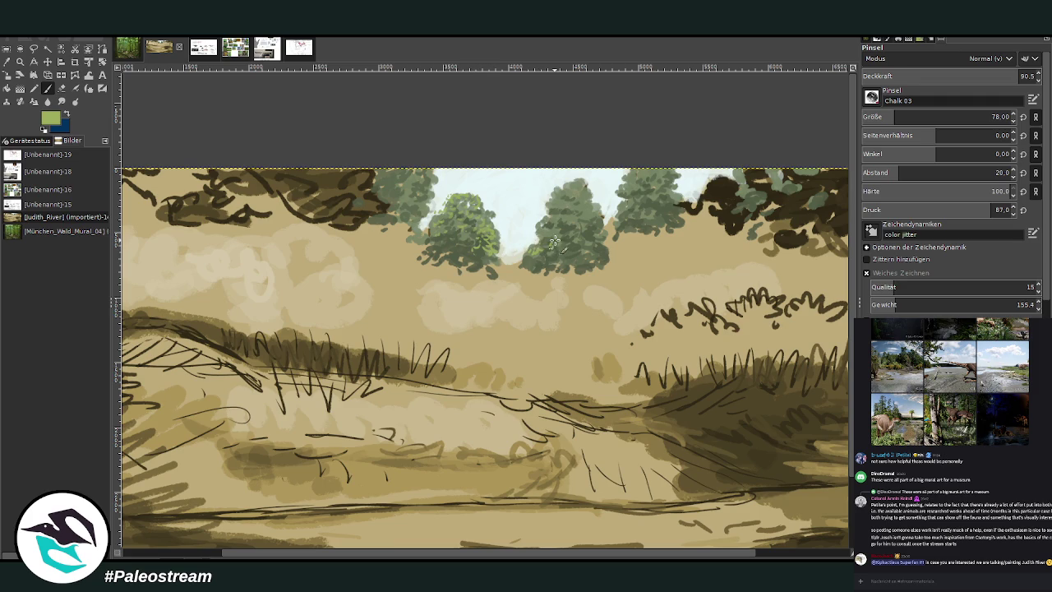
{"action": "left_click_drag", "start_coordinate": [561, 217], "coordinate": [575, 233]}
{"action": "left_click_drag", "start_coordinate": [902, 117], "coordinate": [909, 117]}
{"action": "left_click_drag", "start_coordinate": [1022, 78], "coordinate": [1010, 78]}
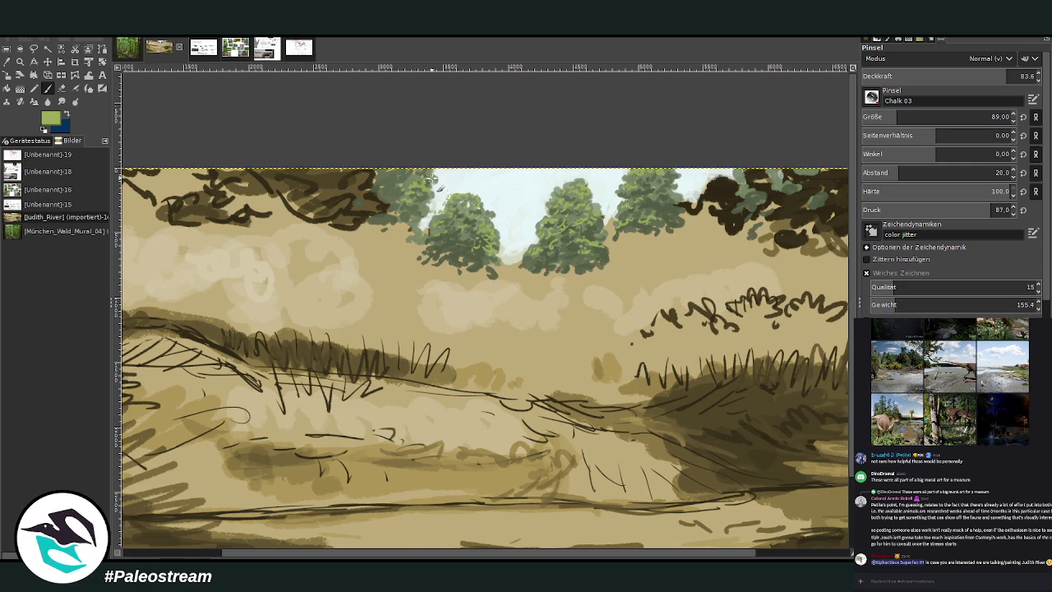
{"action": "mouse_move", "coordinate": [432, 227]}
{"action": "left_mouse_down"}
{"action": "mouse_move", "coordinate": [419, 242]}
{"action": "mouse_move", "coordinate": [426, 262]}
{"action": "mouse_move", "coordinate": [431, 246]}
{"action": "left_mouse_up"}
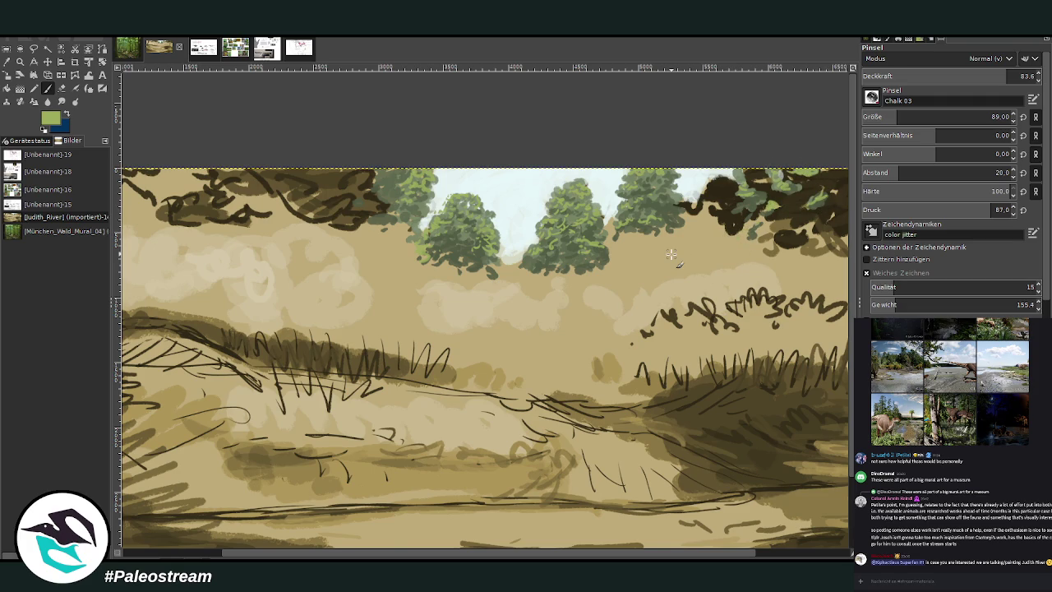
{"action": "scroll", "coordinate": [671, 254], "scroll_direction": "down", "scroll_amount": 3}
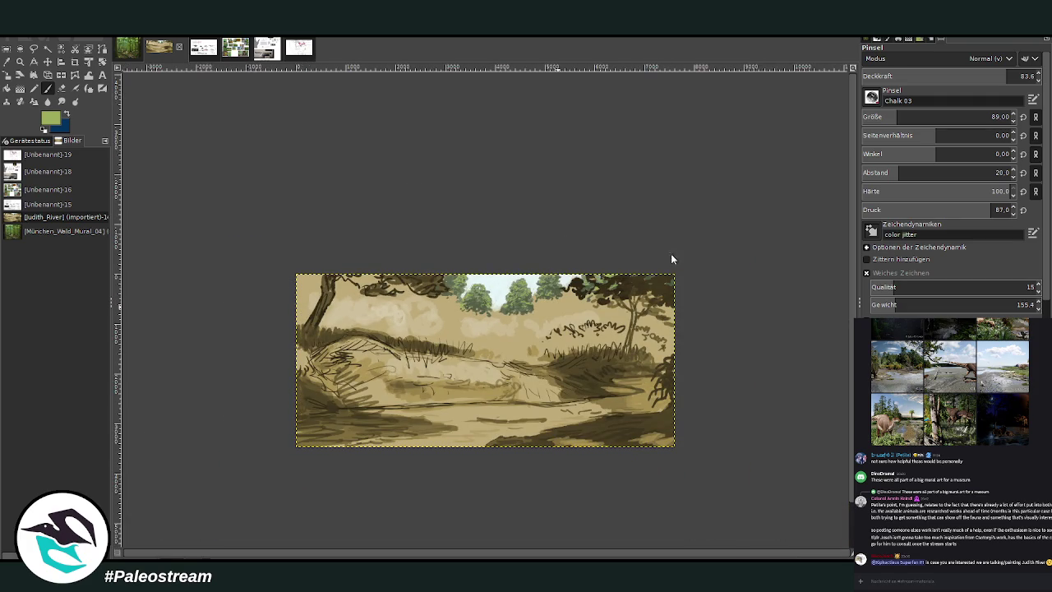
Step: Zoom in on the trees and sample a dark green from them
{"action": "left_click", "coordinate": [26, 61]}
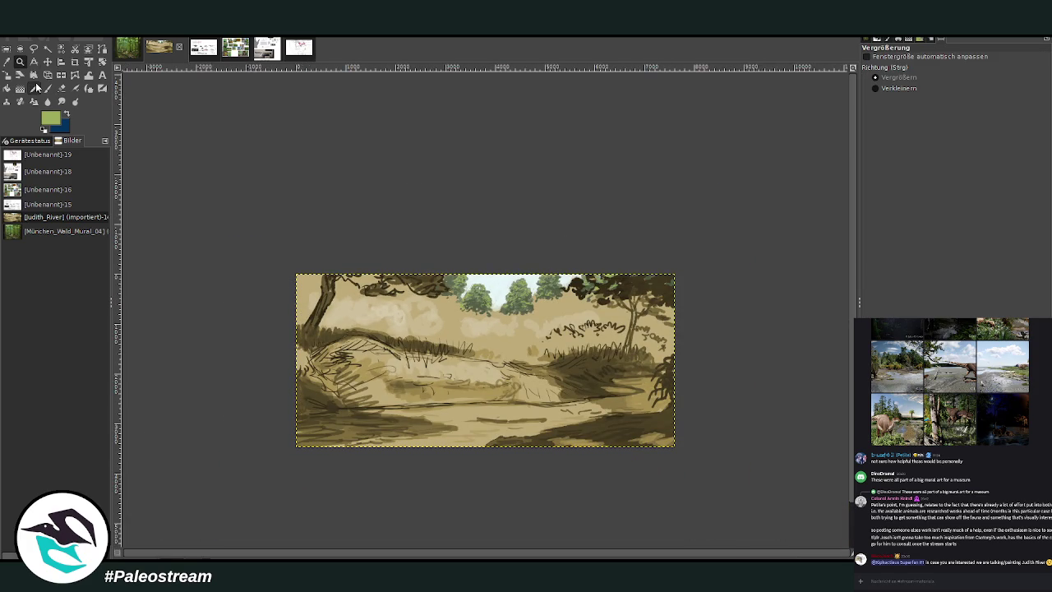
{"action": "left_click_drag", "start_coordinate": [484, 219], "coordinate": [670, 448]}
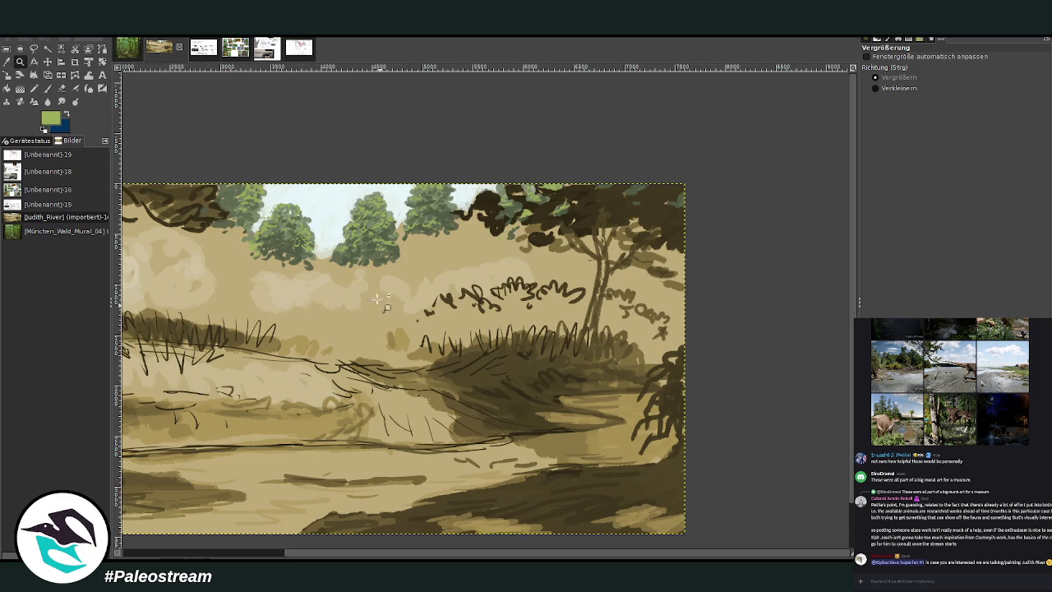
{"action": "left_click_drag", "start_coordinate": [295, 113], "coordinate": [327, 126]}
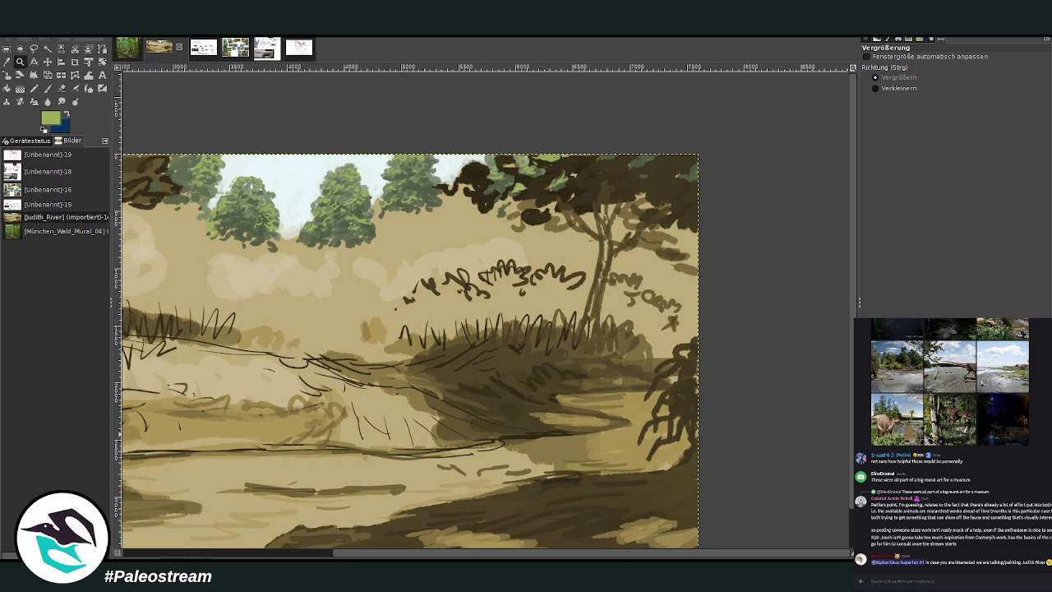
{"action": "left_click", "coordinate": [470, 543]}
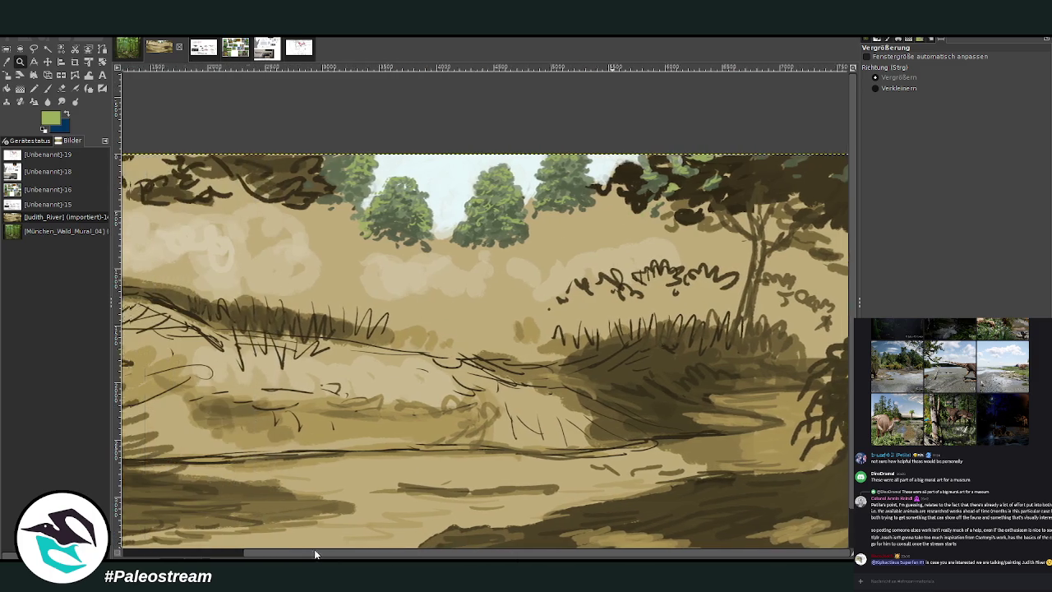
{"action": "left_click", "coordinate": [8, 62]}
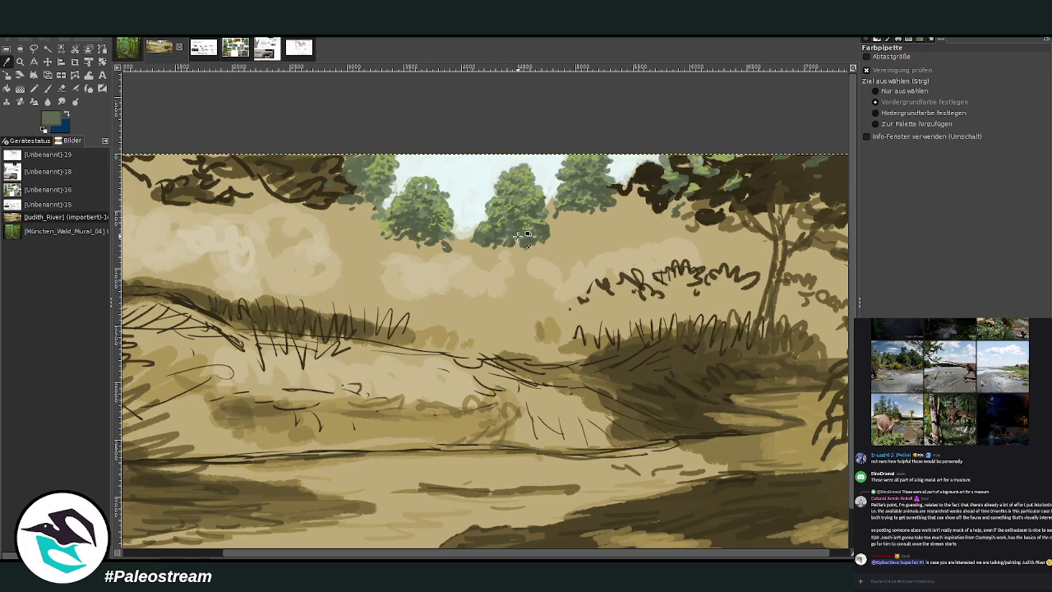
{"action": "left_click", "coordinate": [47, 88]}
Step: Paint dark green shadows beneath the trees with brush sizes 175 and 262, then zoom out
{"action": "left_click_drag", "start_coordinate": [905, 117], "coordinate": [988, 117]}
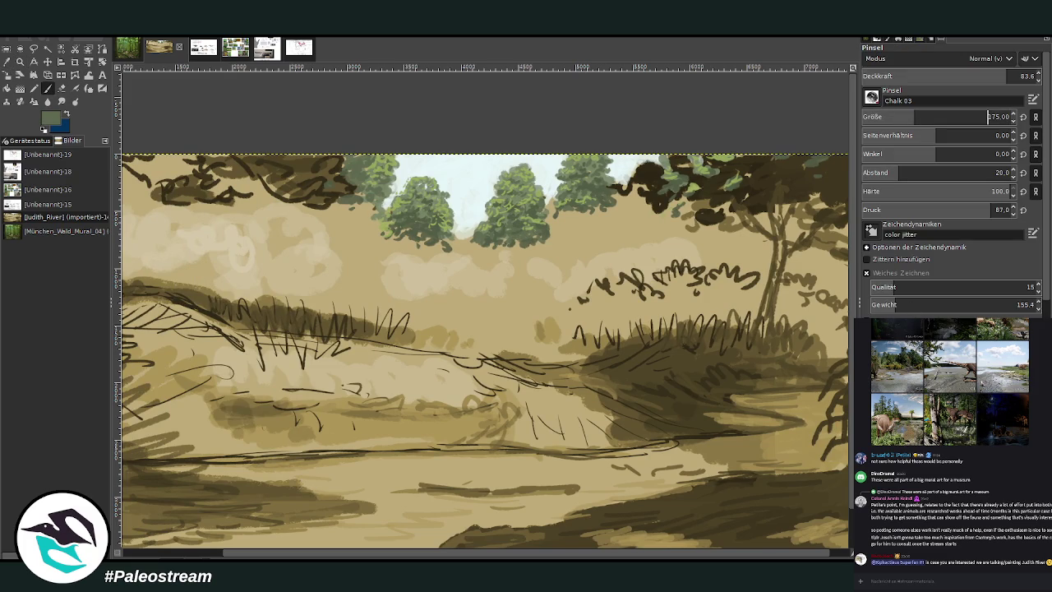
{"action": "left_click_drag", "start_coordinate": [534, 247], "coordinate": [547, 259]}
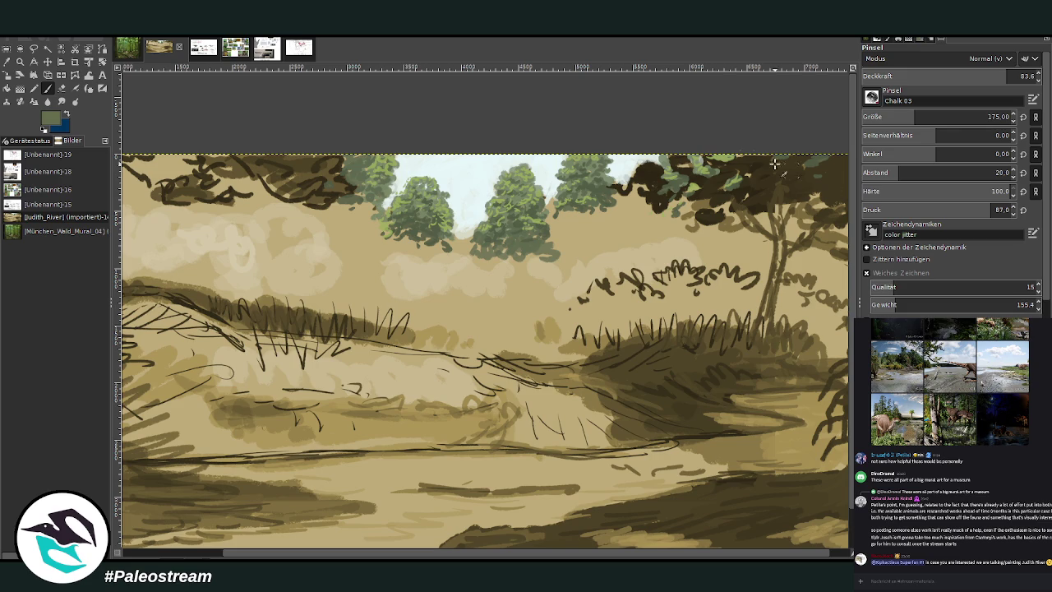
{"action": "mouse_move", "coordinate": [456, 251]}
{"action": "left_mouse_down"}
{"action": "mouse_move", "coordinate": [279, 205]}
{"action": "mouse_move", "coordinate": [363, 260]}
{"action": "left_mouse_up"}
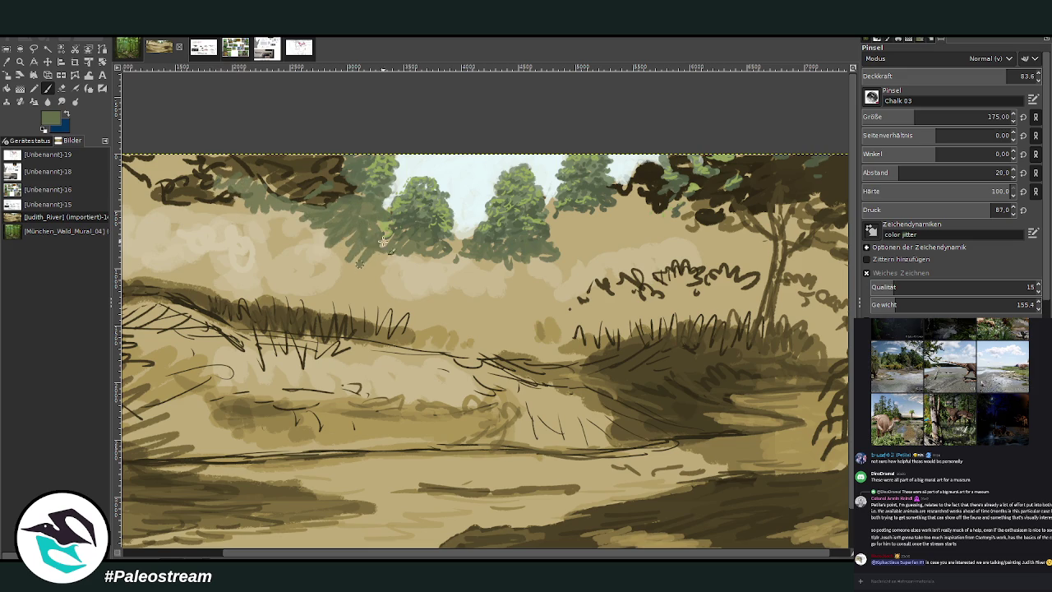
{"action": "left_click", "coordinate": [928, 116]}
{"action": "mouse_move", "coordinate": [588, 236]}
{"action": "left_mouse_down"}
{"action": "mouse_move", "coordinate": [583, 250]}
{"action": "mouse_move", "coordinate": [576, 226]}
{"action": "mouse_move", "coordinate": [565, 248]}
{"action": "mouse_move", "coordinate": [549, 232]}
{"action": "mouse_move", "coordinate": [501, 260]}
{"action": "left_mouse_up"}
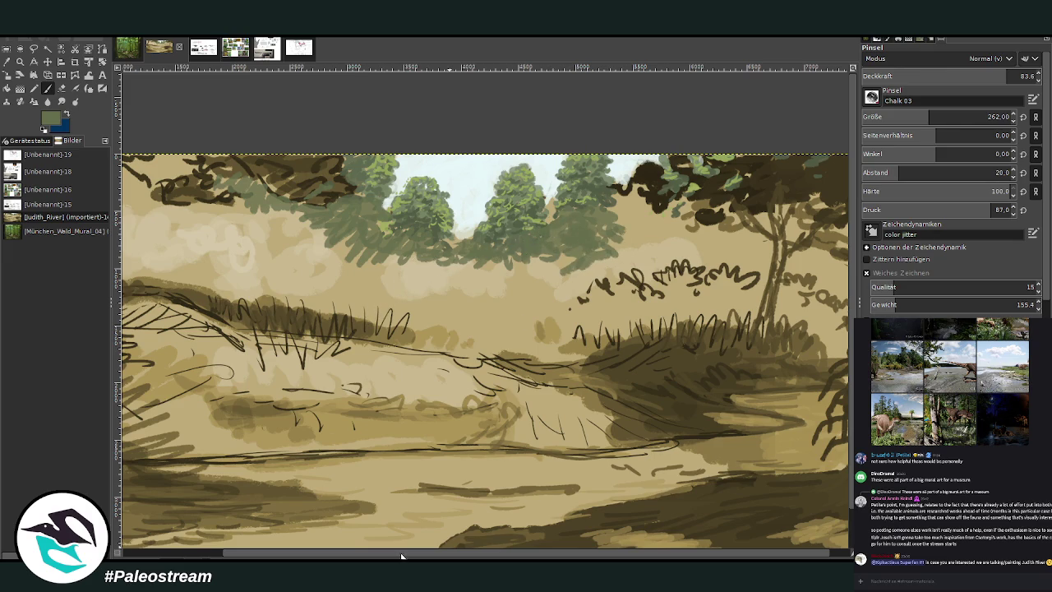
{"action": "key", "text": "minus"}
{"action": "key", "text": "minus"}
{"action": "key", "text": "minus"}
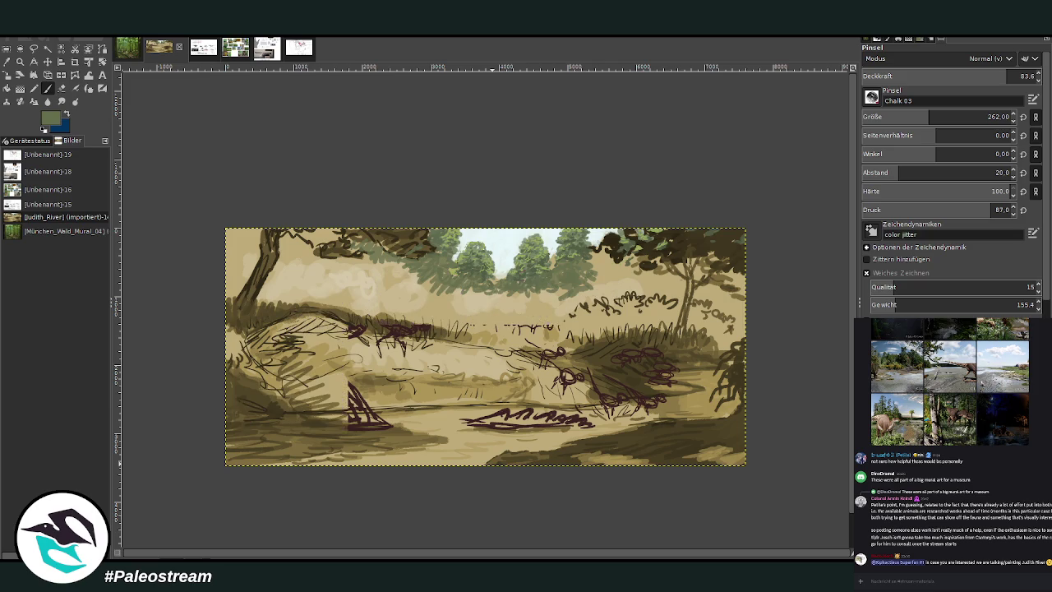
Step: Zoom into the trees and paint grey-green foliage along and below the canopy's lower edge
{"action": "key", "text": "z"}
{"action": "left_click_drag", "start_coordinate": [515, 171], "coordinate": [629, 386]}
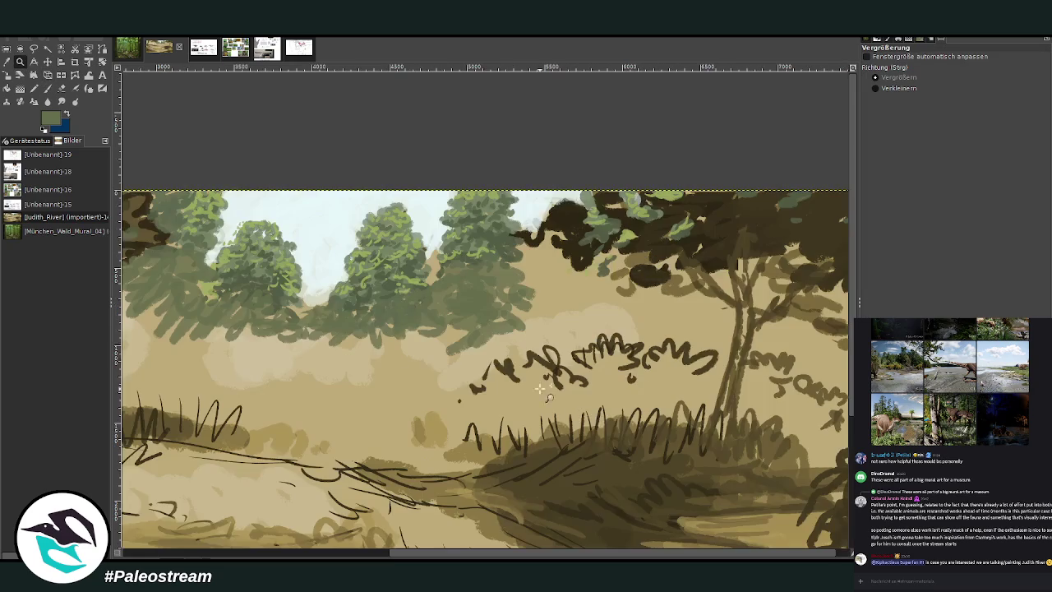
{"action": "left_click", "coordinate": [48, 88]}
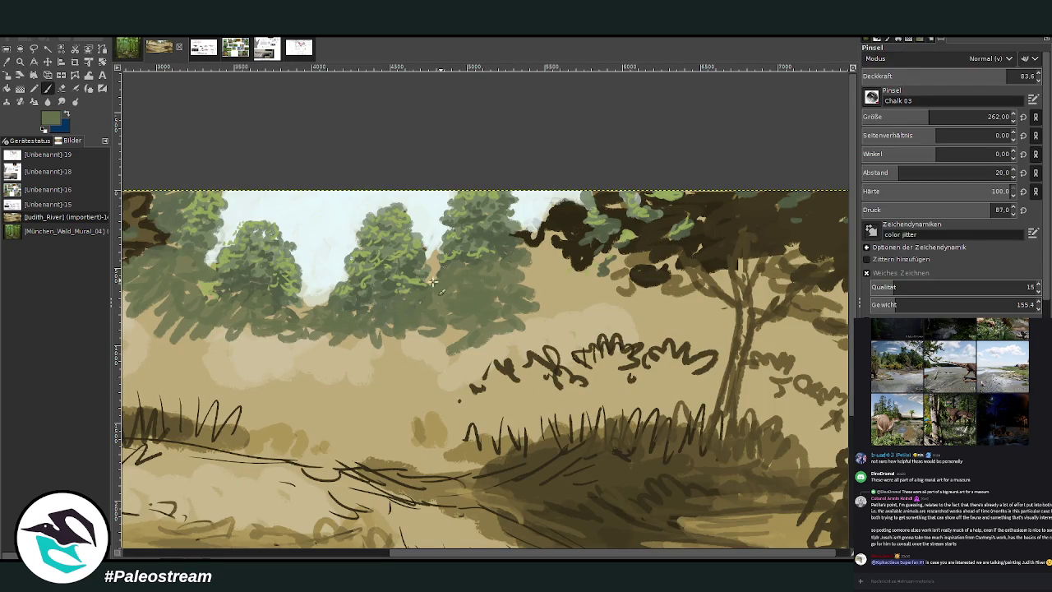
{"action": "mouse_move", "coordinate": [530, 263]}
{"action": "left_mouse_down"}
{"action": "mouse_move", "coordinate": [556, 239]}
{"action": "mouse_move", "coordinate": [463, 339]}
{"action": "mouse_move", "coordinate": [534, 341]}
{"action": "left_mouse_up"}
{"action": "mouse_move", "coordinate": [588, 309]}
{"action": "left_mouse_down"}
{"action": "mouse_move", "coordinate": [601, 309]}
{"action": "mouse_move", "coordinate": [535, 304]}
{"action": "left_mouse_up"}
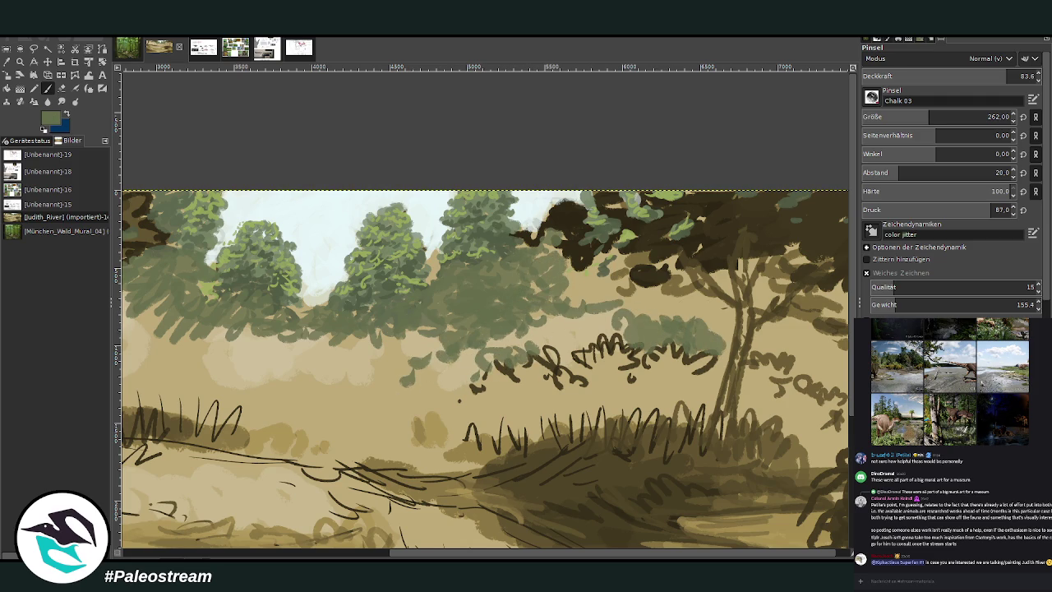
{"action": "mouse_move", "coordinate": [433, 359]}
{"action": "left_mouse_down"}
{"action": "mouse_move", "coordinate": [407, 353]}
{"action": "mouse_move", "coordinate": [435, 384]}
{"action": "mouse_move", "coordinate": [497, 345]}
{"action": "mouse_move", "coordinate": [559, 330]}
{"action": "mouse_move", "coordinate": [467, 312]}
{"action": "mouse_move", "coordinate": [386, 312]}
{"action": "mouse_move", "coordinate": [341, 361]}
{"action": "mouse_move", "coordinate": [423, 359]}
{"action": "mouse_move", "coordinate": [386, 406]}
{"action": "mouse_move", "coordinate": [337, 385]}
{"action": "mouse_move", "coordinate": [347, 393]}
{"action": "left_mouse_up"}
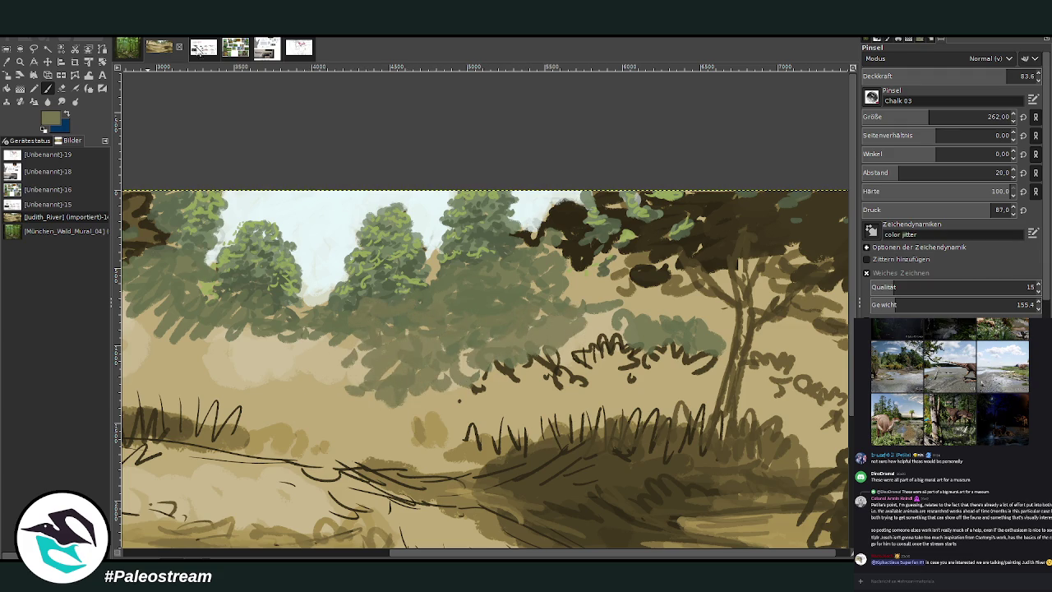
{"action": "left_click", "coordinate": [208, 48]}
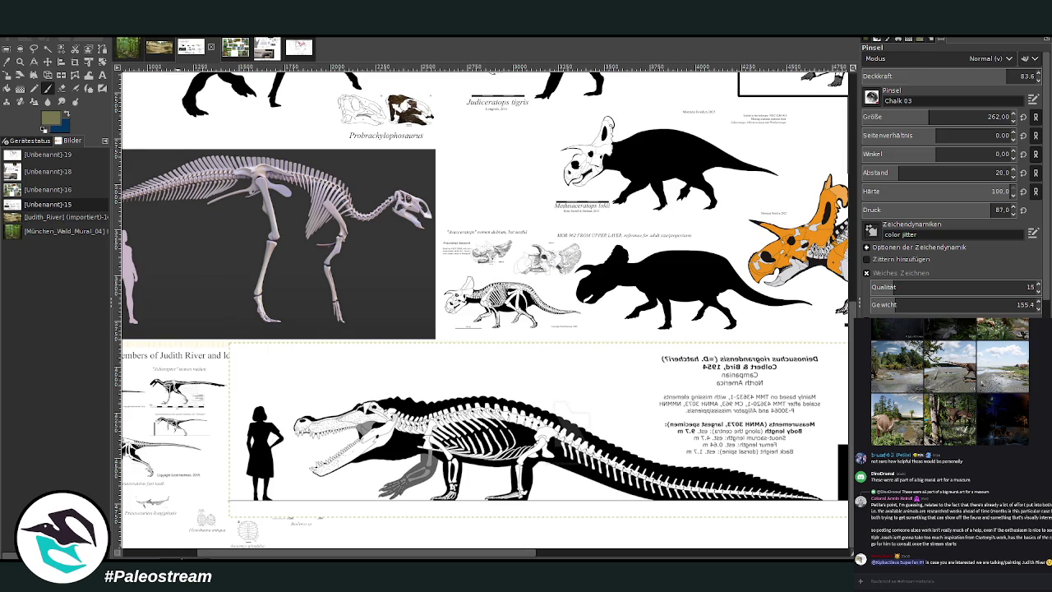
{"action": "left_click", "coordinate": [20, 61]}
{"action": "left_click_drag", "start_coordinate": [120, 444], "coordinate": [217, 535]}
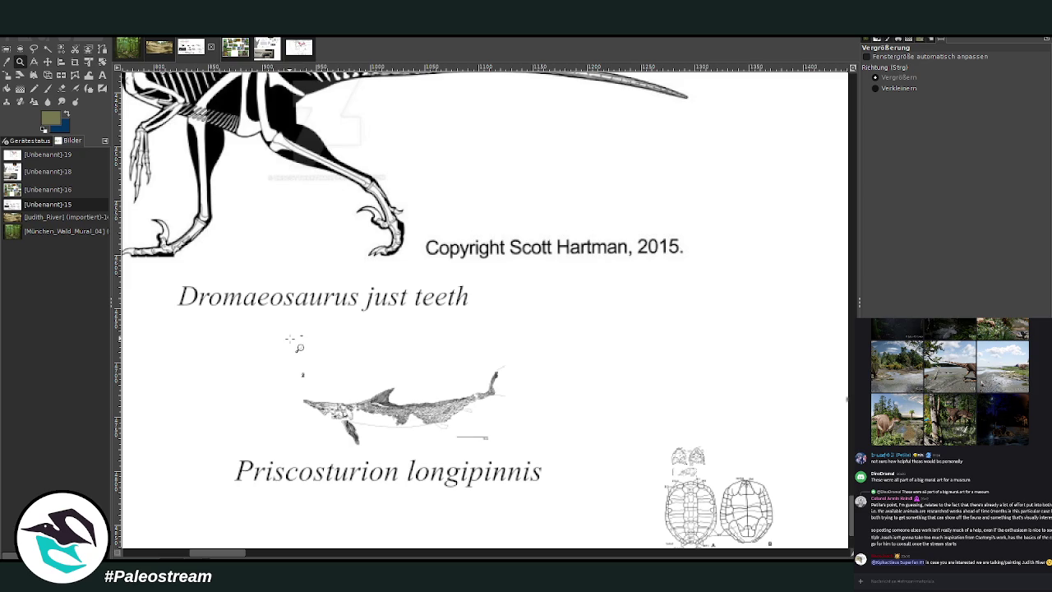
{"action": "left_click", "coordinate": [153, 49]}
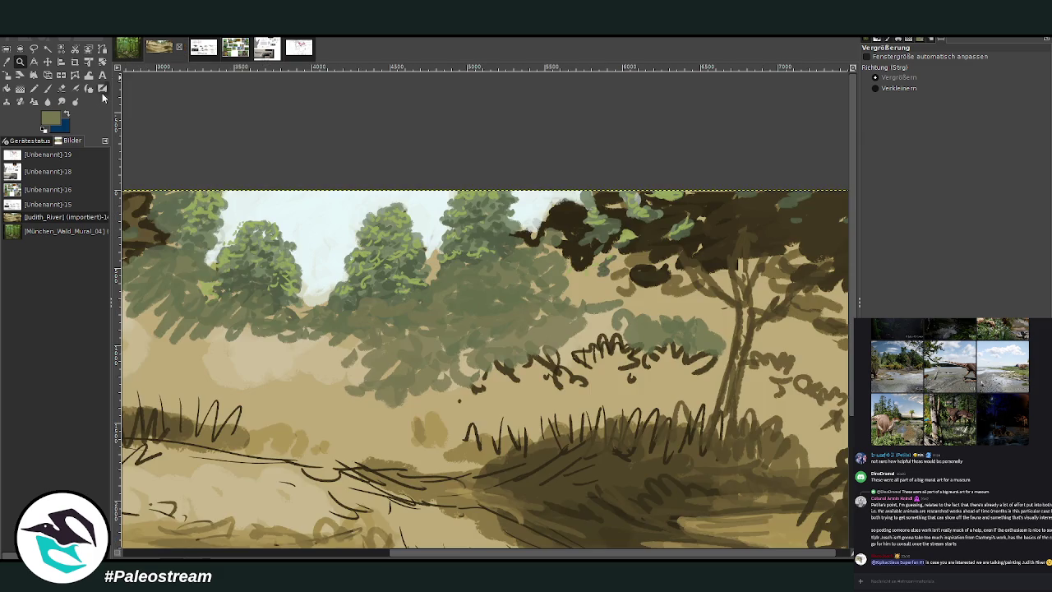
{"action": "left_click", "coordinate": [47, 88]}
{"action": "left_click", "coordinate": [203, 49]}
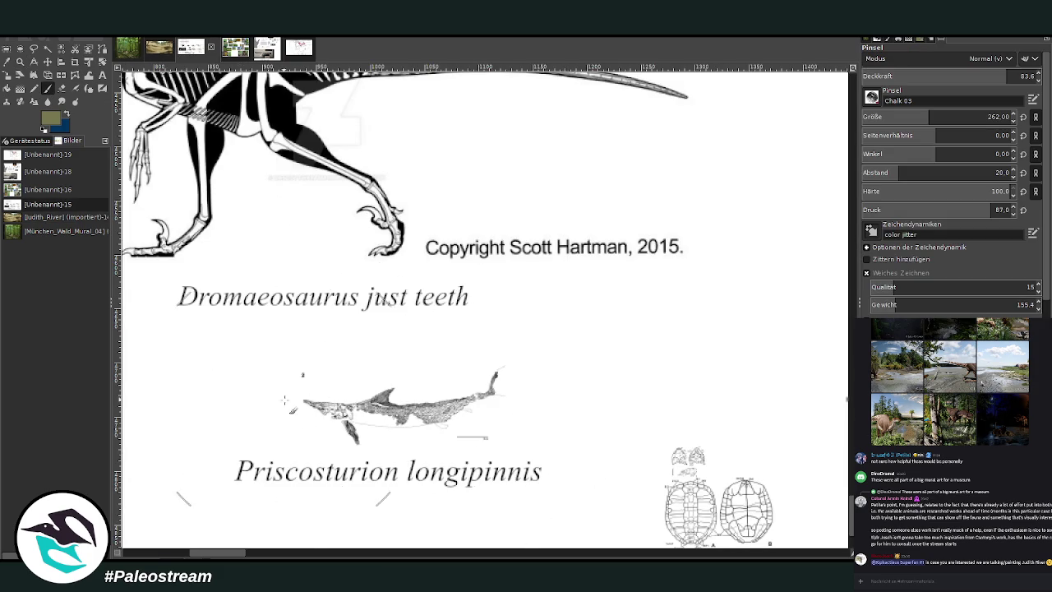
{"action": "left_click", "coordinate": [158, 48]}
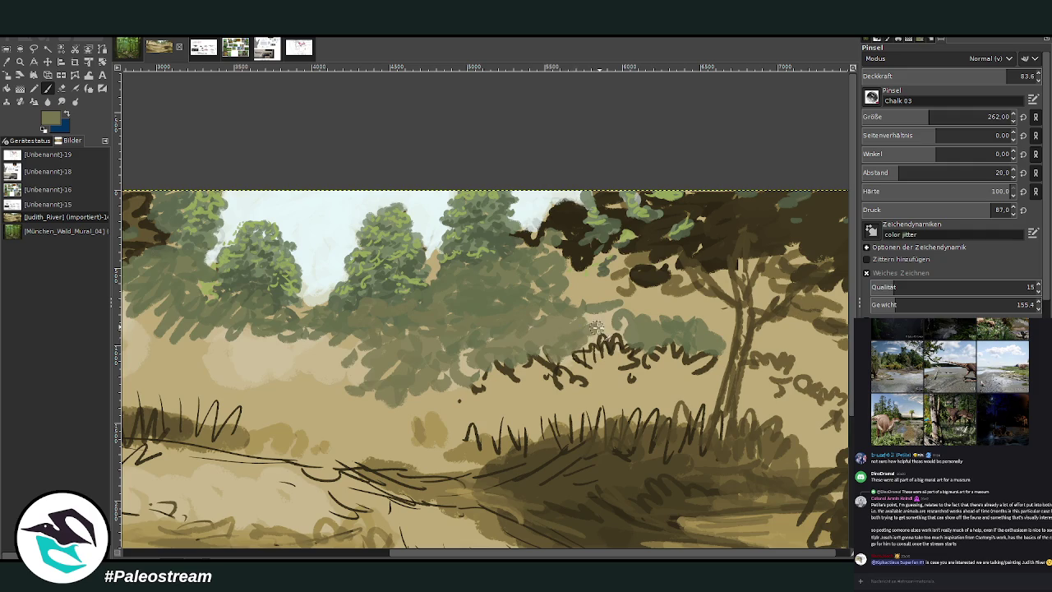
Step: Spread dark green-grey foliage across the mid-ground toward the trunk, using a larger brush at opacity 59
{"action": "mouse_move", "coordinate": [453, 352]}
{"action": "left_mouse_down"}
{"action": "mouse_move", "coordinate": [403, 333]}
{"action": "mouse_move", "coordinate": [337, 349]}
{"action": "mouse_move", "coordinate": [288, 341]}
{"action": "mouse_move", "coordinate": [225, 351]}
{"action": "mouse_move", "coordinate": [305, 307]}
{"action": "mouse_move", "coordinate": [253, 329]}
{"action": "mouse_move", "coordinate": [188, 325]}
{"action": "mouse_move", "coordinate": [155, 300]}
{"action": "left_mouse_up"}
{"action": "left_click_drag", "start_coordinate": [535, 553], "coordinate": [309, 555]}
{"action": "mouse_move", "coordinate": [526, 257]}
{"action": "left_mouse_down"}
{"action": "mouse_move", "coordinate": [435, 275]}
{"action": "mouse_move", "coordinate": [485, 312]}
{"action": "mouse_move", "coordinate": [629, 339]}
{"action": "left_mouse_up"}
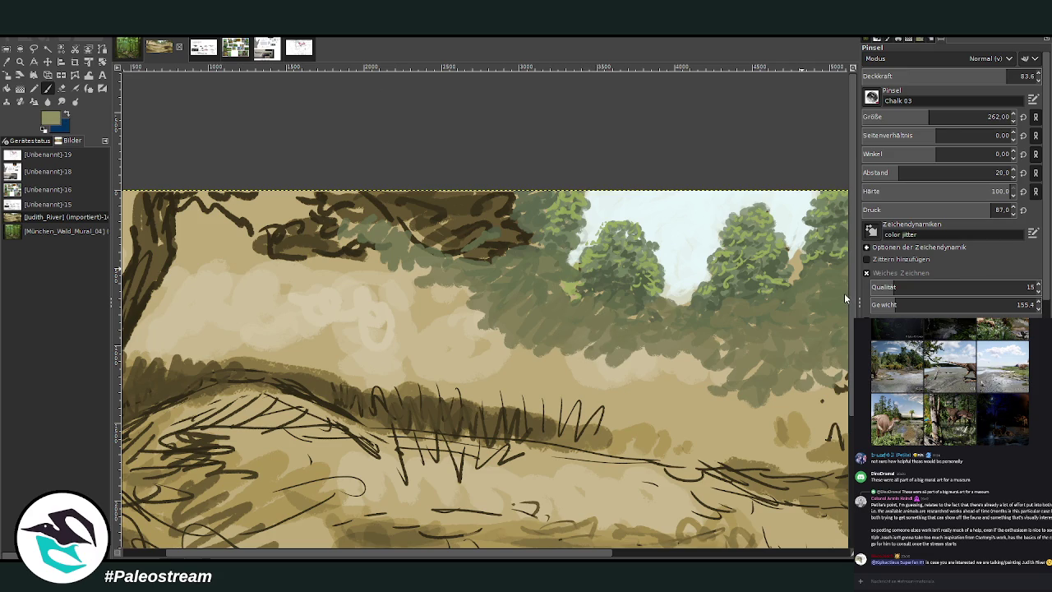
{"action": "left_click", "coordinate": [945, 116]}
{"action": "left_click", "coordinate": [963, 76]}
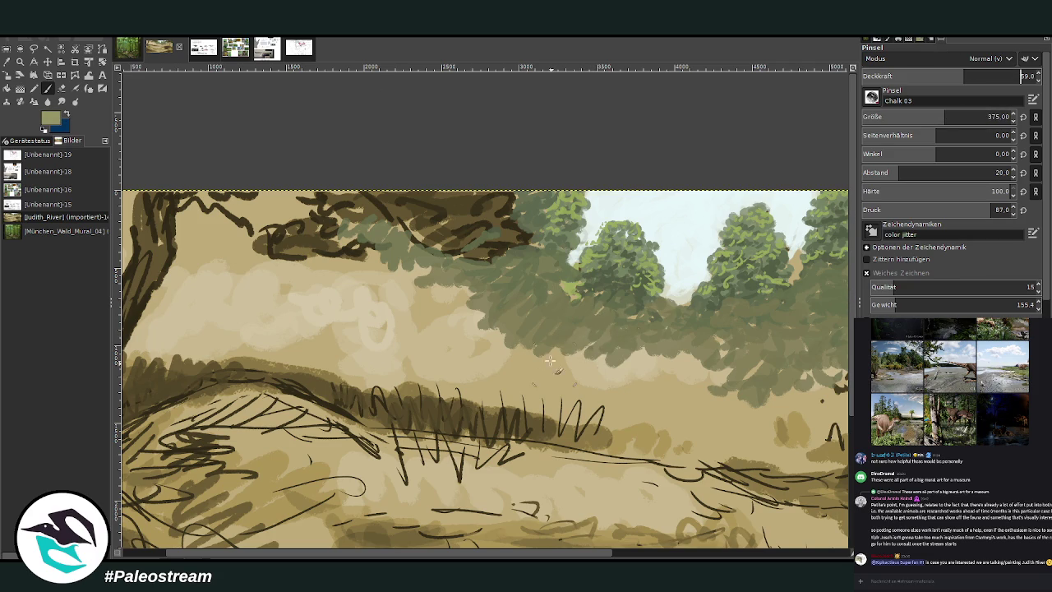
{"action": "mouse_move", "coordinate": [468, 330]}
{"action": "left_mouse_down"}
{"action": "mouse_move", "coordinate": [512, 348]}
{"action": "mouse_move", "coordinate": [243, 205]}
{"action": "left_mouse_up"}
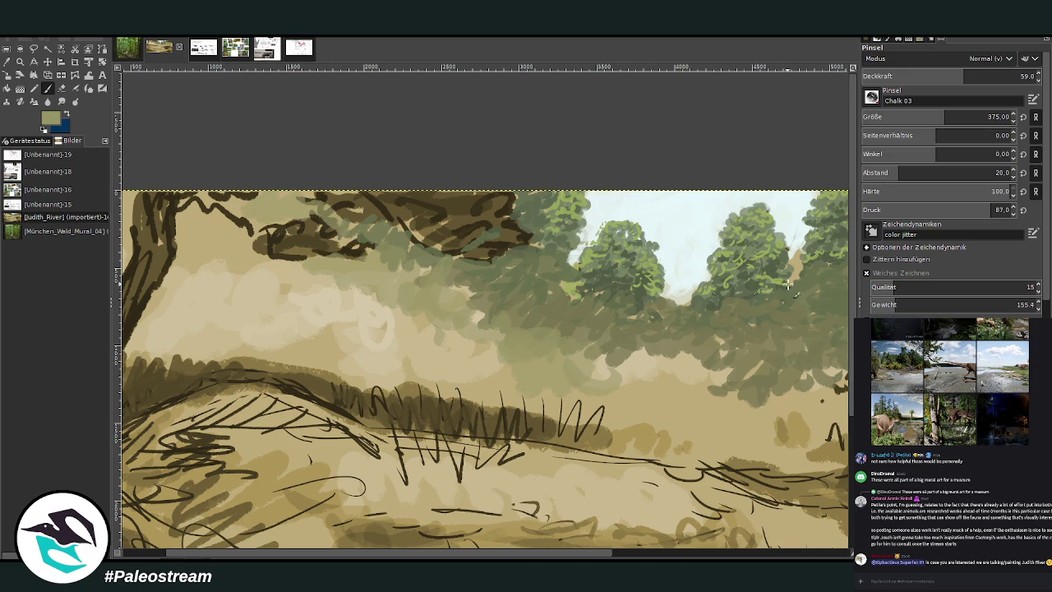
{"action": "mouse_move", "coordinate": [337, 298]}
{"action": "left_mouse_down"}
{"action": "mouse_move", "coordinate": [173, 278]}
{"action": "mouse_move", "coordinate": [292, 284]}
{"action": "mouse_move", "coordinate": [263, 217]}
{"action": "mouse_move", "coordinate": [369, 259]}
{"action": "mouse_move", "coordinate": [613, 386]}
{"action": "mouse_move", "coordinate": [699, 366]}
{"action": "mouse_move", "coordinate": [642, 389]}
{"action": "mouse_move", "coordinate": [468, 387]}
{"action": "mouse_move", "coordinate": [296, 344]}
{"action": "mouse_move", "coordinate": [156, 362]}
{"action": "left_mouse_up"}
{"action": "left_click_drag", "start_coordinate": [239, 341], "coordinate": [177, 324]}
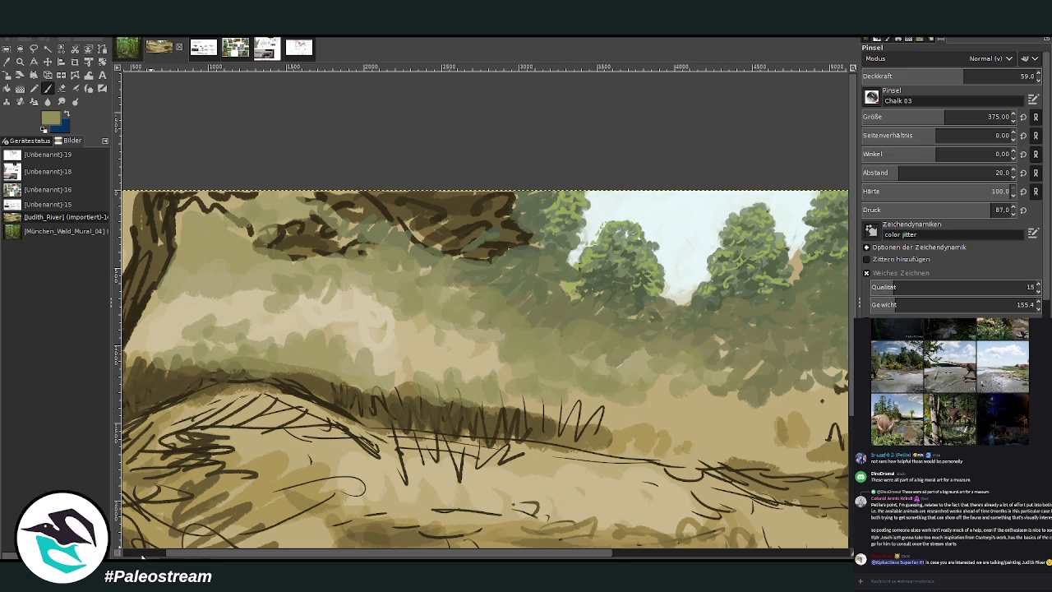
{"action": "scroll", "coordinate": [142, 556], "scroll_direction": "left", "scroll_amount": 2}
Step: Pick a pale green-beige and brush it over the light area and the dark grass band
{"action": "left_click", "coordinate": [830, 296], "text": "ctrl"}
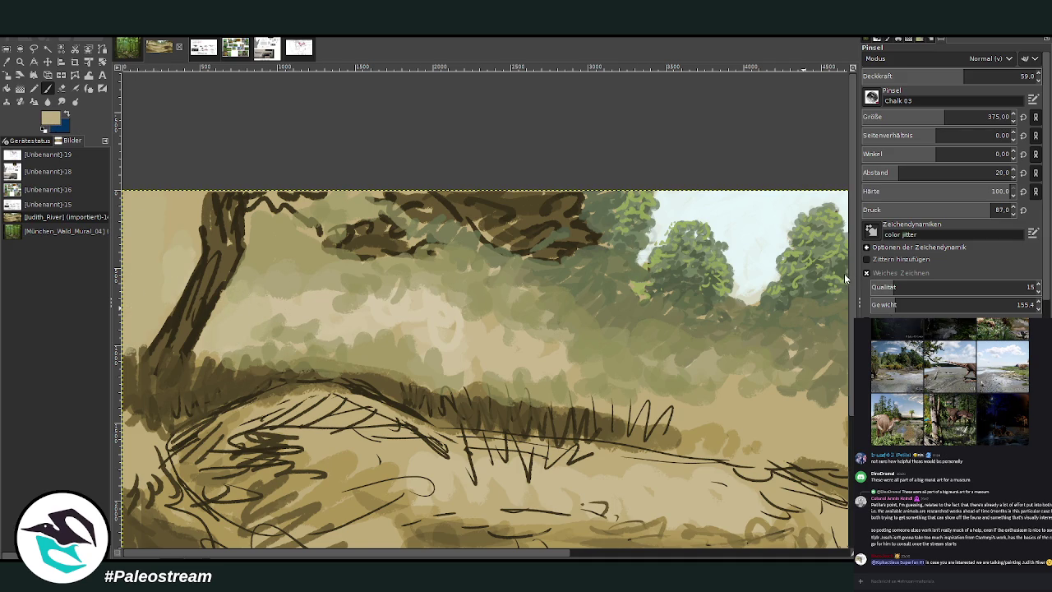
{"action": "mouse_move", "coordinate": [292, 288]}
{"action": "left_mouse_down"}
{"action": "mouse_move", "coordinate": [264, 345]}
{"action": "mouse_move", "coordinate": [364, 306]}
{"action": "mouse_move", "coordinate": [423, 378]}
{"action": "left_mouse_up"}
{"action": "mouse_move", "coordinate": [386, 288]}
{"action": "left_mouse_down"}
{"action": "mouse_move", "coordinate": [308, 258]}
{"action": "mouse_move", "coordinate": [236, 311]}
{"action": "left_mouse_up"}
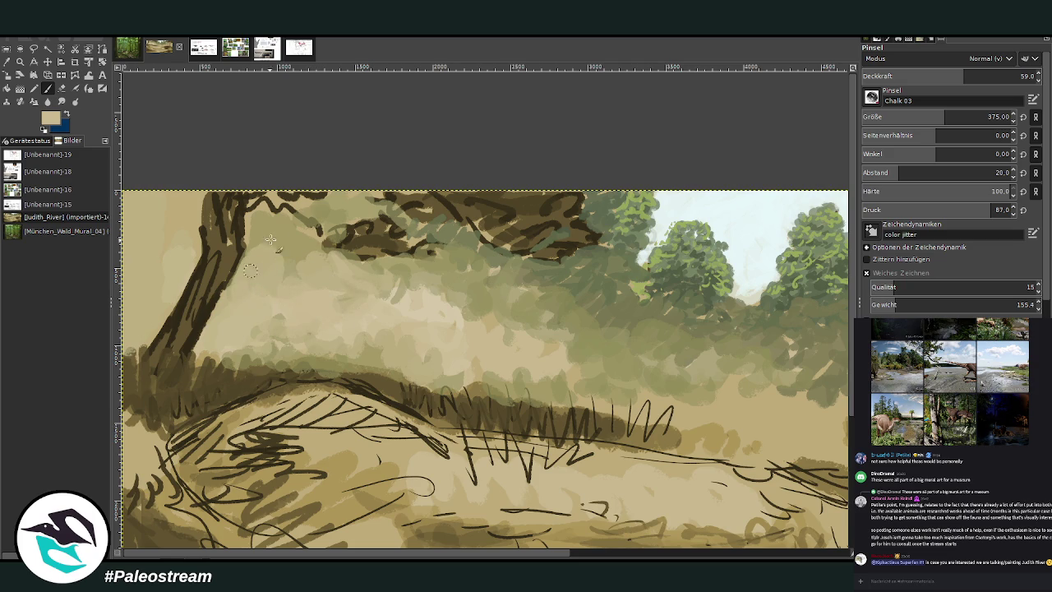
{"action": "mouse_move", "coordinate": [446, 374]}
{"action": "left_mouse_down"}
{"action": "mouse_move", "coordinate": [580, 387]}
{"action": "mouse_move", "coordinate": [591, 403]}
{"action": "mouse_move", "coordinate": [674, 415]}
{"action": "left_mouse_up"}
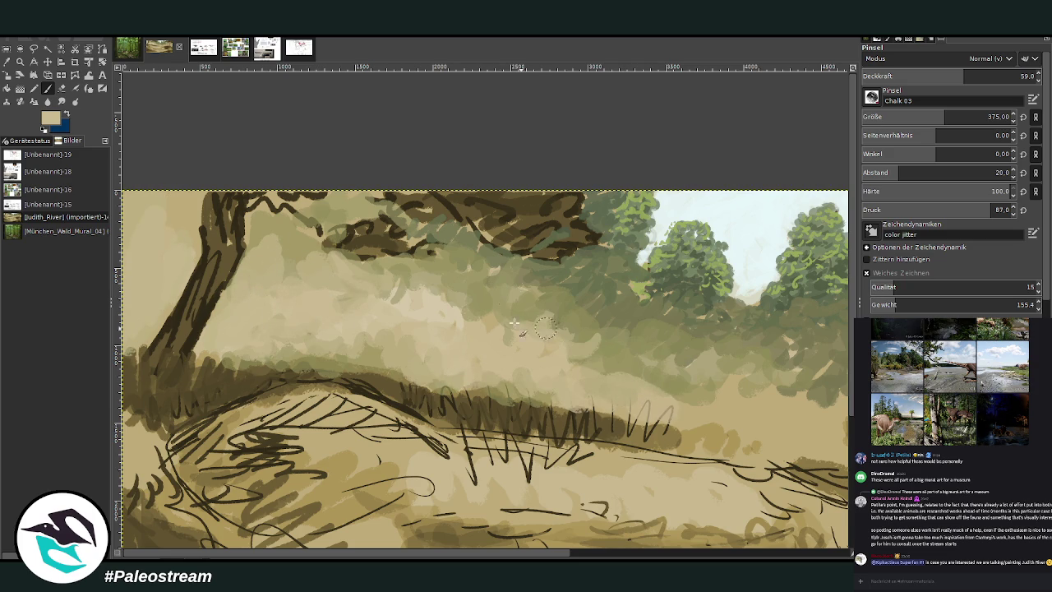
Step: Brush a soft pale haze over the middle ground with brush size 542 at opacity 42.3
{"action": "left_click", "coordinate": [987, 114]}
{"action": "left_click_drag", "start_coordinate": [957, 76], "coordinate": [936, 76]}
{"action": "mouse_move", "coordinate": [579, 329]}
{"action": "left_mouse_down"}
{"action": "mouse_move", "coordinate": [624, 320]}
{"action": "mouse_move", "coordinate": [647, 395]}
{"action": "mouse_move", "coordinate": [399, 271]}
{"action": "mouse_move", "coordinate": [423, 240]}
{"action": "mouse_move", "coordinate": [378, 230]}
{"action": "left_mouse_up"}
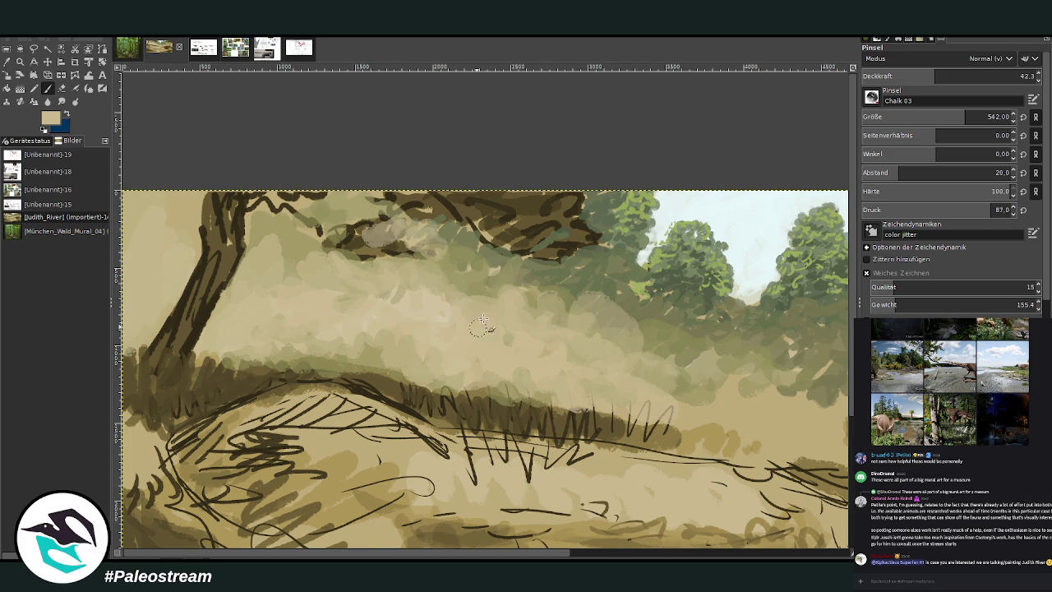
{"action": "left_click", "coordinate": [588, 552]}
{"action": "mouse_move", "coordinate": [370, 374]}
{"action": "left_mouse_down"}
{"action": "mouse_move", "coordinate": [428, 382]}
{"action": "mouse_move", "coordinate": [657, 361]}
{"action": "mouse_move", "coordinate": [682, 336]}
{"action": "mouse_move", "coordinate": [734, 380]}
{"action": "mouse_move", "coordinate": [756, 337]}
{"action": "mouse_move", "coordinate": [624, 329]}
{"action": "mouse_move", "coordinate": [493, 387]}
{"action": "mouse_move", "coordinate": [263, 403]}
{"action": "mouse_move", "coordinate": [399, 444]}
{"action": "mouse_move", "coordinate": [319, 450]}
{"action": "left_mouse_up"}
{"action": "key", "text": "shift+ctrl+j"}
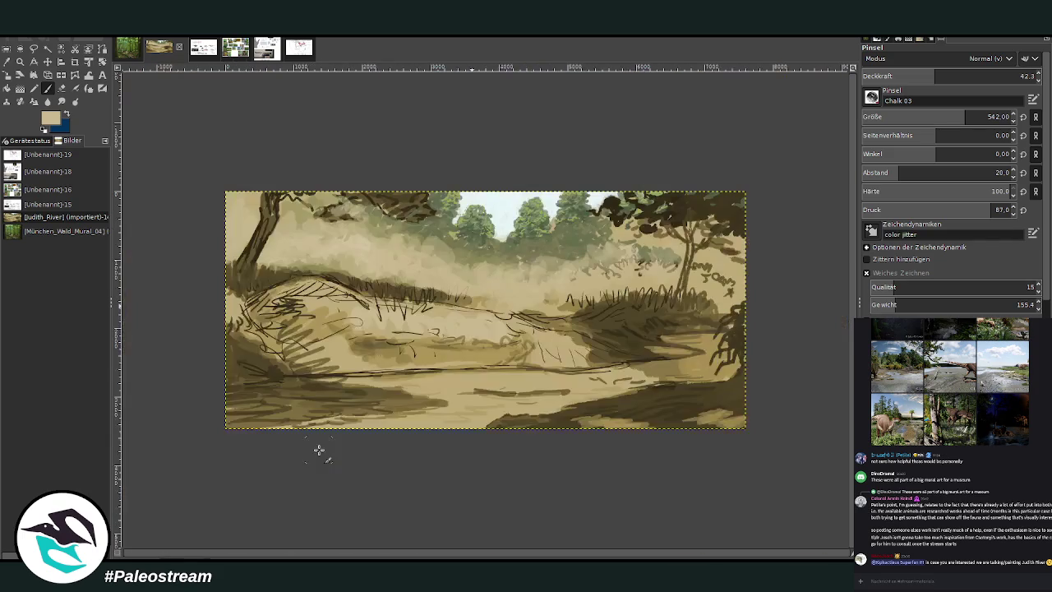
Step: Sample a greenish-grey from the painting and brush it over the mid-ground bushes
{"action": "key", "text": "z"}
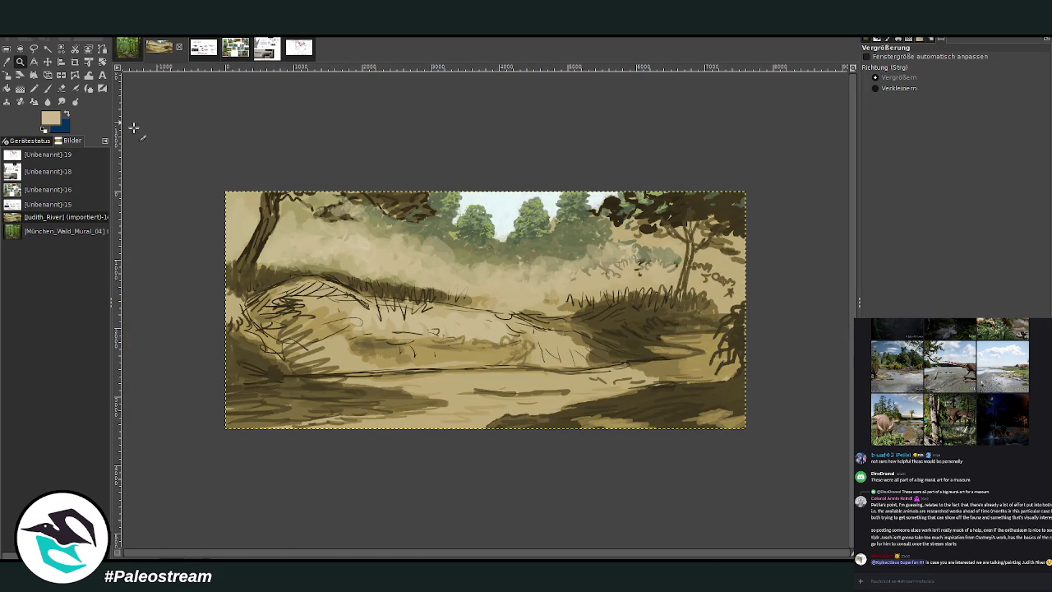
{"action": "left_click_drag", "start_coordinate": [506, 155], "coordinate": [716, 345]}
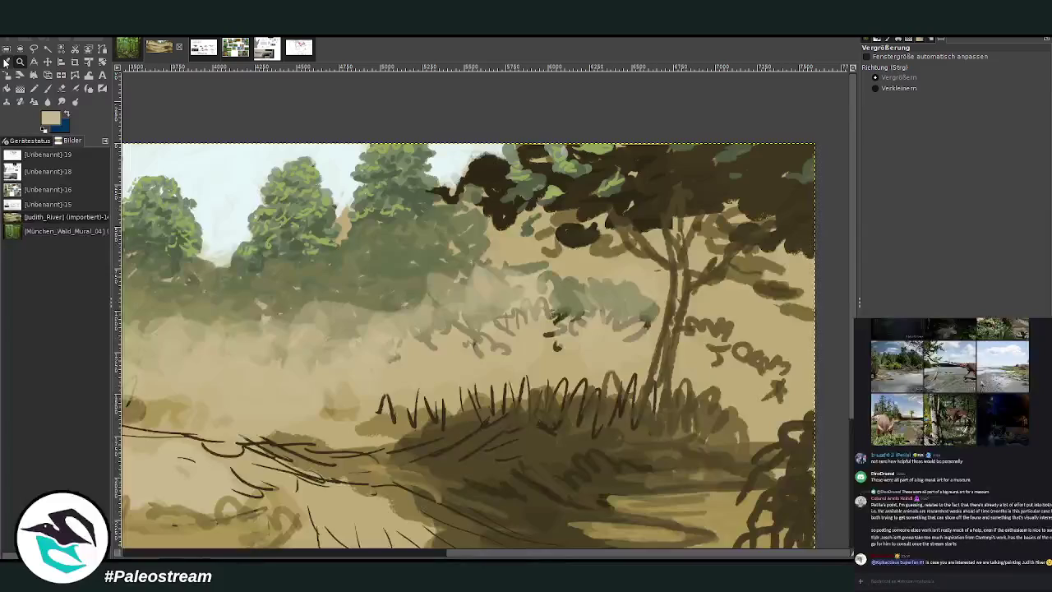
{"action": "key", "text": "o"}
{"action": "left_click", "coordinate": [429, 248]}
{"action": "key", "text": "p"}
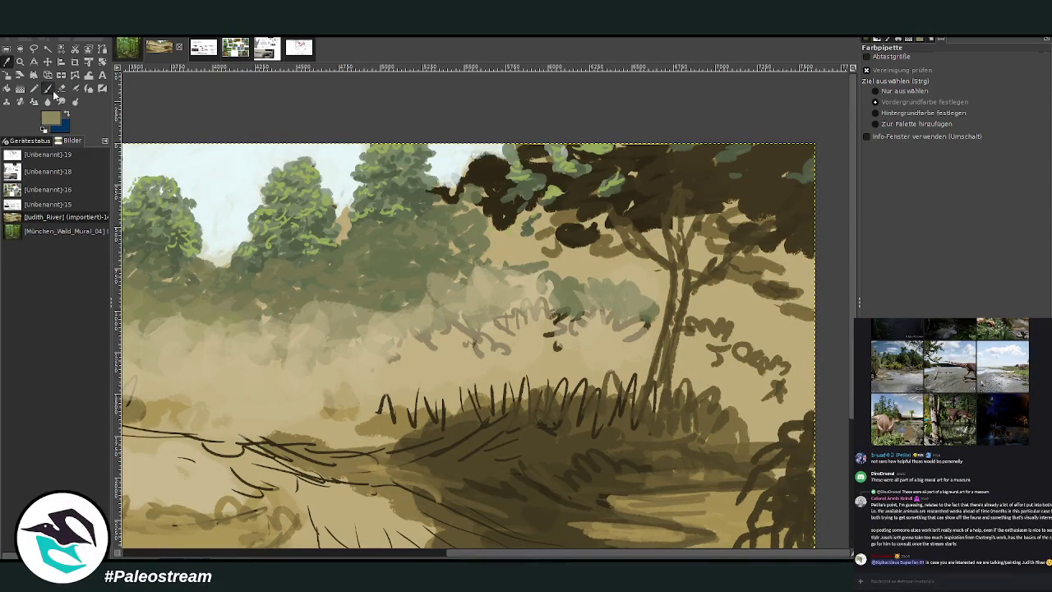
{"action": "mouse_move", "coordinate": [606, 299]}
{"action": "left_mouse_down"}
{"action": "mouse_move", "coordinate": [594, 277]}
{"action": "mouse_move", "coordinate": [522, 251]}
{"action": "mouse_move", "coordinate": [657, 242]}
{"action": "mouse_move", "coordinate": [682, 225]}
{"action": "mouse_move", "coordinate": [702, 246]}
{"action": "mouse_move", "coordinate": [721, 244]}
{"action": "mouse_move", "coordinate": [715, 300]}
{"action": "mouse_move", "coordinate": [768, 341]}
{"action": "mouse_move", "coordinate": [791, 329]}
{"action": "mouse_move", "coordinate": [777, 354]}
{"action": "mouse_move", "coordinate": [813, 280]}
{"action": "mouse_move", "coordinate": [782, 245]}
{"action": "mouse_move", "coordinate": [772, 292]}
{"action": "mouse_move", "coordinate": [747, 216]}
{"action": "mouse_move", "coordinate": [723, 205]}
{"action": "left_mouse_up"}
{"action": "mouse_move", "coordinate": [558, 263]}
{"action": "left_mouse_down"}
{"action": "mouse_move", "coordinate": [513, 246]}
{"action": "mouse_move", "coordinate": [411, 300]}
{"action": "left_mouse_up"}
Step: Glaze translucent greyish-green at opacity 49.8 over the bushes and dark squiggles, then view the plant collage
{"action": "left_click_drag", "start_coordinate": [976, 76], "coordinate": [948, 75]}
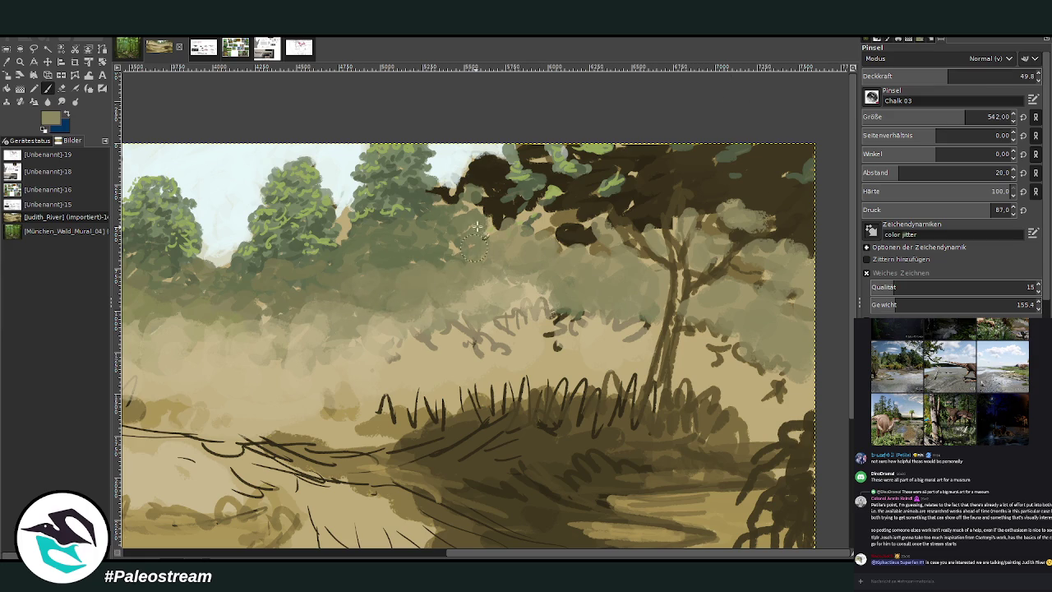
{"action": "mouse_move", "coordinate": [550, 230]}
{"action": "left_mouse_down"}
{"action": "mouse_move", "coordinate": [507, 284]}
{"action": "mouse_move", "coordinate": [442, 324]}
{"action": "mouse_move", "coordinate": [382, 325]}
{"action": "mouse_move", "coordinate": [345, 357]}
{"action": "left_mouse_up"}
{"action": "left_click_drag", "start_coordinate": [468, 304], "coordinate": [534, 280]}
{"action": "mouse_move", "coordinate": [345, 308]}
{"action": "left_mouse_down"}
{"action": "mouse_move", "coordinate": [320, 293]}
{"action": "mouse_move", "coordinate": [205, 325]}
{"action": "left_mouse_up"}
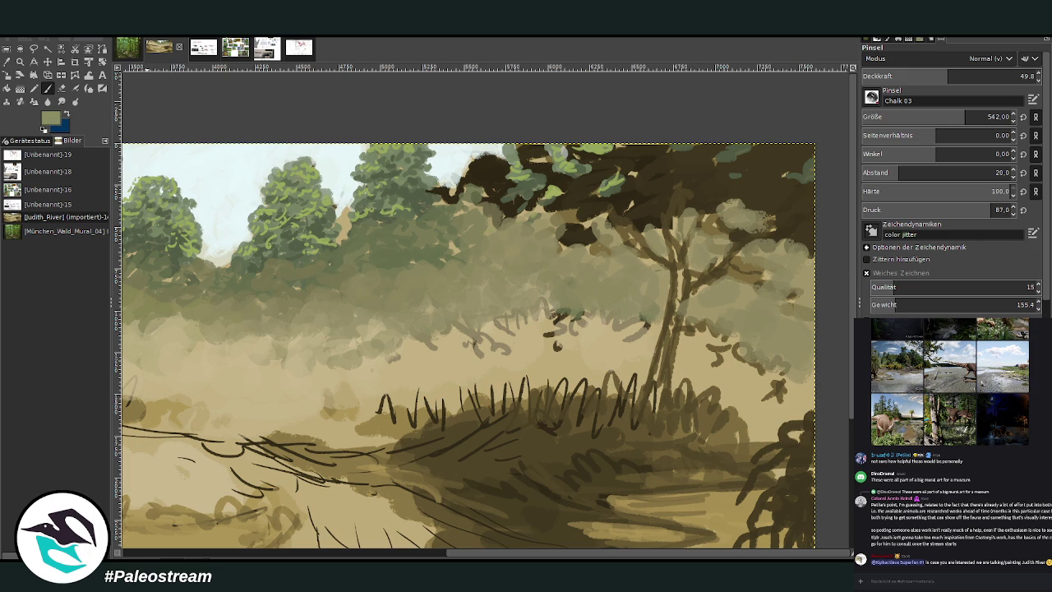
{"action": "left_click", "coordinate": [233, 51]}
{"action": "left_click_drag", "start_coordinate": [333, 554], "coordinate": [360, 556]}
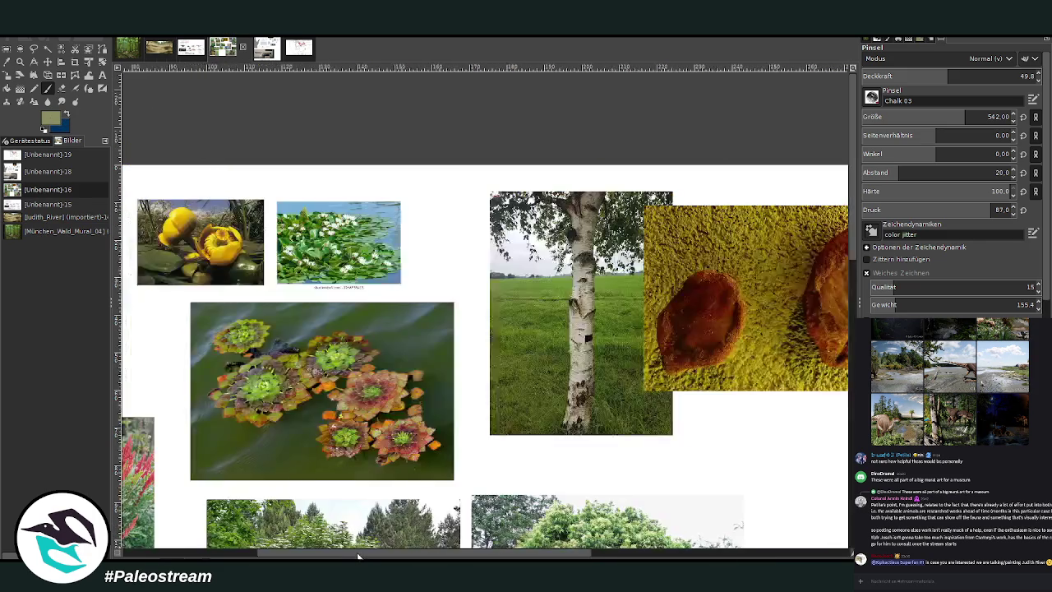
Step: Scroll and zoom through the plant photo collage, then switch back to the landscape painting
{"action": "scroll", "coordinate": [368, 310], "scroll_direction": "left", "scroll_amount": 2}
{"action": "scroll", "coordinate": [368, 310], "scroll_direction": "down", "scroll_amount": 3}
{"action": "scroll", "coordinate": [797, 193], "scroll_direction": "down", "scroll_amount": 2}
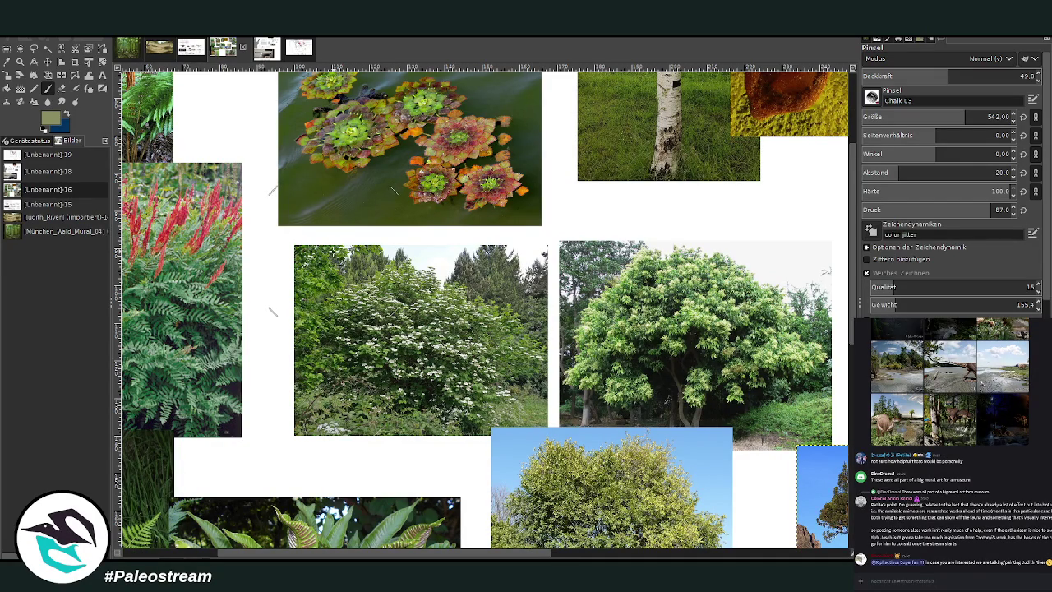
{"action": "scroll", "coordinate": [300, 320], "scroll_direction": "down", "scroll_amount": 2}
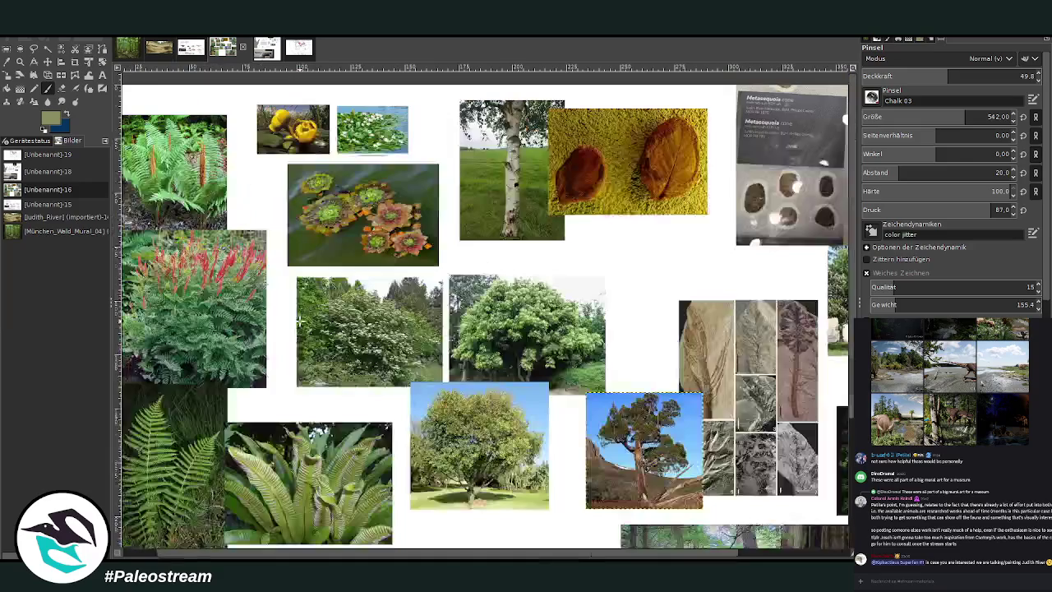
{"action": "scroll", "coordinate": [301, 321], "scroll_direction": "down", "scroll_amount": 1}
{"action": "scroll", "coordinate": [300, 321], "scroll_direction": "down", "scroll_amount": 1}
{"action": "key", "text": "z"}
{"action": "left_click_drag", "start_coordinate": [263, 127], "coordinate": [527, 404]}
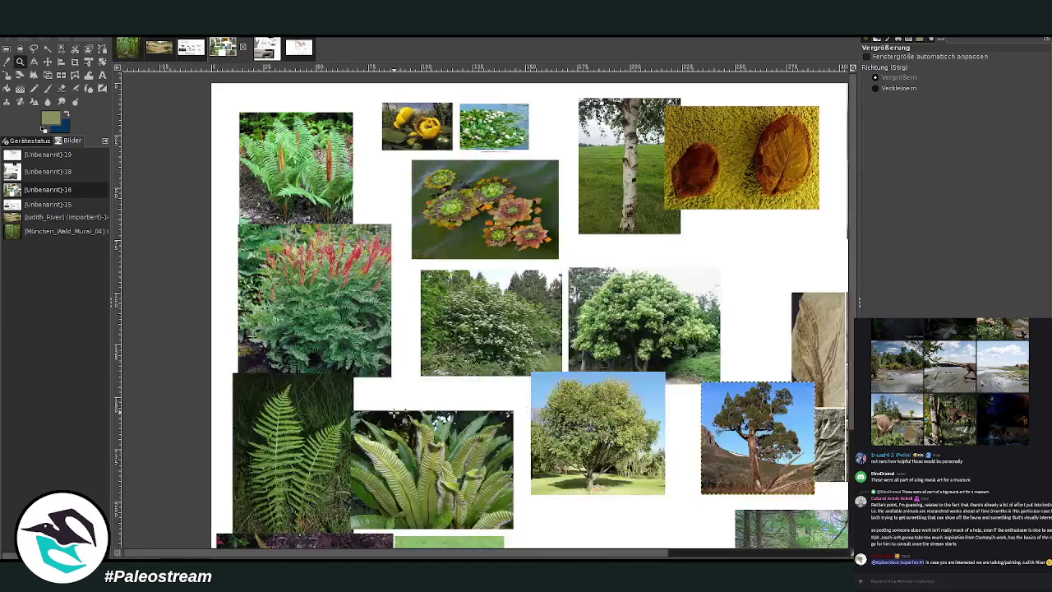
{"action": "left_click_drag", "start_coordinate": [259, 79], "coordinate": [712, 498]}
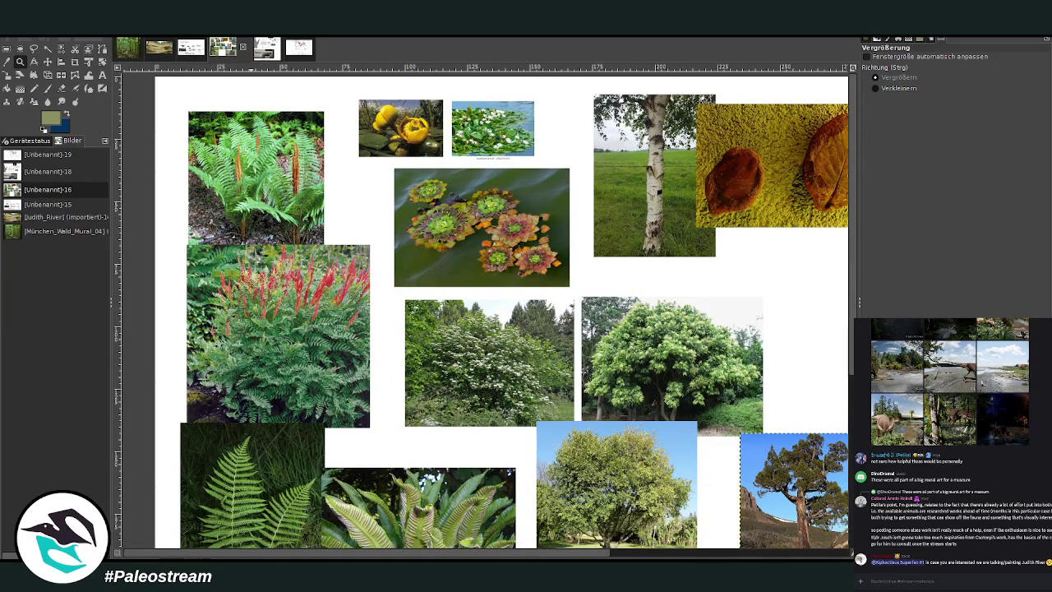
{"action": "left_click", "coordinate": [129, 49]}
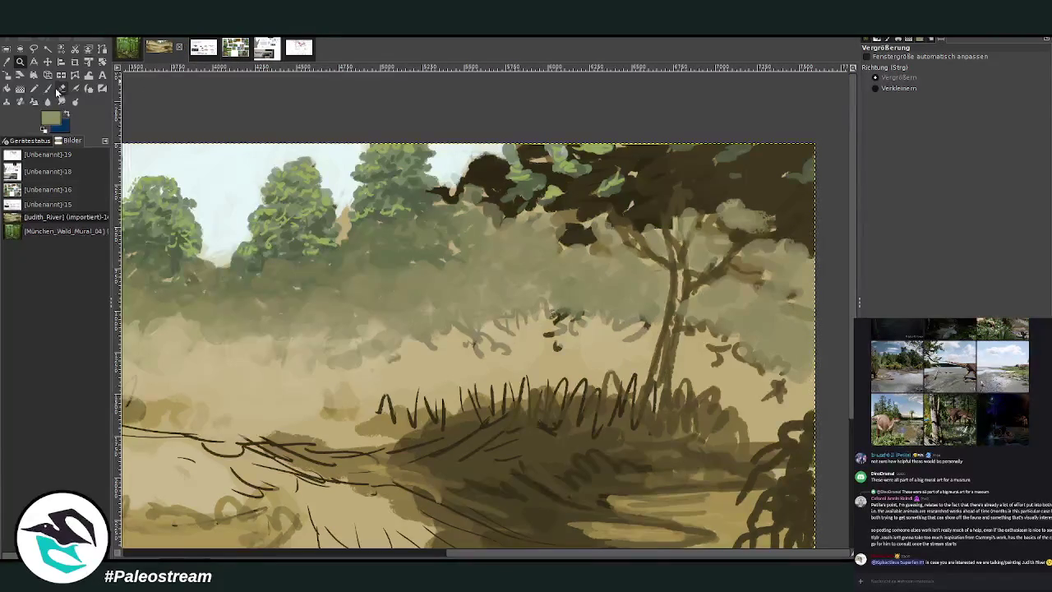
Step: Sample the pale sky blue and paint it into the gaps between the background trees
{"action": "left_click", "coordinate": [47, 88]}
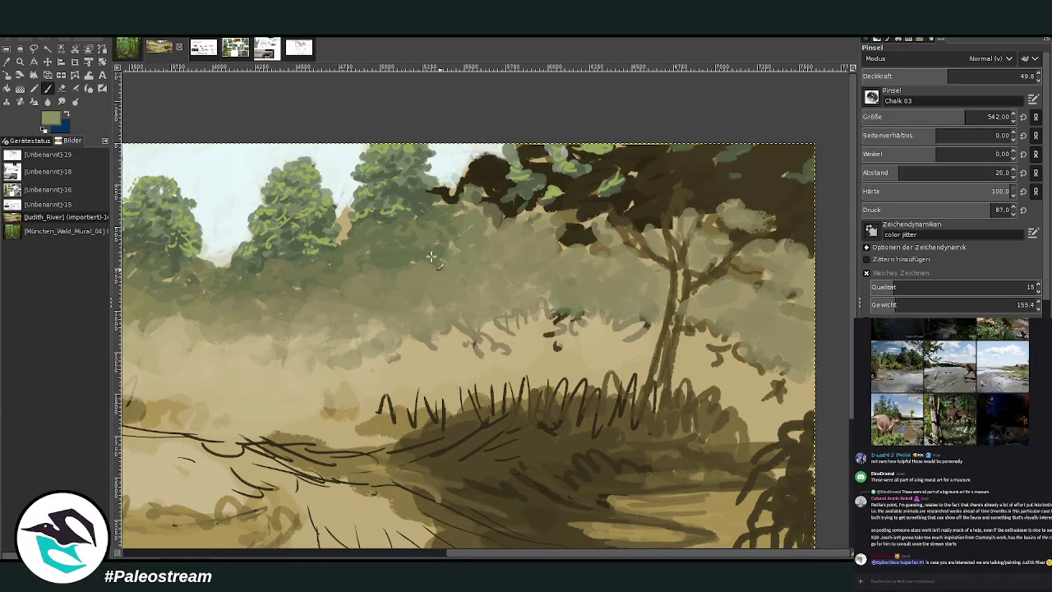
{"action": "left_click", "coordinate": [7, 62]}
{"action": "left_click", "coordinate": [259, 184]}
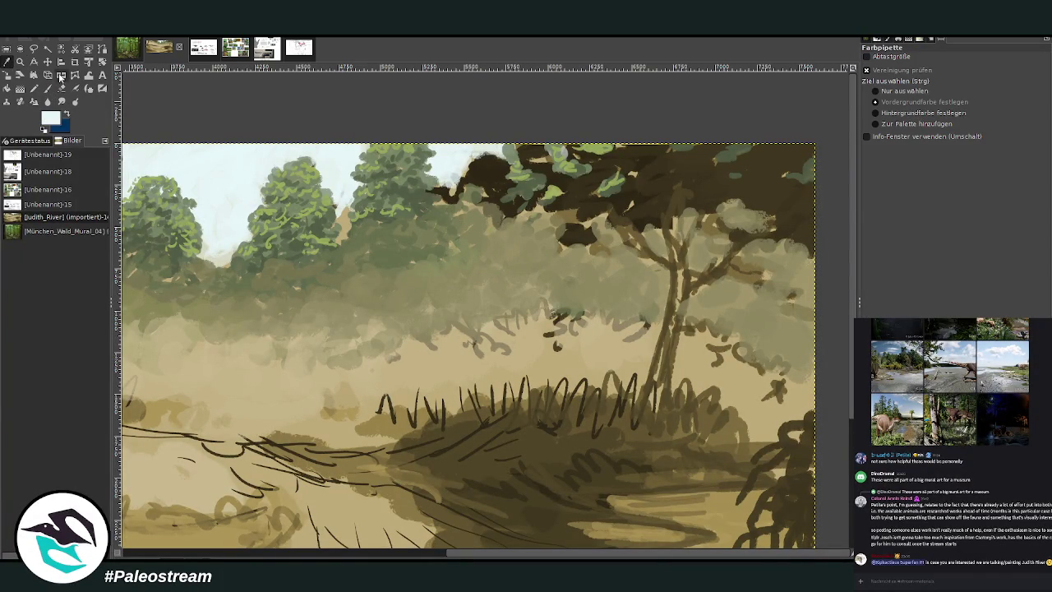
{"action": "left_click", "coordinate": [47, 87]}
{"action": "left_click", "coordinate": [999, 75]}
{"action": "left_click_drag", "start_coordinate": [986, 117], "coordinate": [852, 100]}
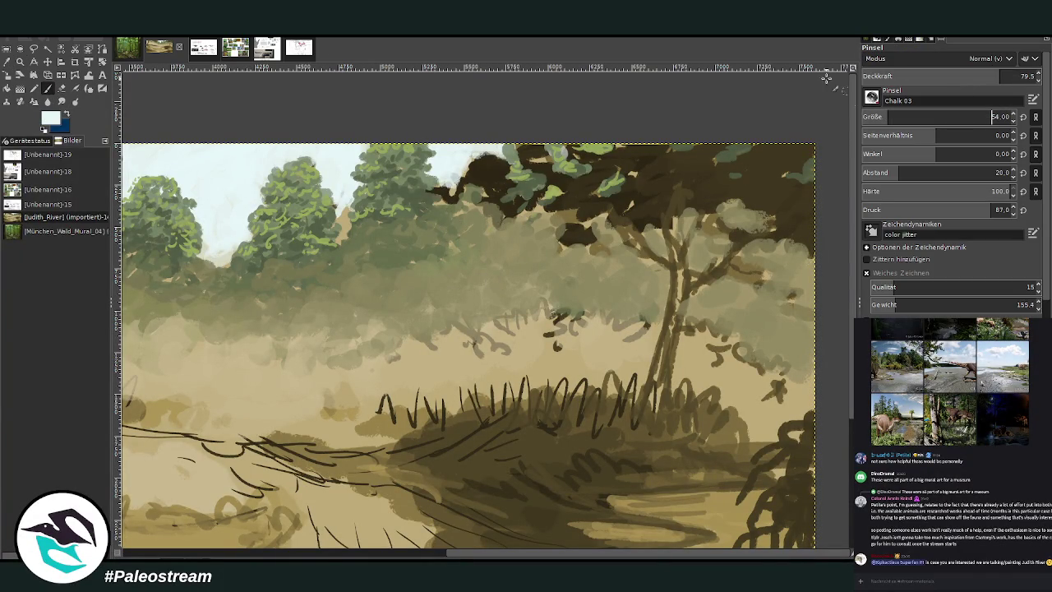
{"action": "left_click_drag", "start_coordinate": [343, 236], "coordinate": [346, 222]}
{"action": "left_click", "coordinate": [901, 116]}
{"action": "left_click", "coordinate": [973, 76]}
{"action": "mouse_move", "coordinate": [342, 235]}
{"action": "left_mouse_down"}
{"action": "mouse_move", "coordinate": [350, 244]}
{"action": "mouse_move", "coordinate": [344, 212]}
{"action": "mouse_move", "coordinate": [339, 231]}
{"action": "mouse_move", "coordinate": [351, 205]}
{"action": "mouse_move", "coordinate": [337, 232]}
{"action": "left_mouse_up"}
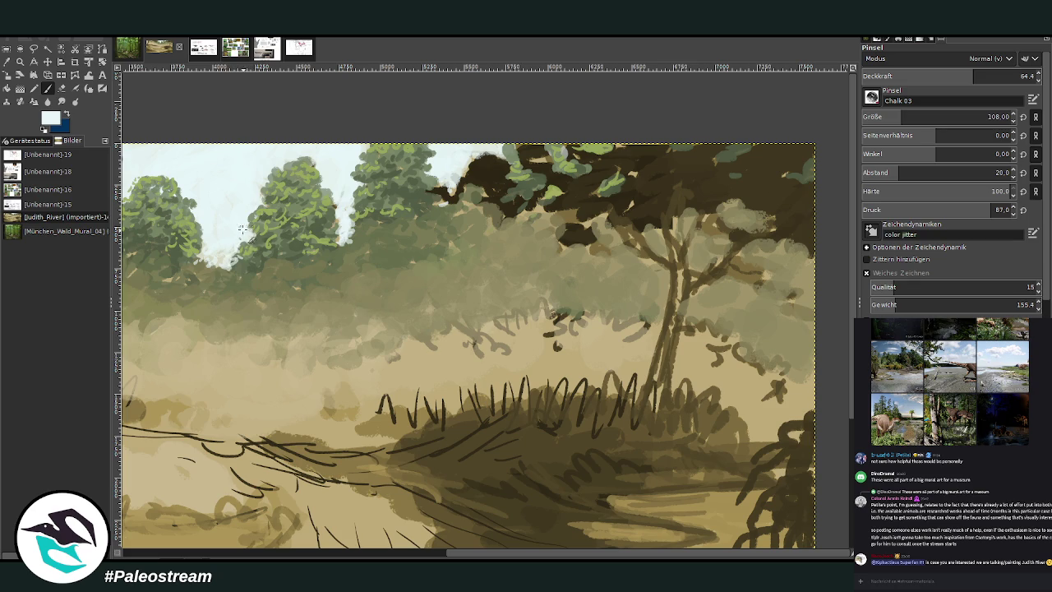
{"action": "left_click_drag", "start_coordinate": [448, 212], "coordinate": [464, 234]}
Step: Sample a green and cover the white patch in the canopy, adding a darker mark
{"action": "left_click", "coordinate": [49, 96]}
{"action": "left_click", "coordinate": [47, 91]}
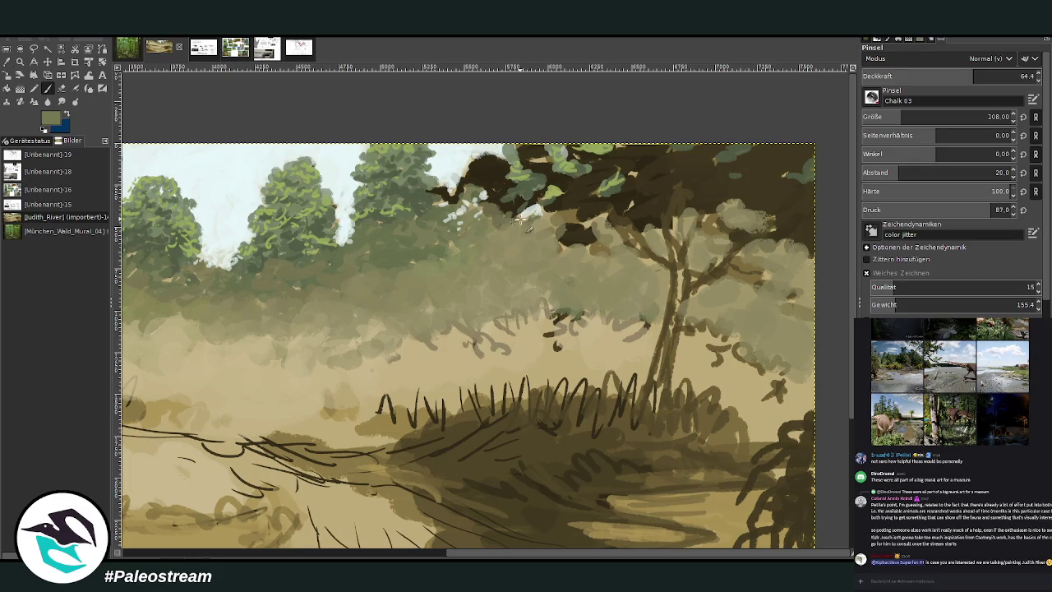
{"action": "left_click_drag", "start_coordinate": [551, 212], "coordinate": [529, 204]}
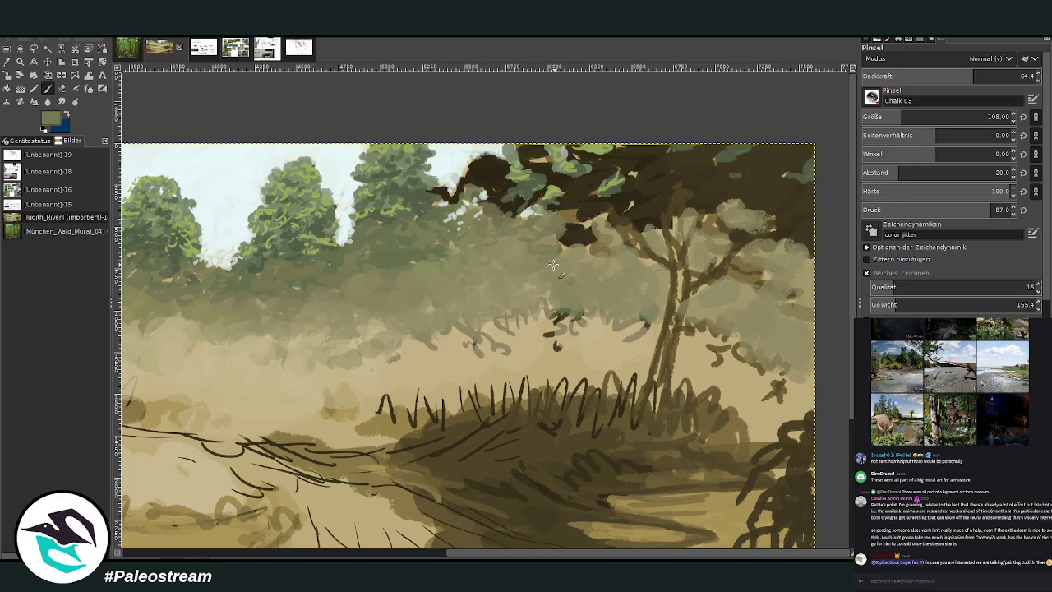
{"action": "left_click_drag", "start_coordinate": [549, 288], "coordinate": [532, 314]}
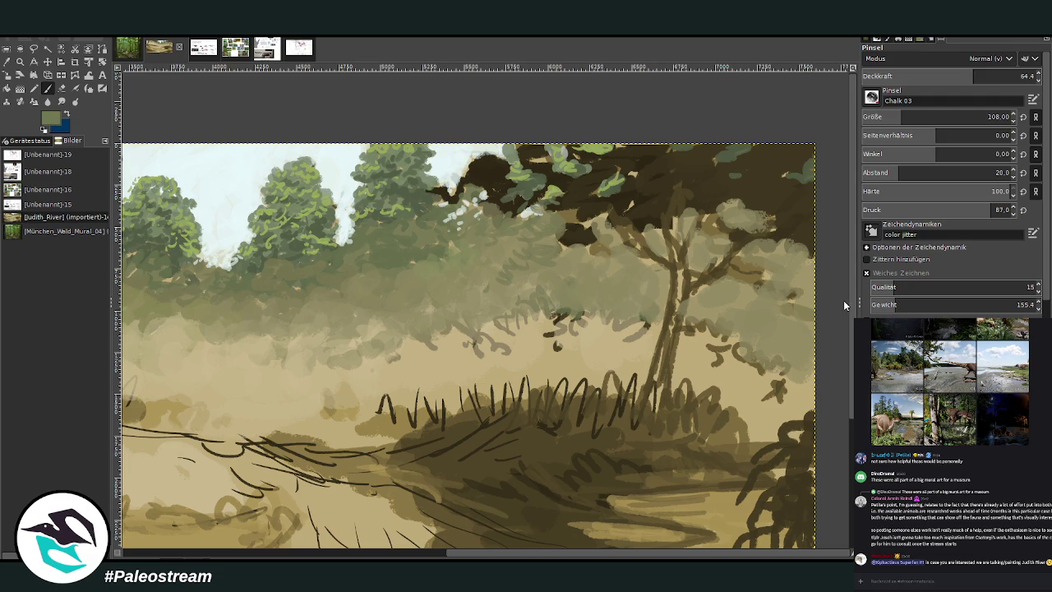
Step: Enlarge the brush to 194 and block in a darker bush mass over the dark scribbles
{"action": "left_click_drag", "start_coordinate": [900, 117], "coordinate": [937, 117]}
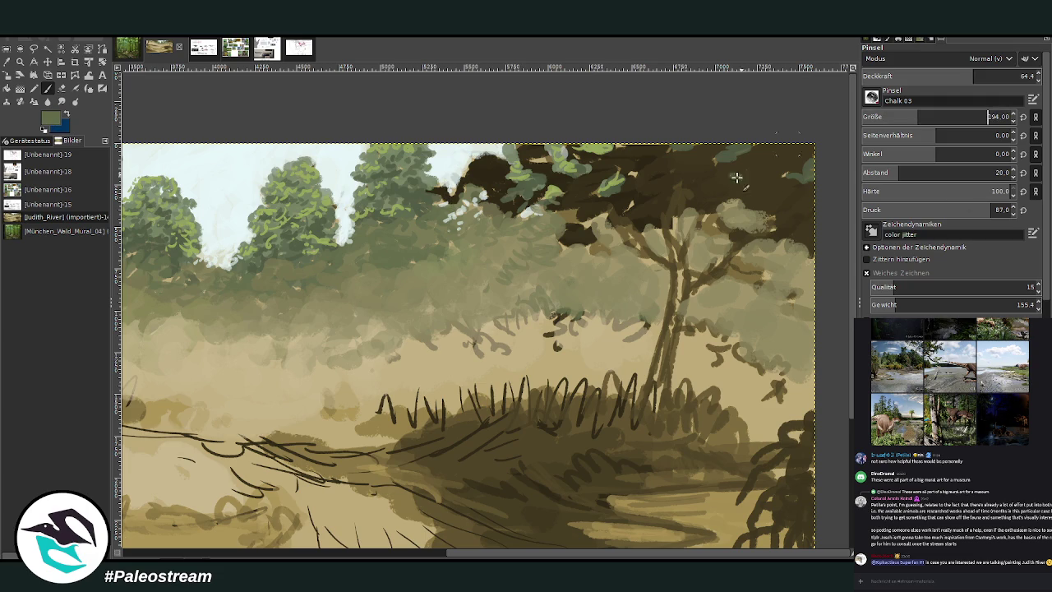
{"action": "left_click_drag", "start_coordinate": [442, 337], "coordinate": [415, 350]}
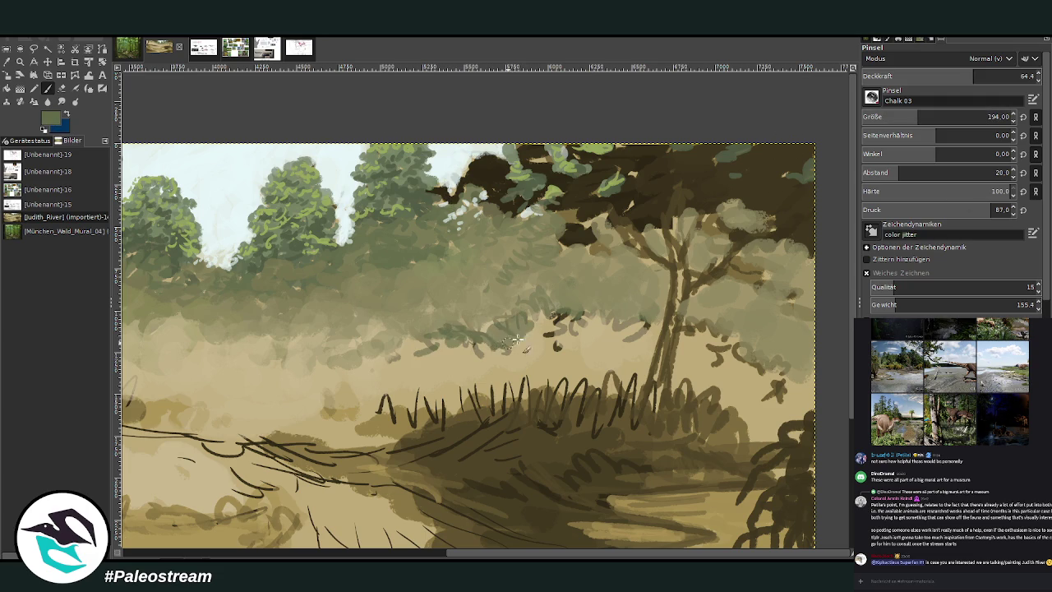
{"action": "key", "text": "o"}
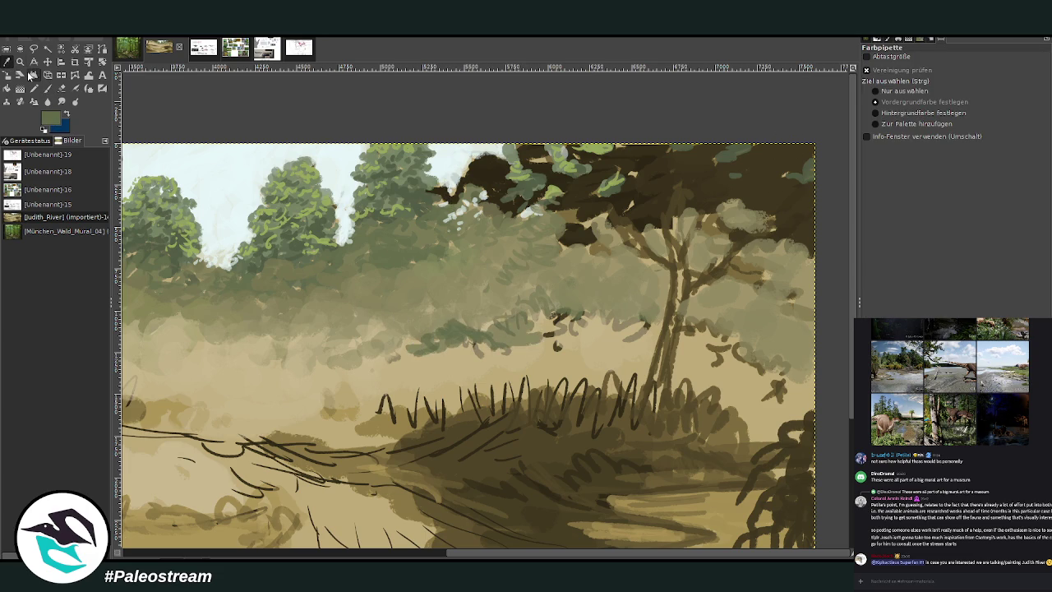
{"action": "key", "text": "p"}
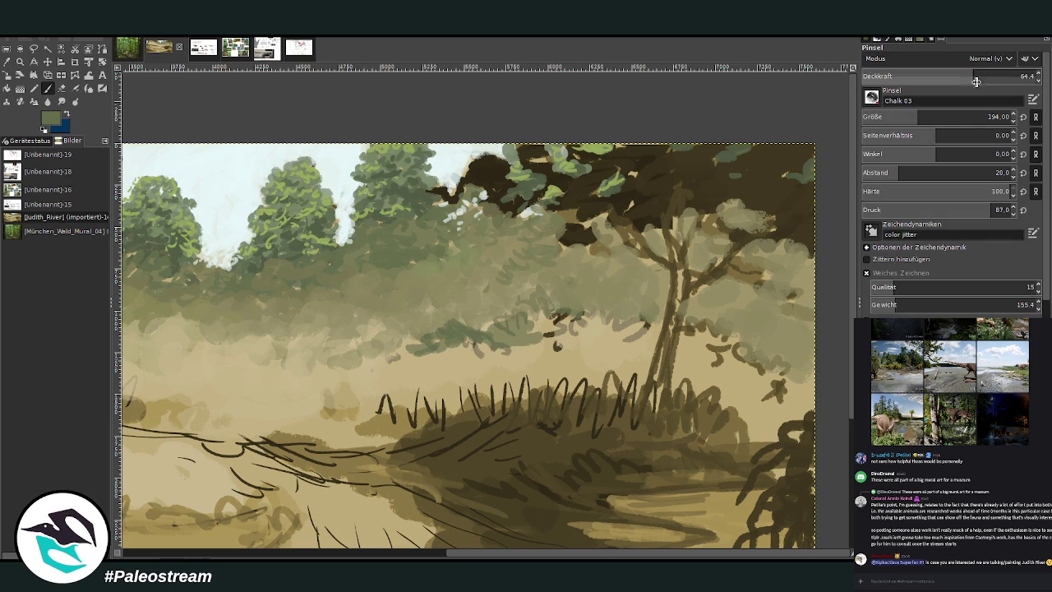
{"action": "left_click_drag", "start_coordinate": [577, 313], "coordinate": [415, 352]}
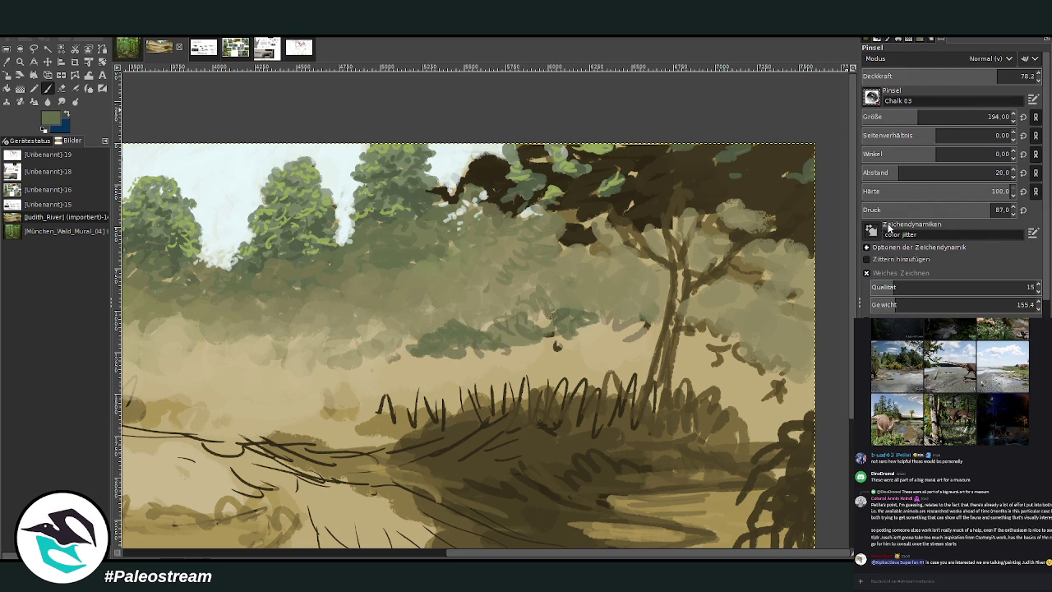
Step: Load the Vegetation 01 preset and dab leafy foliage across the bush up to the tree trunk
{"action": "key", "text": "F2"}
{"action": "left_click_drag", "start_coordinate": [584, 332], "coordinate": [501, 324]}
{"action": "mouse_move", "coordinate": [442, 355]}
{"action": "left_mouse_down"}
{"action": "mouse_move", "coordinate": [386, 370]}
{"action": "mouse_move", "coordinate": [448, 361]}
{"action": "mouse_move", "coordinate": [438, 372]}
{"action": "mouse_move", "coordinate": [382, 360]}
{"action": "mouse_move", "coordinate": [394, 378]}
{"action": "mouse_move", "coordinate": [457, 359]}
{"action": "mouse_move", "coordinate": [423, 341]}
{"action": "mouse_move", "coordinate": [448, 327]}
{"action": "mouse_move", "coordinate": [493, 337]}
{"action": "mouse_move", "coordinate": [658, 324]}
{"action": "mouse_move", "coordinate": [592, 328]}
{"action": "mouse_move", "coordinate": [546, 310]}
{"action": "mouse_move", "coordinate": [476, 333]}
{"action": "mouse_move", "coordinate": [504, 341]}
{"action": "mouse_move", "coordinate": [489, 379]}
{"action": "mouse_move", "coordinate": [454, 386]}
{"action": "mouse_move", "coordinate": [394, 376]}
{"action": "mouse_move", "coordinate": [413, 388]}
{"action": "mouse_move", "coordinate": [608, 349]}
{"action": "mouse_move", "coordinate": [641, 353]}
{"action": "mouse_move", "coordinate": [656, 324]}
{"action": "left_mouse_up"}
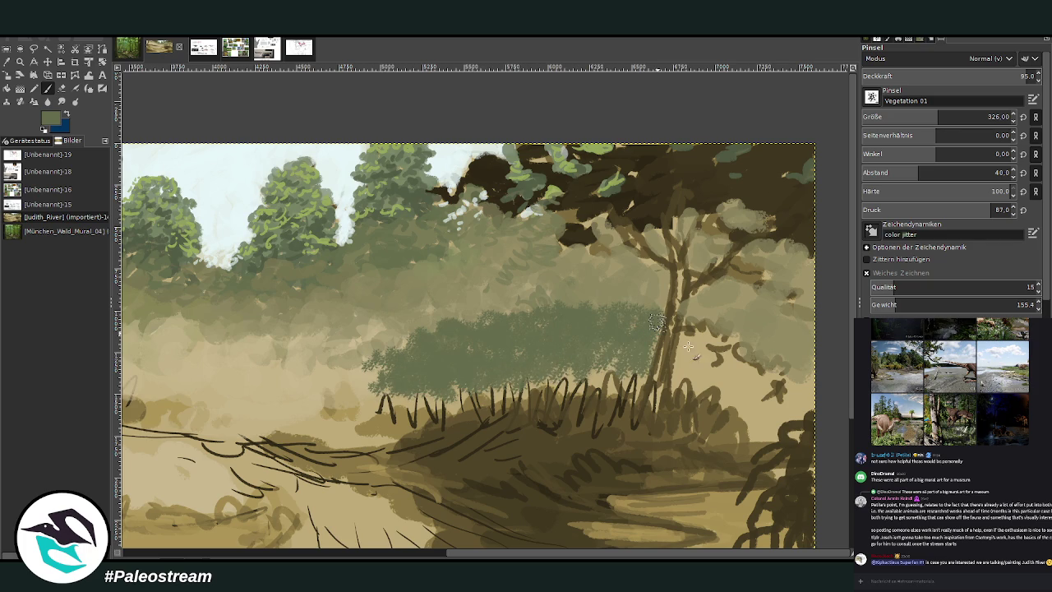
{"action": "mouse_move", "coordinate": [684, 321]}
{"action": "left_mouse_down"}
{"action": "mouse_move", "coordinate": [684, 374]}
{"action": "mouse_move", "coordinate": [713, 366]}
{"action": "left_mouse_up"}
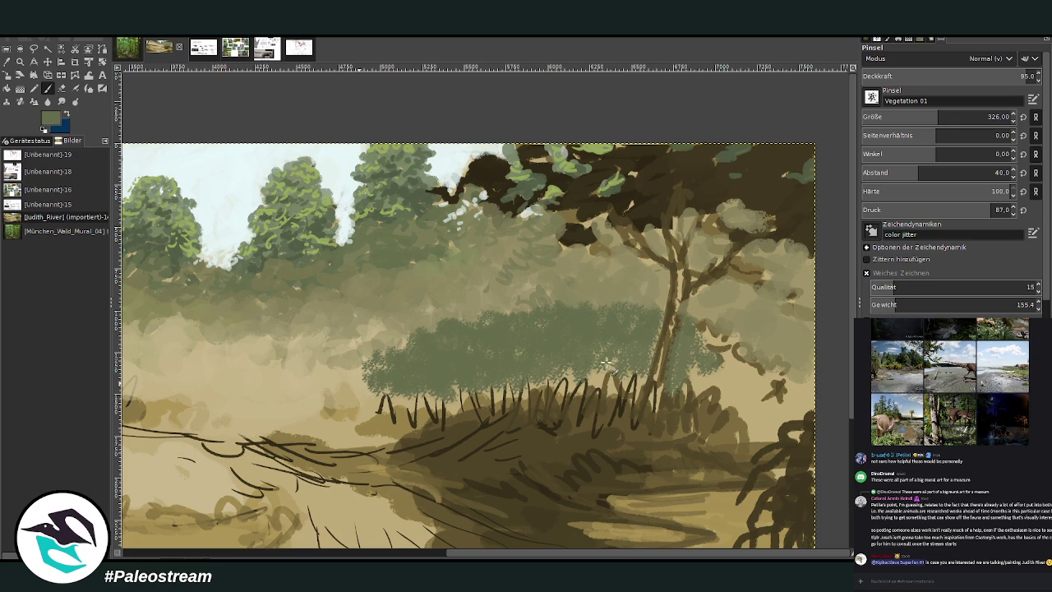
Step: Darken the bush with Vegetation 01 foliage dabs and extend it past the tree trunk
{"action": "left_click", "coordinate": [714, 383]}
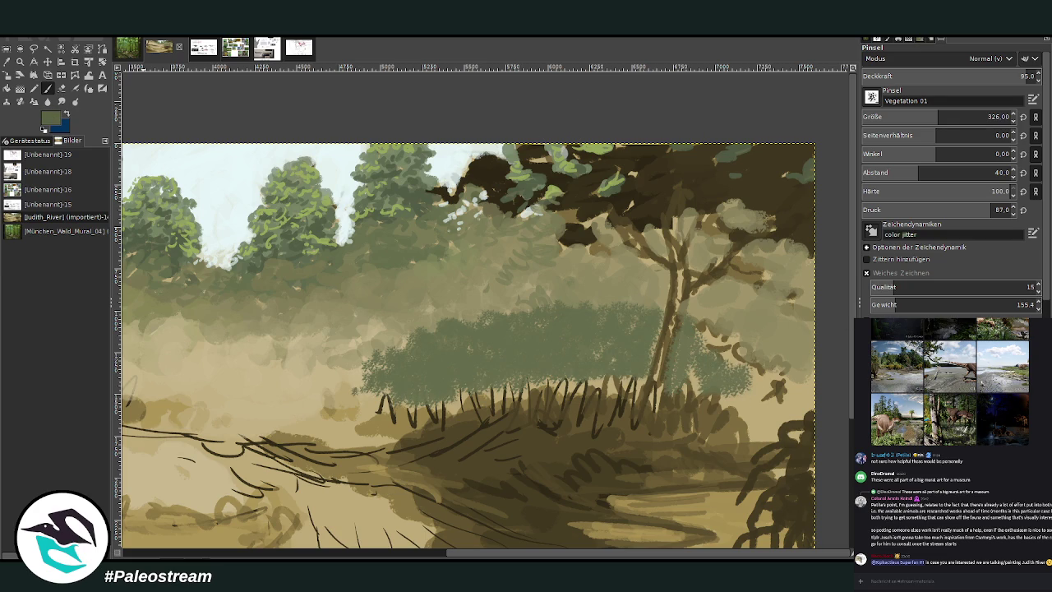
{"action": "mouse_move", "coordinate": [616, 358]}
{"action": "left_mouse_down"}
{"action": "mouse_move", "coordinate": [535, 375]}
{"action": "mouse_move", "coordinate": [599, 357]}
{"action": "mouse_move", "coordinate": [637, 362]}
{"action": "mouse_move", "coordinate": [480, 378]}
{"action": "left_mouse_up"}
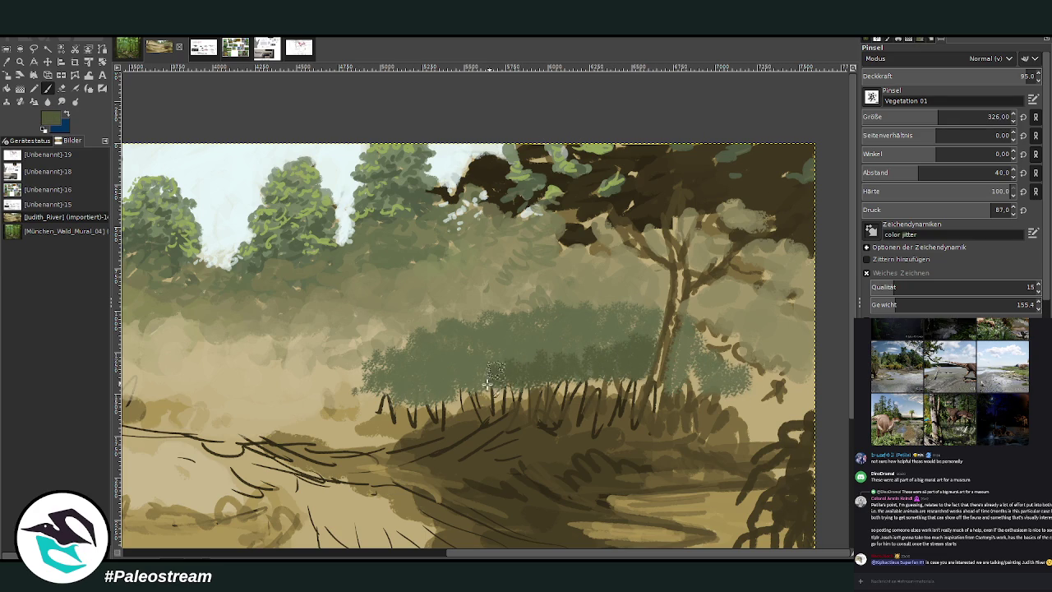
{"action": "left_click_drag", "start_coordinate": [1011, 76], "coordinate": [951, 56]}
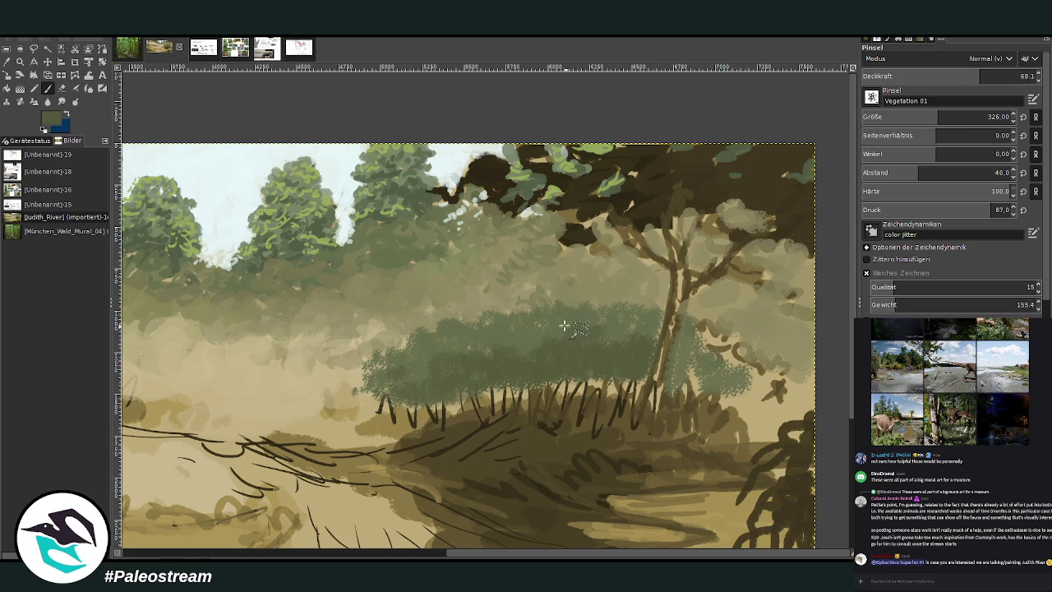
{"action": "mouse_move", "coordinate": [736, 382]}
{"action": "left_mouse_down"}
{"action": "mouse_move", "coordinate": [764, 403]}
{"action": "mouse_move", "coordinate": [740, 378]}
{"action": "left_mouse_up"}
{"action": "mouse_move", "coordinate": [972, 78]}
{"action": "left_mouse_down"}
{"action": "mouse_move", "coordinate": [975, 102]}
{"action": "mouse_move", "coordinate": [930, 110]}
{"action": "left_mouse_up"}
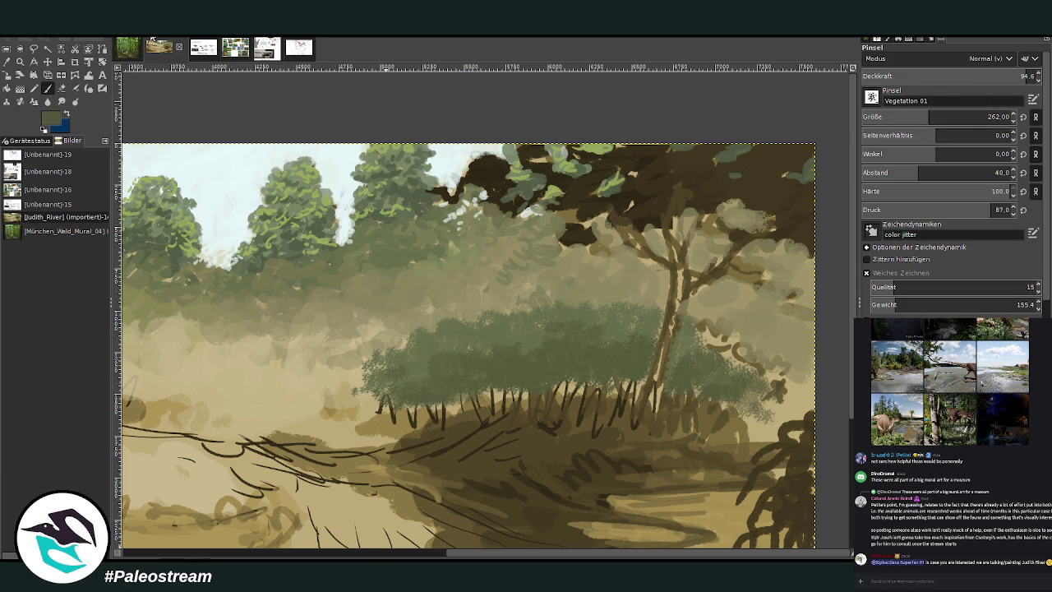
{"action": "left_click_drag", "start_coordinate": [484, 557], "coordinate": [465, 557]}
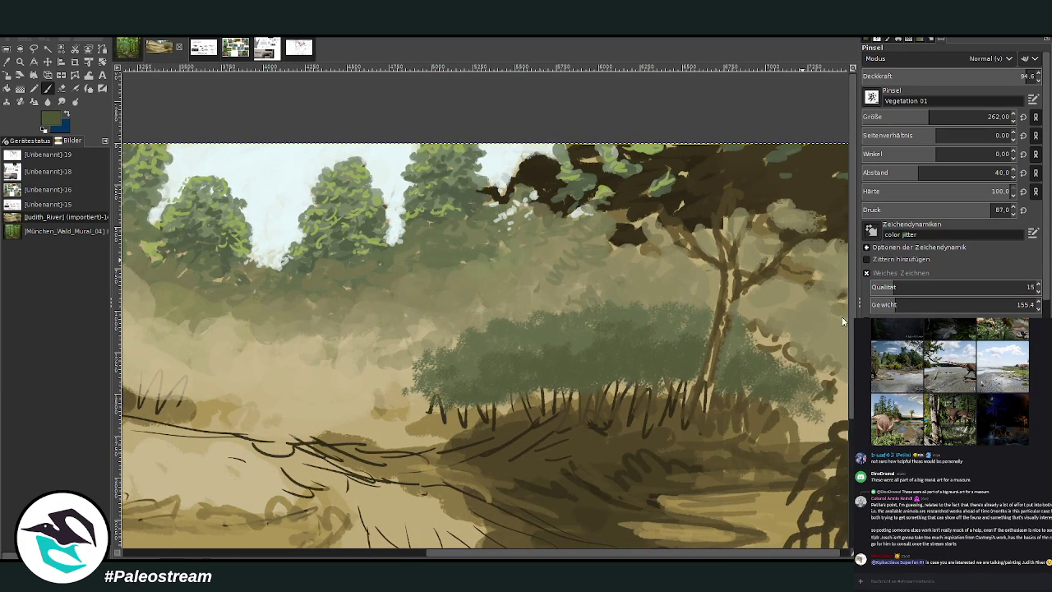
{"action": "left_click_drag", "start_coordinate": [990, 117], "coordinate": [953, 117]}
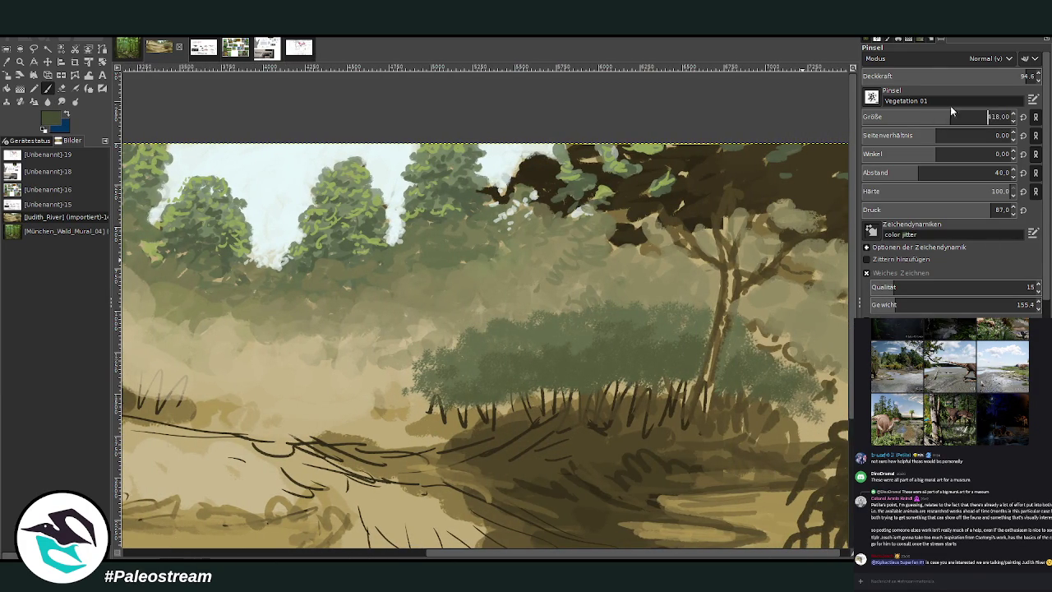
Step: Paint dark foliage dabs above the bush to build a taller crown
{"action": "mouse_move", "coordinate": [493, 255]}
{"action": "left_mouse_down"}
{"action": "mouse_move", "coordinate": [482, 266]}
{"action": "mouse_move", "coordinate": [493, 296]}
{"action": "left_mouse_up"}
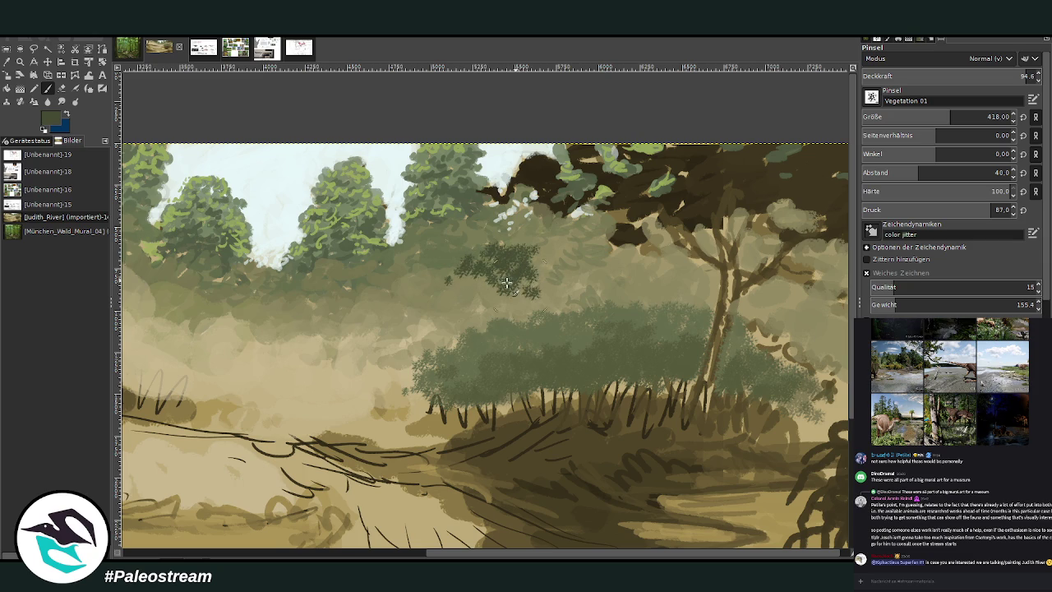
{"action": "left_click_drag", "start_coordinate": [1023, 76], "coordinate": [997, 75]}
{"action": "mouse_move", "coordinate": [538, 259]}
{"action": "left_mouse_down"}
{"action": "mouse_move", "coordinate": [549, 283]}
{"action": "mouse_move", "coordinate": [460, 304]}
{"action": "mouse_move", "coordinate": [501, 312]}
{"action": "mouse_move", "coordinate": [464, 322]}
{"action": "mouse_move", "coordinate": [545, 291]}
{"action": "mouse_move", "coordinate": [567, 297]}
{"action": "mouse_move", "coordinate": [530, 319]}
{"action": "mouse_move", "coordinate": [588, 295]}
{"action": "mouse_move", "coordinate": [547, 316]}
{"action": "mouse_move", "coordinate": [526, 284]}
{"action": "mouse_move", "coordinate": [543, 271]}
{"action": "mouse_move", "coordinate": [595, 299]}
{"action": "mouse_move", "coordinate": [534, 288]}
{"action": "mouse_move", "coordinate": [489, 306]}
{"action": "left_mouse_up"}
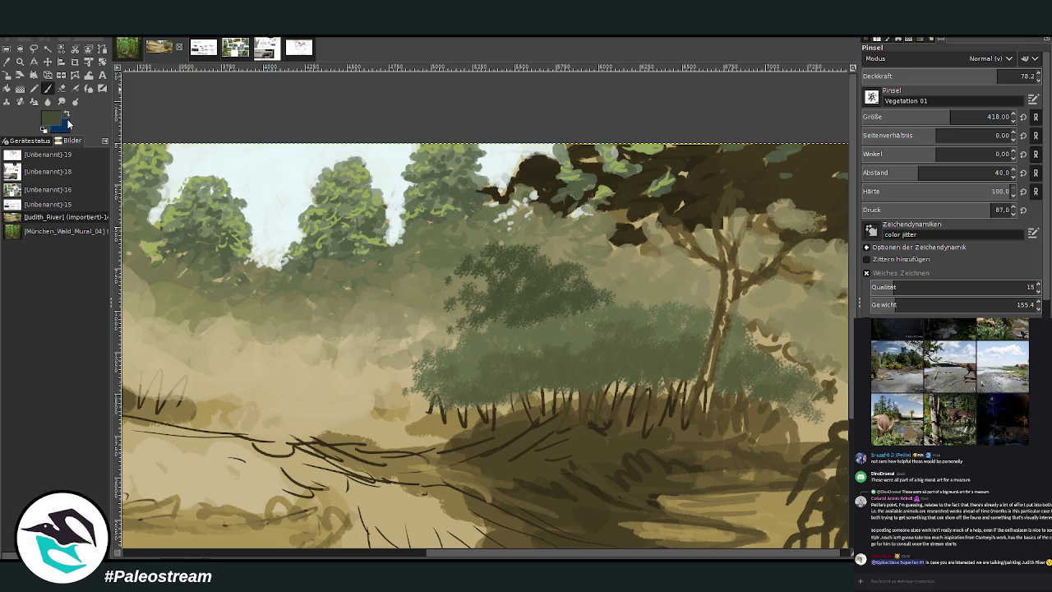
Step: Add lighter green highlights across the bush middle, ending at size 350 and opacity 86.6
{"action": "left_click", "coordinate": [839, 304], "text": "ctrl"}
{"action": "mouse_move", "coordinate": [503, 295]}
{"action": "left_mouse_down"}
{"action": "mouse_move", "coordinate": [488, 305]}
{"action": "mouse_move", "coordinate": [469, 292]}
{"action": "mouse_move", "coordinate": [490, 279]}
{"action": "left_mouse_up"}
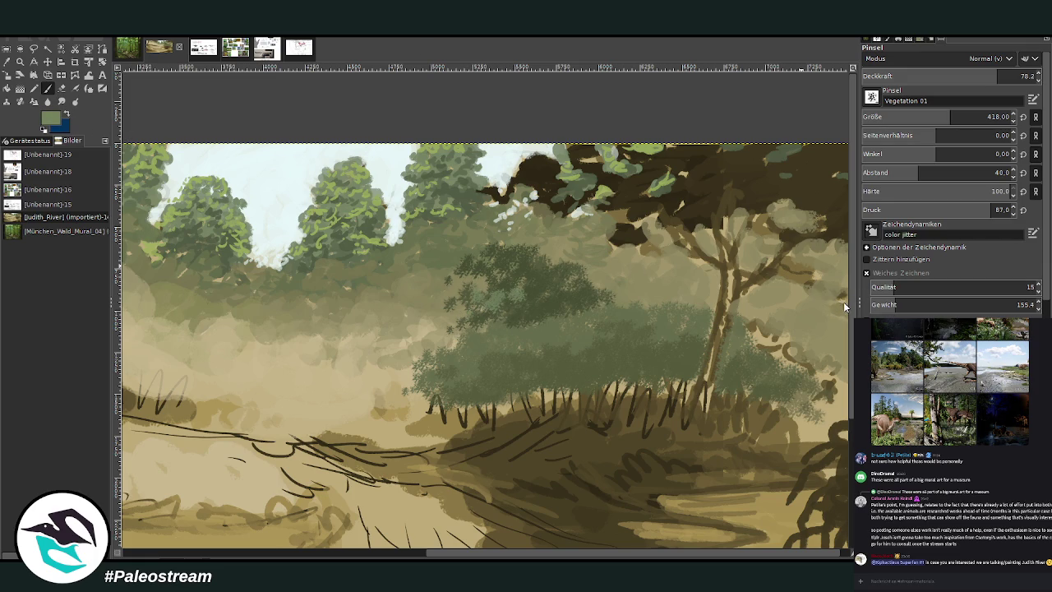
{"action": "mouse_move", "coordinate": [526, 297]}
{"action": "left_mouse_down"}
{"action": "mouse_move", "coordinate": [518, 301]}
{"action": "mouse_move", "coordinate": [576, 287]}
{"action": "mouse_move", "coordinate": [464, 263]}
{"action": "mouse_move", "coordinate": [559, 267]}
{"action": "mouse_move", "coordinate": [501, 247]}
{"action": "mouse_move", "coordinate": [526, 308]}
{"action": "mouse_move", "coordinate": [488, 297]}
{"action": "left_mouse_up"}
{"action": "left_click", "coordinate": [968, 76]}
{"action": "left_click", "coordinate": [947, 79]}
{"action": "left_click", "coordinate": [925, 117]}
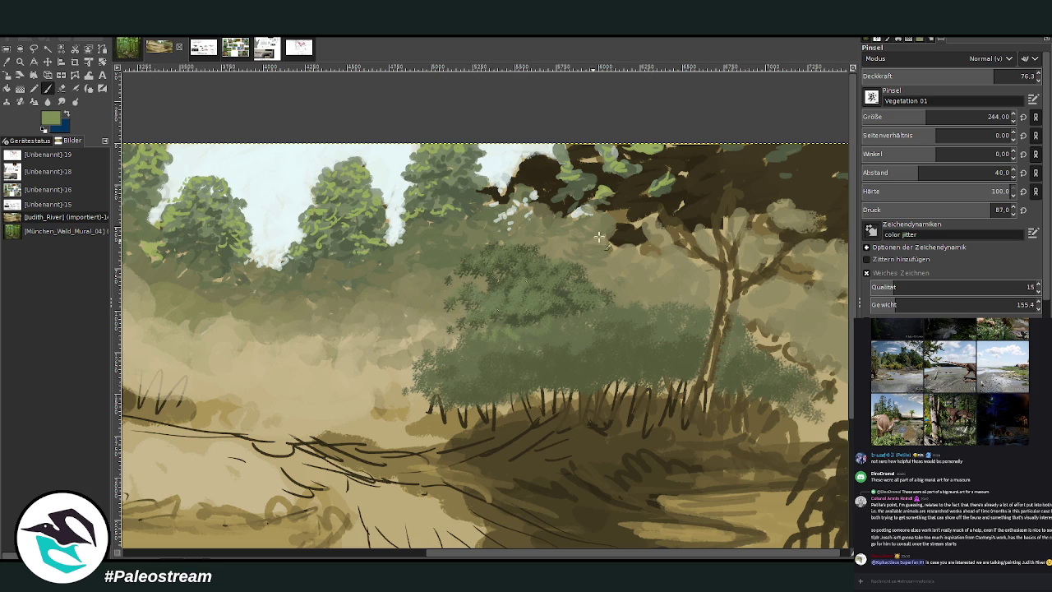
{"action": "left_click", "coordinate": [963, 76]}
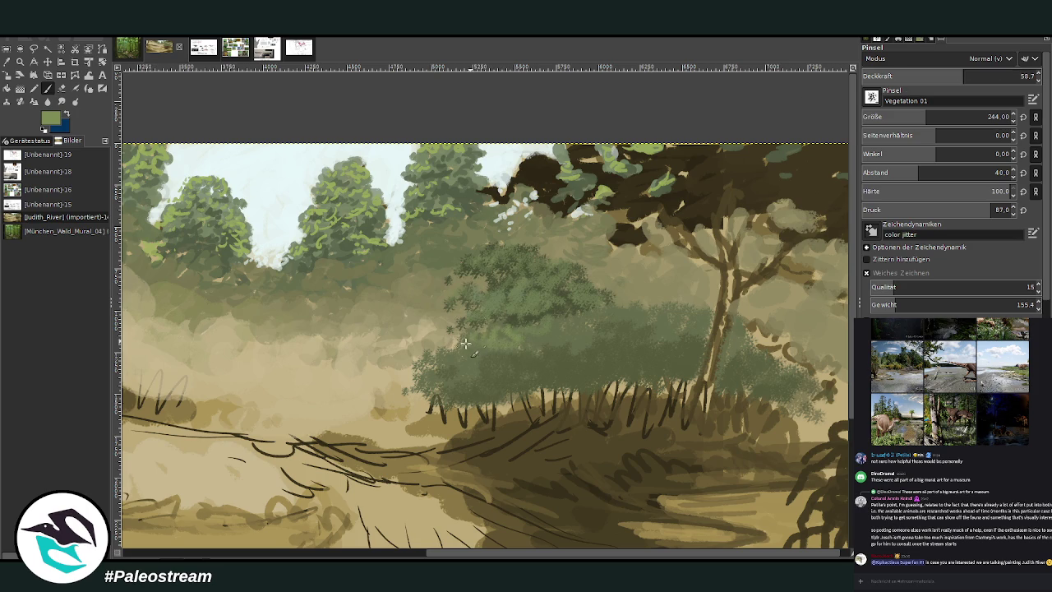
{"action": "left_click", "coordinate": [940, 117]}
{"action": "left_click", "coordinate": [951, 75]}
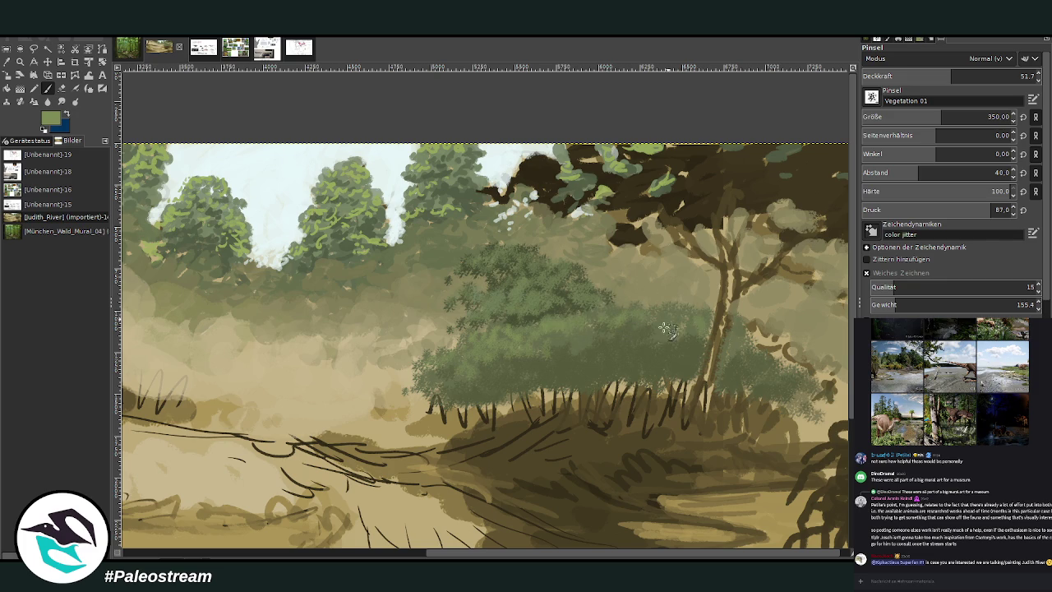
{"action": "left_click", "coordinate": [1019, 76]}
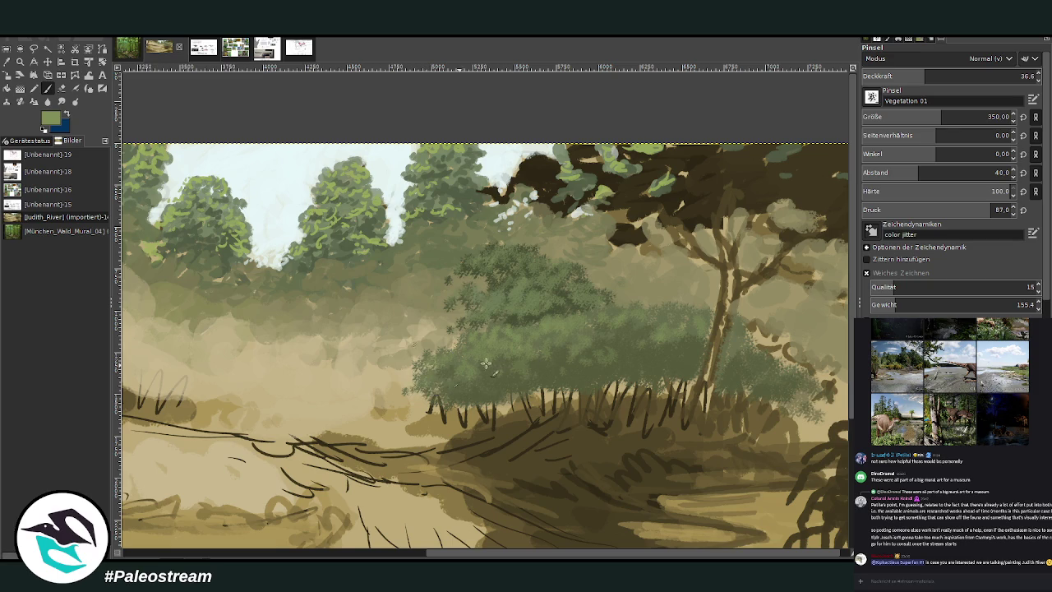
{"action": "left_click", "coordinate": [20, 61]}
{"action": "left_click_drag", "start_coordinate": [434, 156], "coordinate": [729, 452]}
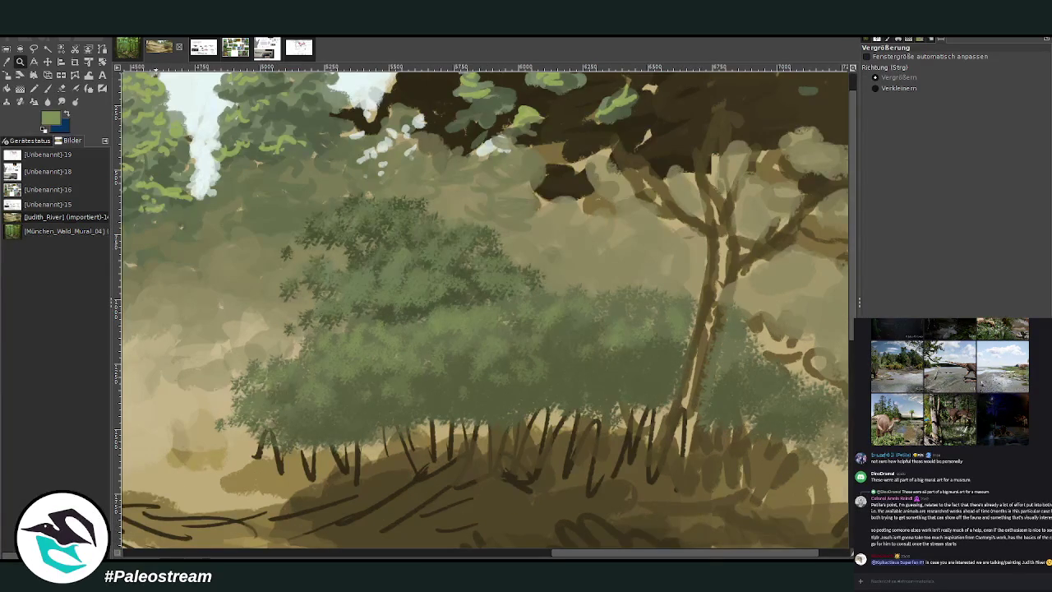
Step: Set up the Paintbrush with Chalk 03 at size 59 and opacity 68.1
{"action": "left_click", "coordinate": [47, 88]}
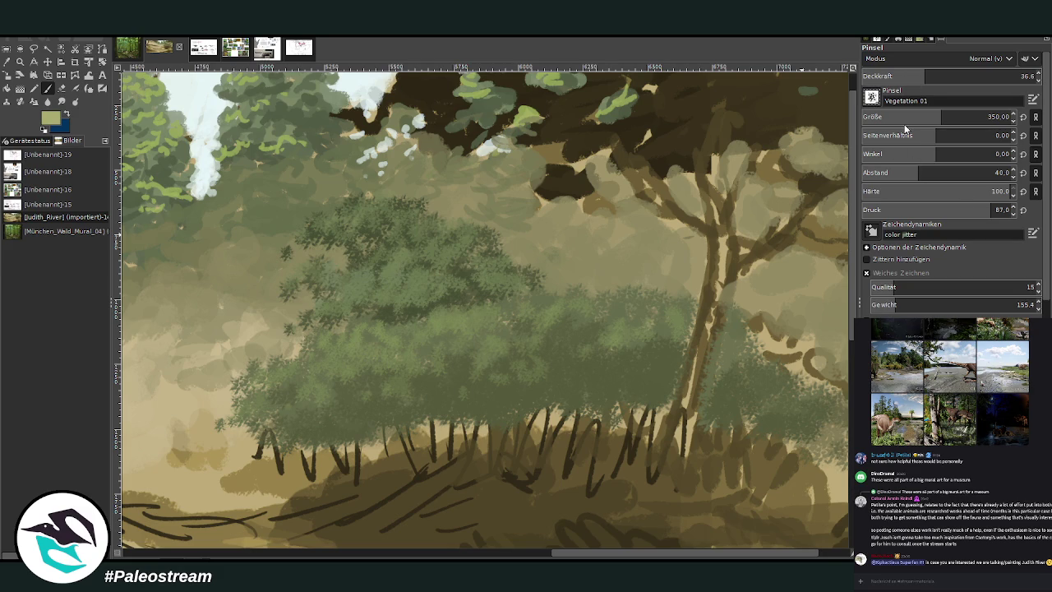
{"action": "left_click", "coordinate": [991, 79]}
{"action": "left_click_drag", "start_coordinate": [991, 79], "coordinate": [998, 78]}
{"action": "left_click", "coordinate": [991, 117]}
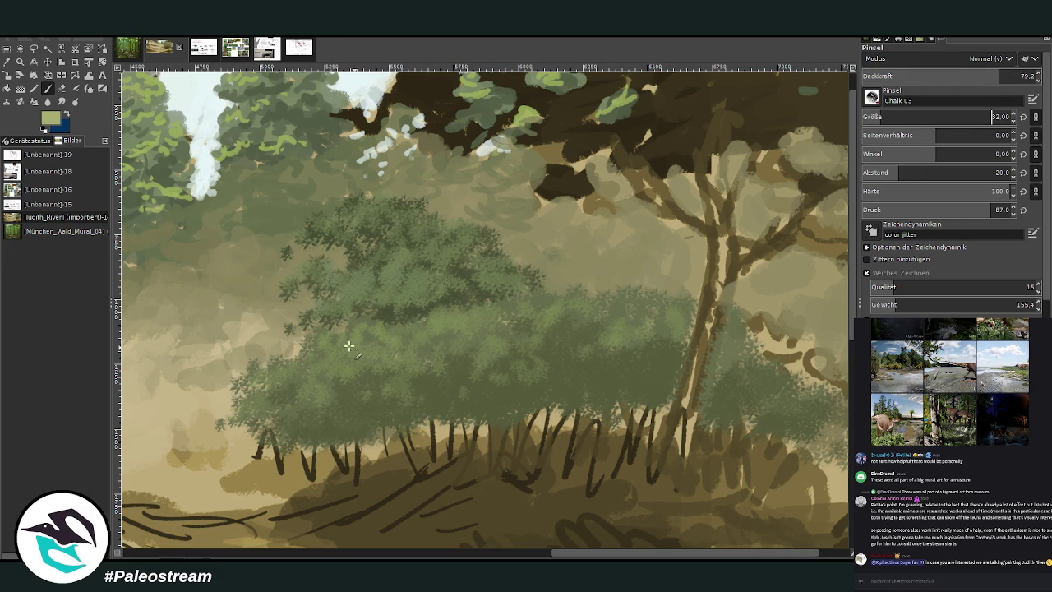
{"action": "left_click", "coordinate": [892, 117]}
{"action": "left_click", "coordinate": [981, 76]}
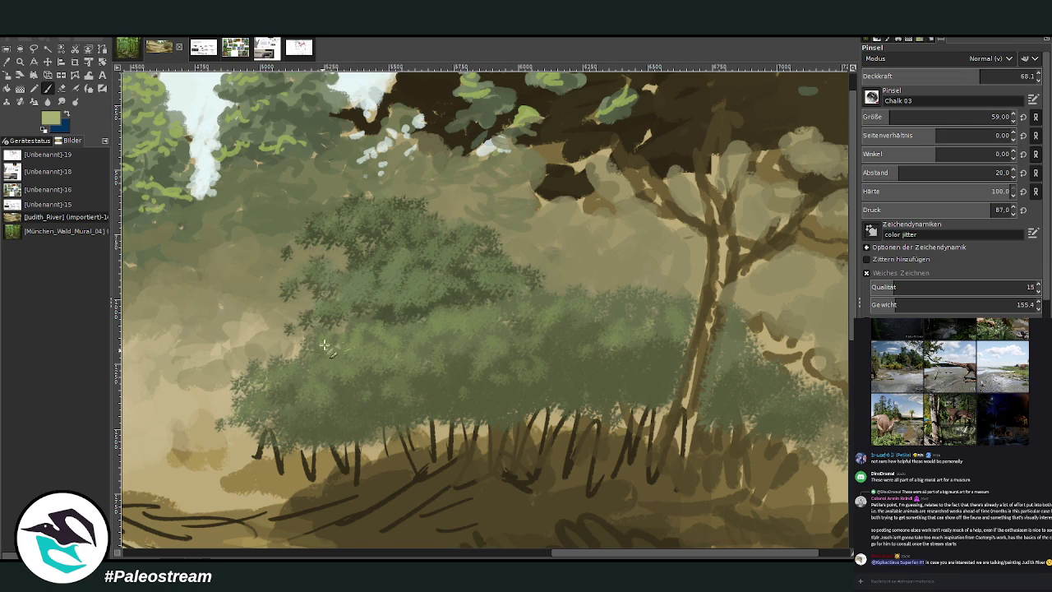
Step: Dab small light-green leaves up the bush's left side and along its top
{"action": "mouse_move", "coordinate": [329, 349]}
{"action": "left_mouse_down"}
{"action": "mouse_move", "coordinate": [317, 335]}
{"action": "mouse_move", "coordinate": [332, 300]}
{"action": "left_mouse_up"}
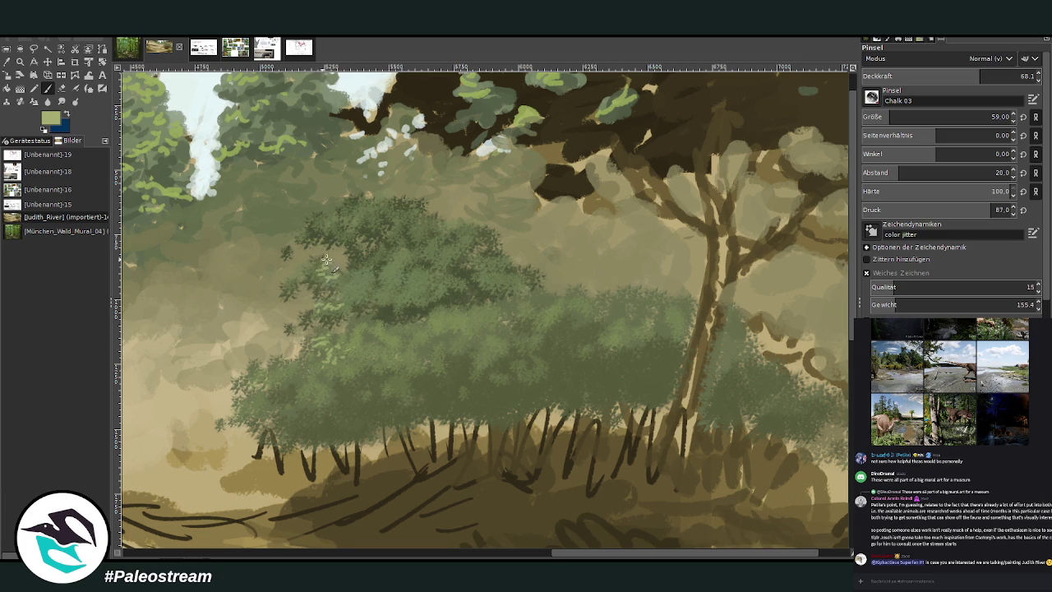
{"action": "mouse_move", "coordinate": [290, 287]}
{"action": "left_mouse_down"}
{"action": "mouse_move", "coordinate": [290, 249]}
{"action": "mouse_move", "coordinate": [321, 219]}
{"action": "mouse_move", "coordinate": [349, 239]}
{"action": "mouse_move", "coordinate": [370, 276]}
{"action": "mouse_move", "coordinate": [354, 284]}
{"action": "mouse_move", "coordinate": [403, 294]}
{"action": "mouse_move", "coordinate": [420, 286]}
{"action": "left_mouse_up"}
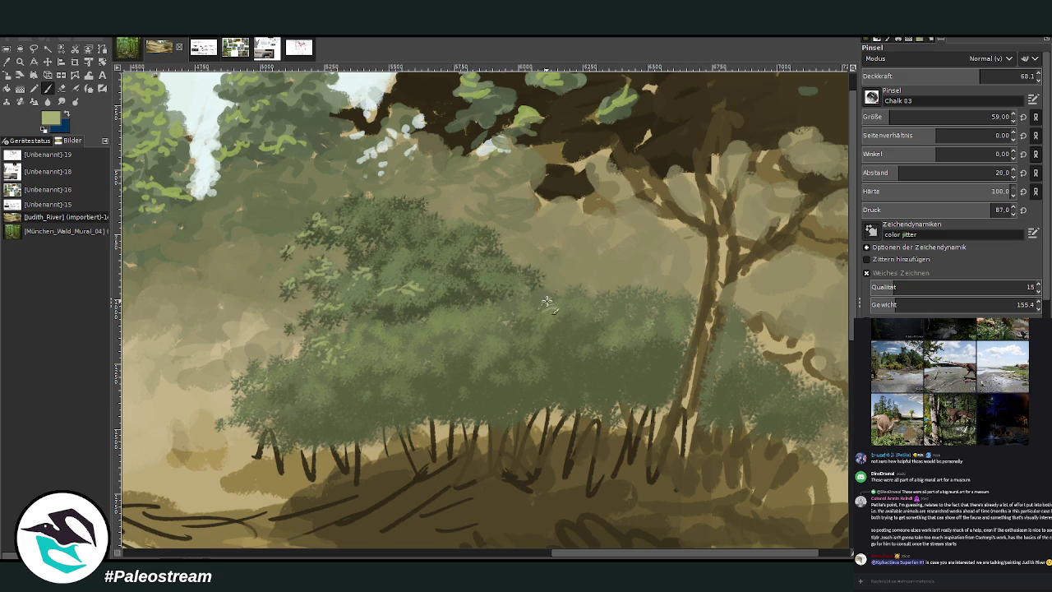
{"action": "left_click_drag", "start_coordinate": [551, 305], "coordinate": [440, 316]}
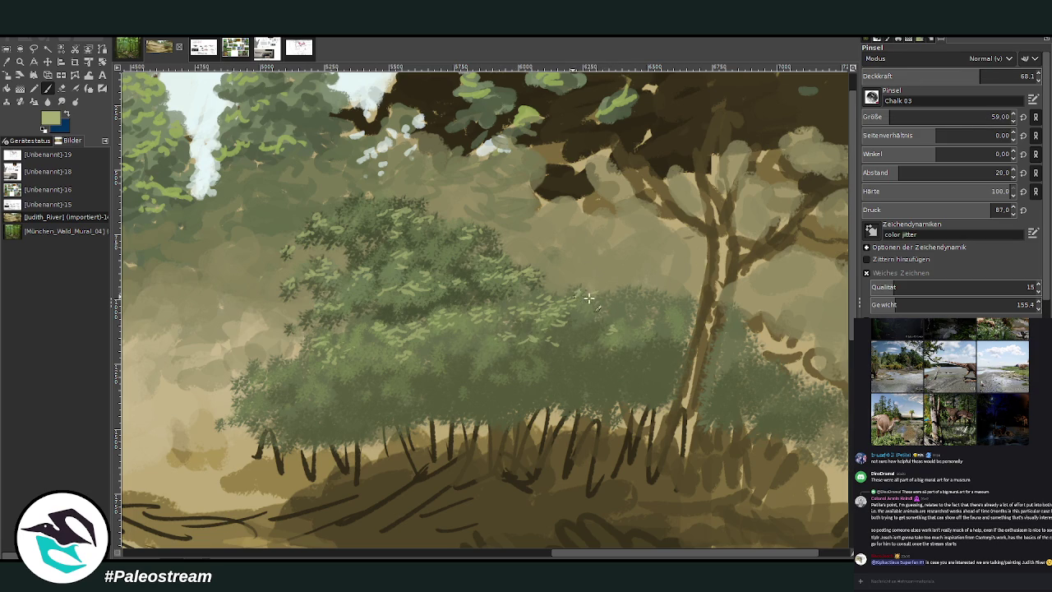
{"action": "left_click_drag", "start_coordinate": [617, 287], "coordinate": [692, 309]}
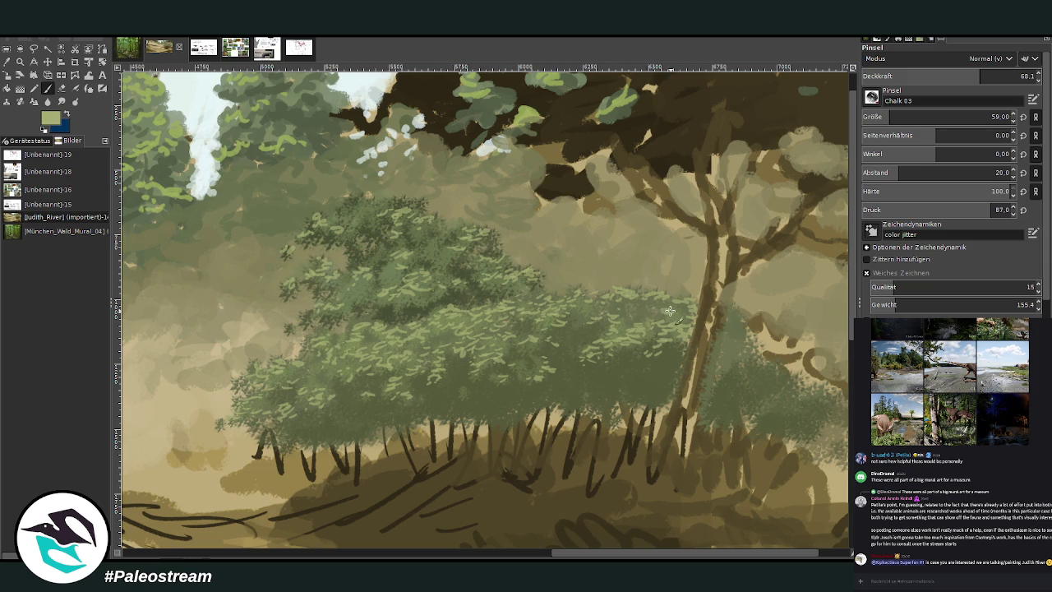
Step: Pan the canvas right to view more of the bush cluster
{"action": "left_click_drag", "start_coordinate": [615, 551], "coordinate": [646, 551]}
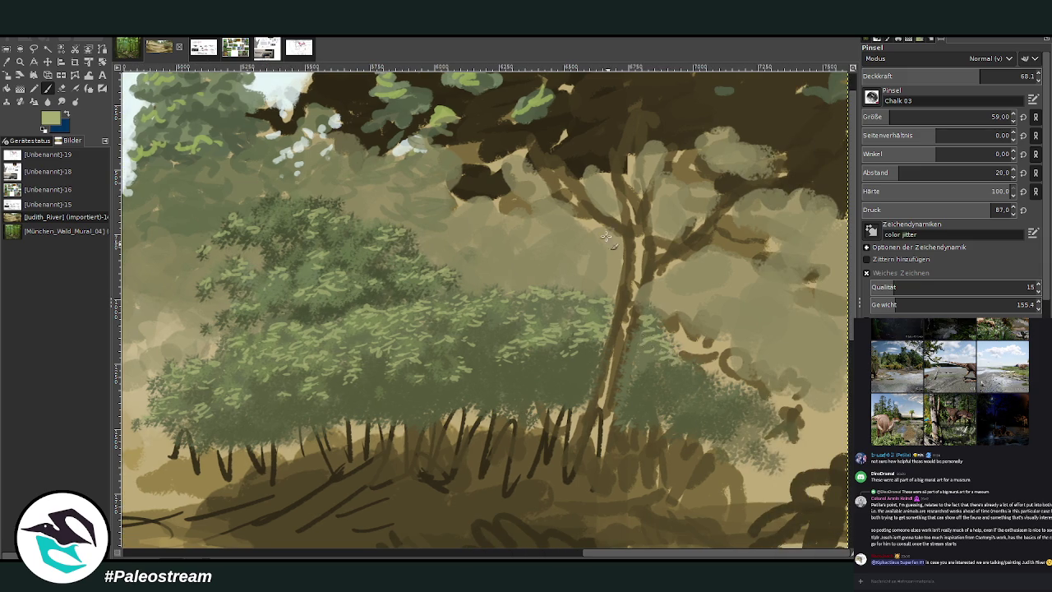
Step: Sample a darker bush green and paint faint grass blades at size 35 over the bushes
{"action": "left_click", "coordinate": [8, 73]}
{"action": "left_click", "coordinate": [547, 375]}
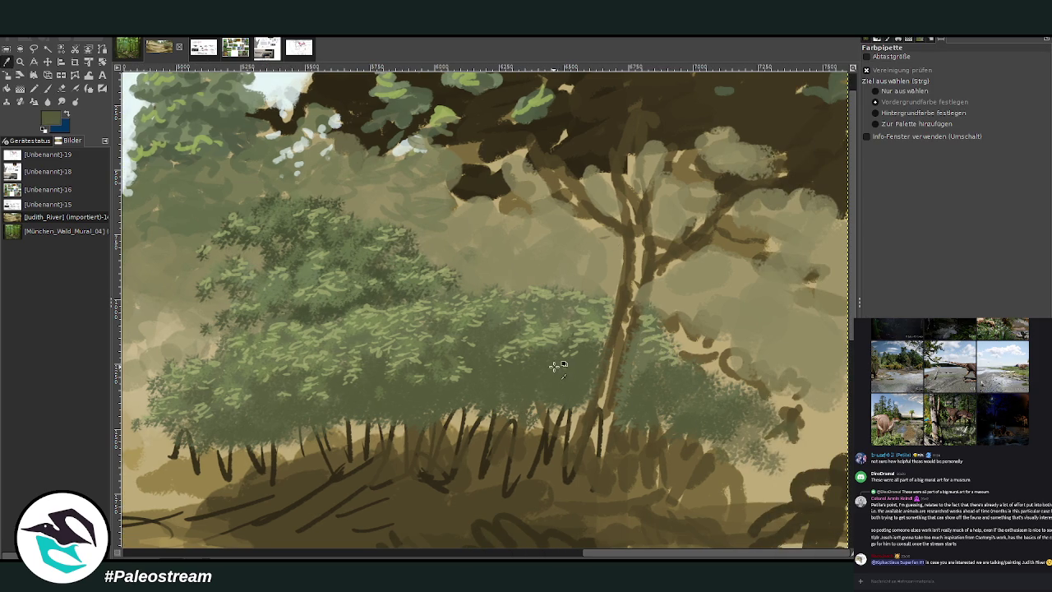
{"action": "left_click", "coordinate": [47, 88]}
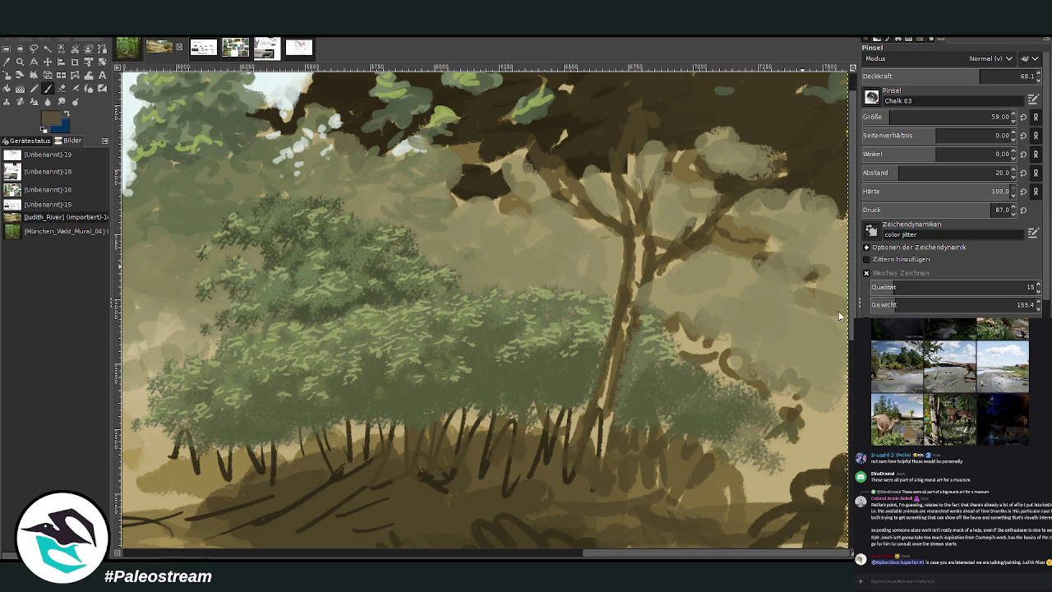
{"action": "left_click", "coordinate": [991, 117]}
{"action": "left_click_drag", "start_coordinate": [515, 410], "coordinate": [497, 370]}
{"action": "left_click_drag", "start_coordinate": [491, 413], "coordinate": [470, 384]}
{"action": "mouse_move", "coordinate": [533, 406]}
{"action": "left_mouse_down"}
{"action": "mouse_move", "coordinate": [531, 380]}
{"action": "mouse_move", "coordinate": [571, 378]}
{"action": "mouse_move", "coordinate": [582, 366]}
{"action": "left_mouse_up"}
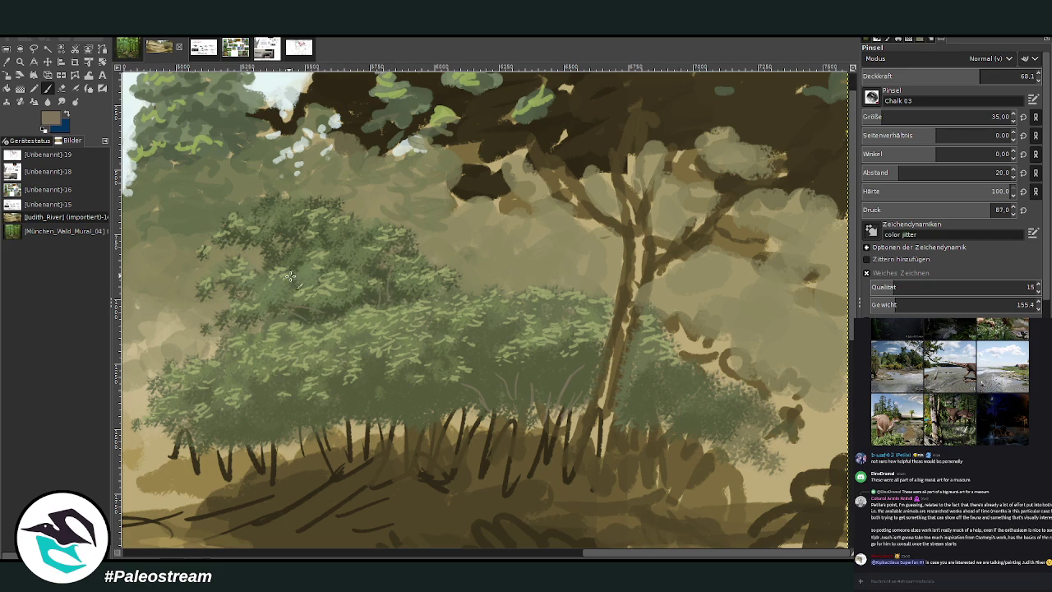
Step: Pick a darker grey-brown, enlarge the brush with lower opacity, and zoom out
{"action": "left_click", "coordinate": [840, 314], "text": "ctrl"}
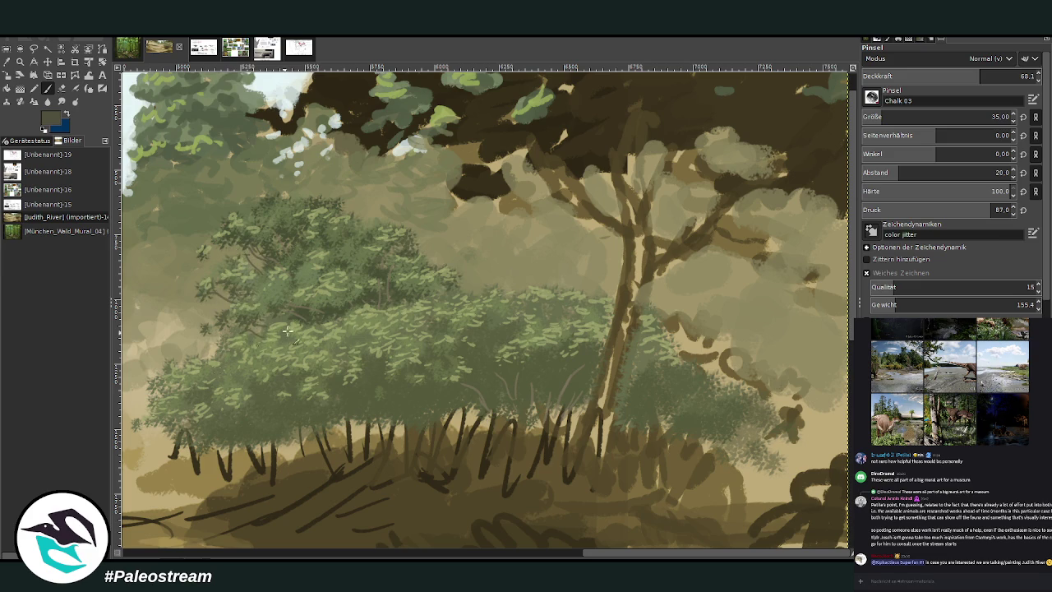
{"action": "key", "text": "shift+bracketright"}
{"action": "key", "text": "shift+bracketright"}
{"action": "key", "text": "shift+bracketright"}
{"action": "key", "text": "less"}
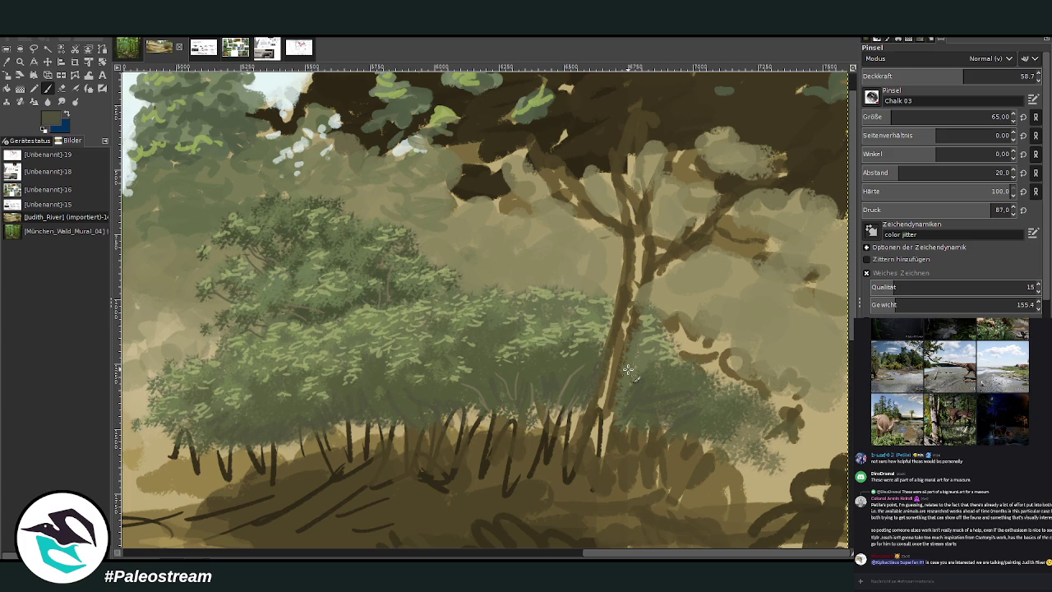
{"action": "left_click", "coordinate": [7, 62]}
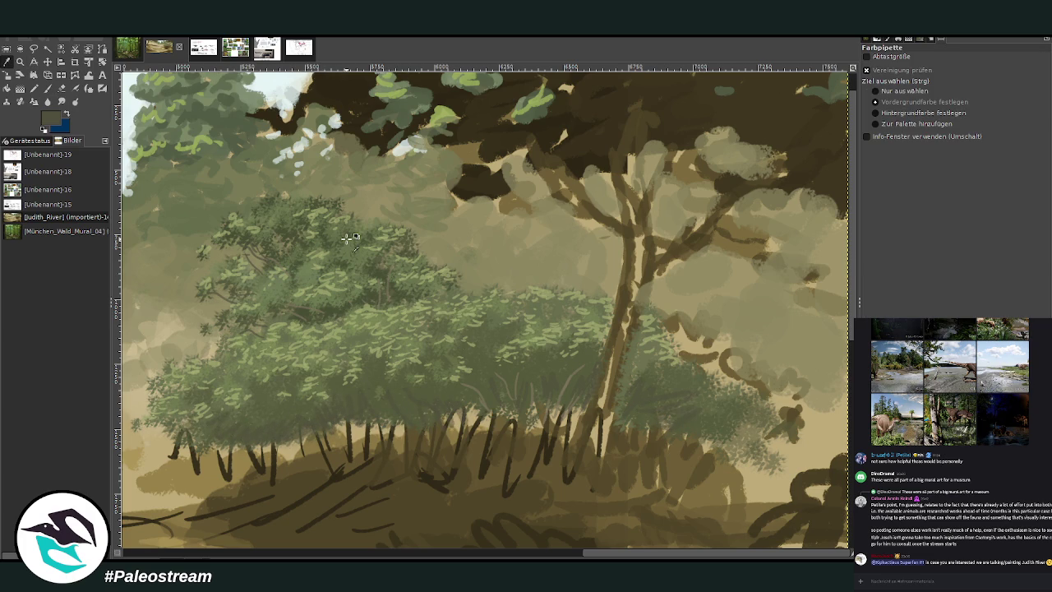
{"action": "scroll", "coordinate": [350, 237], "scroll_direction": "down", "scroll_amount": 2}
{"action": "scroll", "coordinate": [350, 238], "scroll_direction": "down", "scroll_amount": 1}
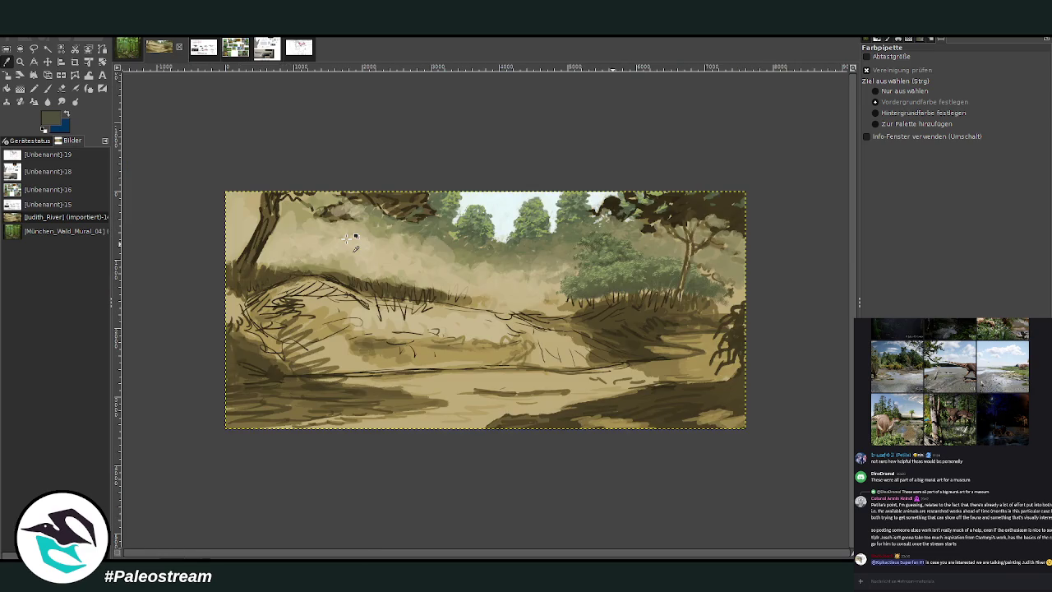
Step: Zoom in closely on the bush and tree
{"action": "left_click", "coordinate": [20, 61]}
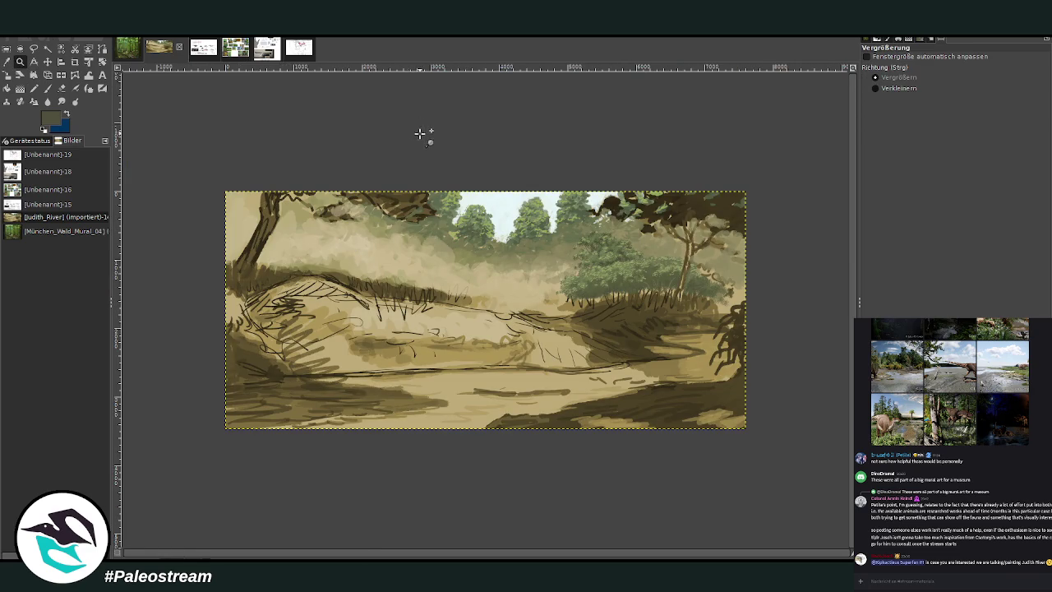
{"action": "left_click_drag", "start_coordinate": [564, 169], "coordinate": [731, 337]}
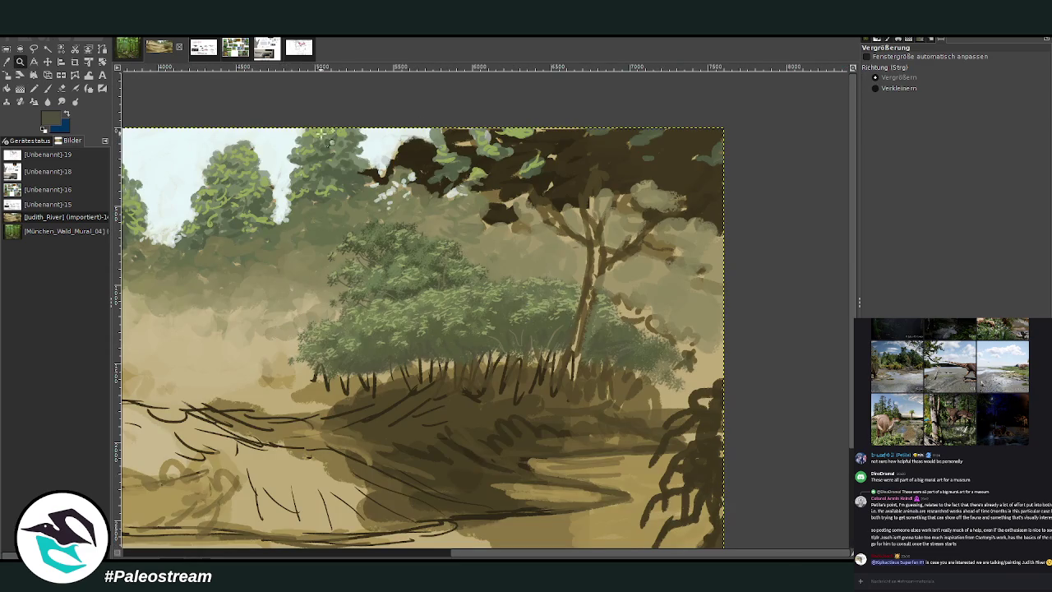
{"action": "left_click_drag", "start_coordinate": [294, 105], "coordinate": [722, 433]}
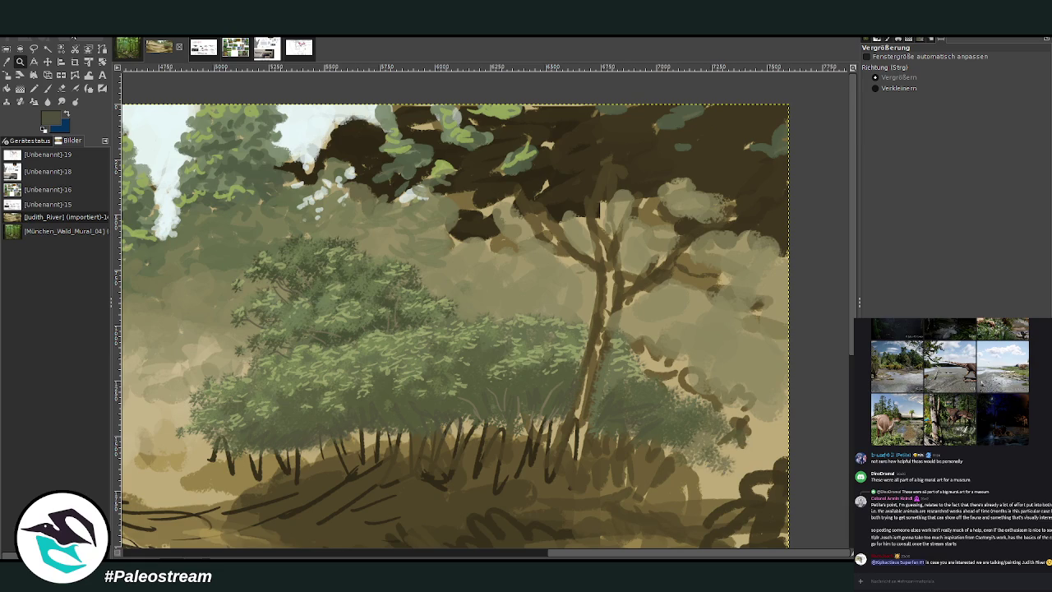
Step: Return to the chalk paintbrush at size 200 and show the plant reference collage
{"action": "left_click", "coordinate": [7, 63]}
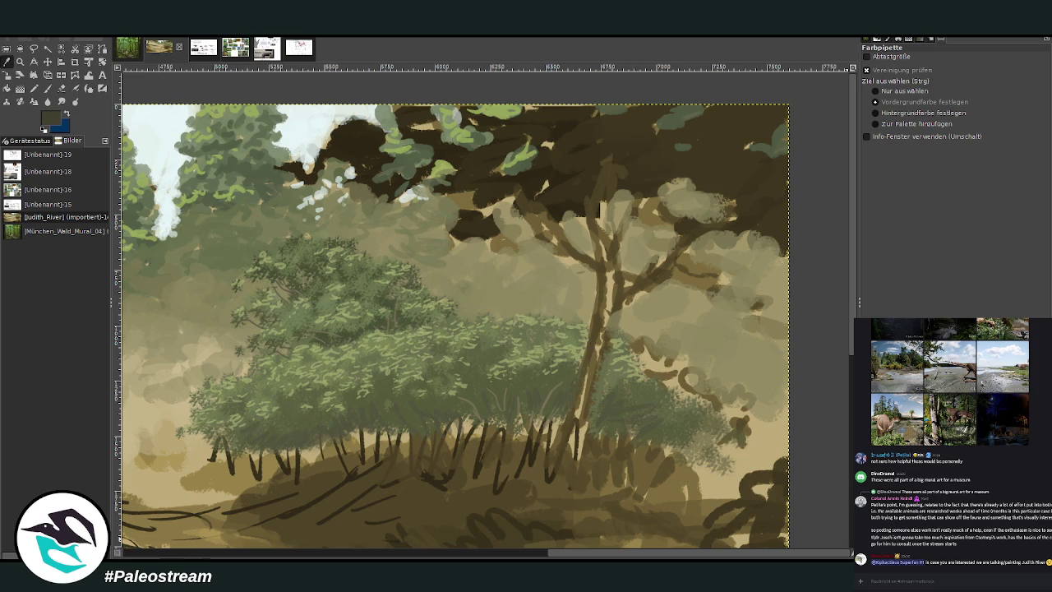
{"action": "left_click", "coordinate": [47, 88]}
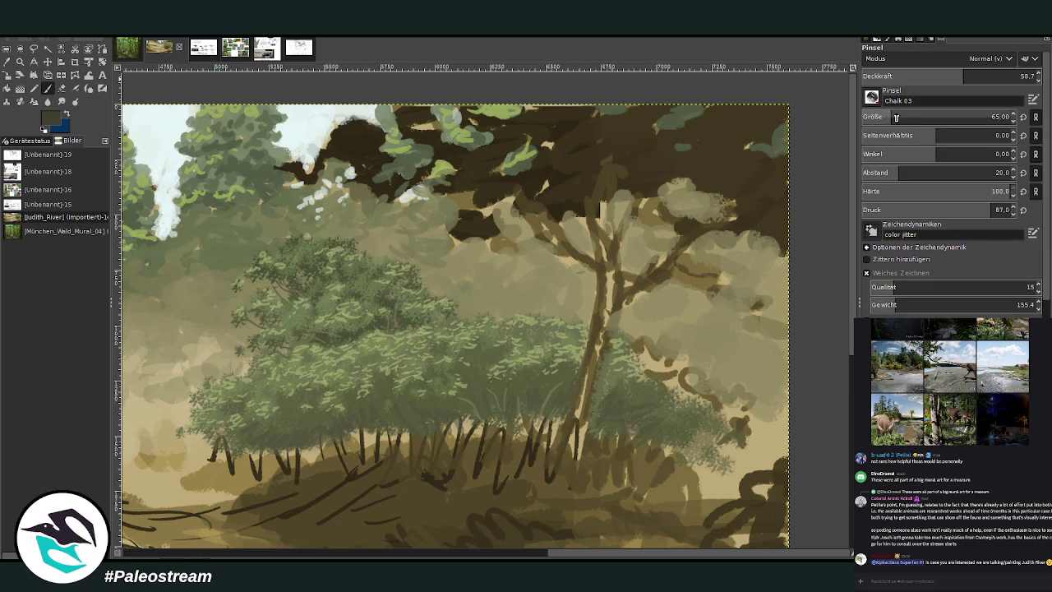
{"action": "left_click_drag", "start_coordinate": [901, 116], "coordinate": [919, 116]}
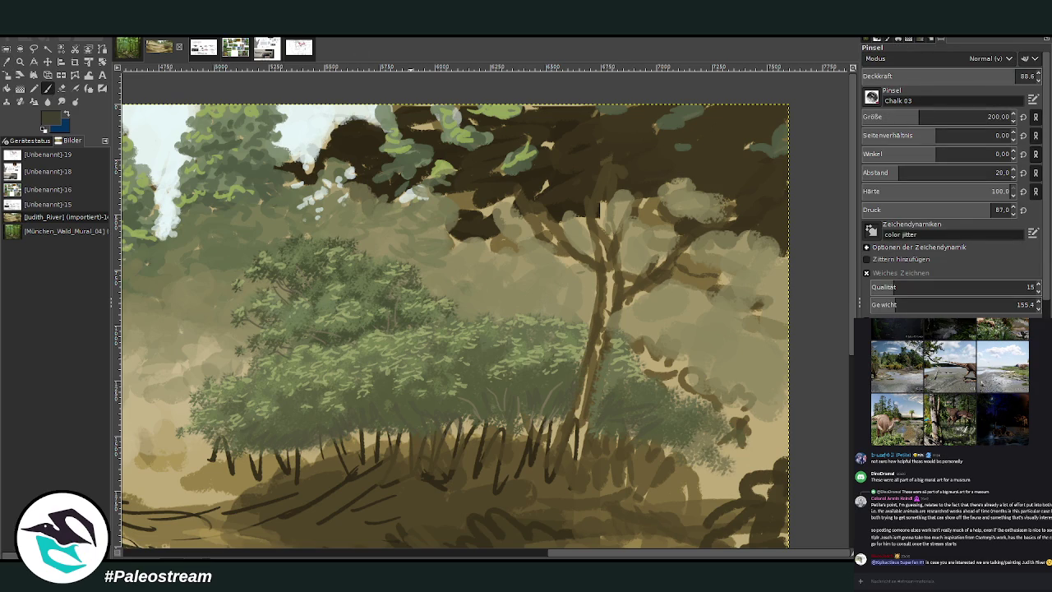
{"action": "left_click", "coordinate": [234, 48]}
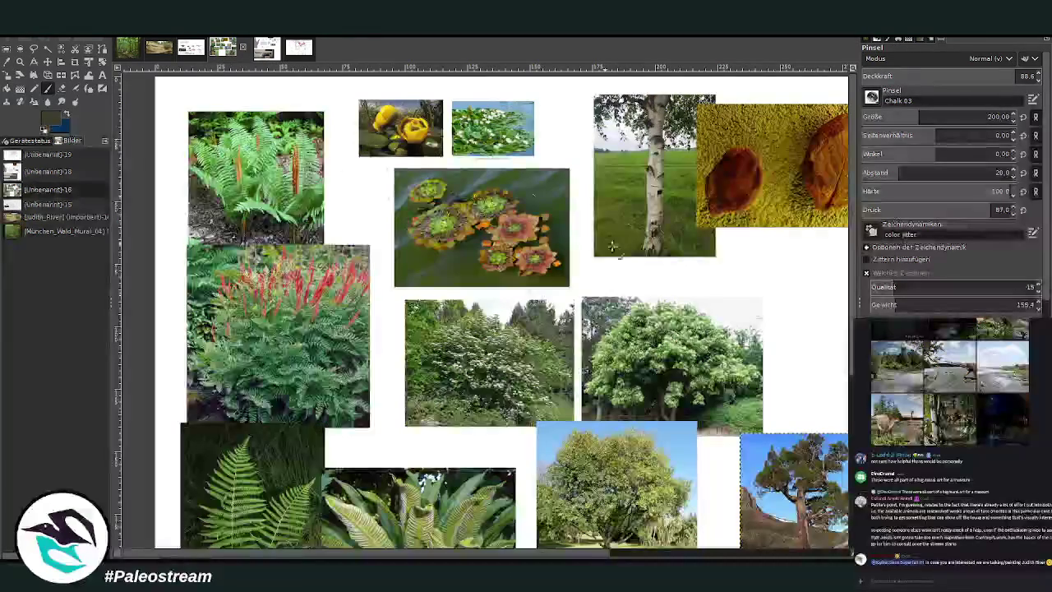
Step: Scroll through the plant references, then switch back to the Judith River mural
{"action": "scroll", "coordinate": [306, 191], "scroll_direction": "down", "scroll_amount": 5}
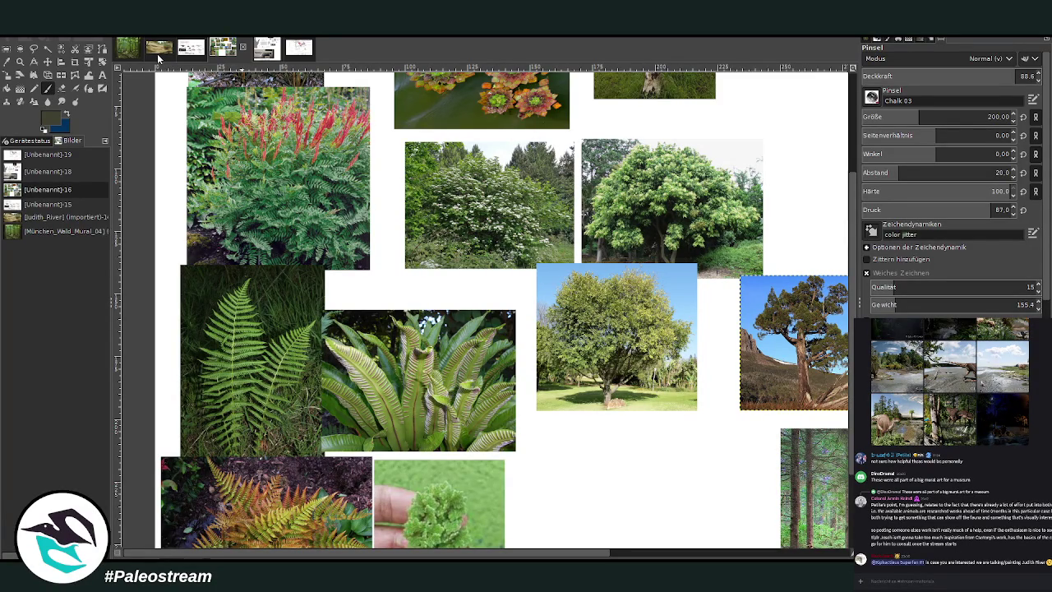
{"action": "left_click", "coordinate": [160, 50]}
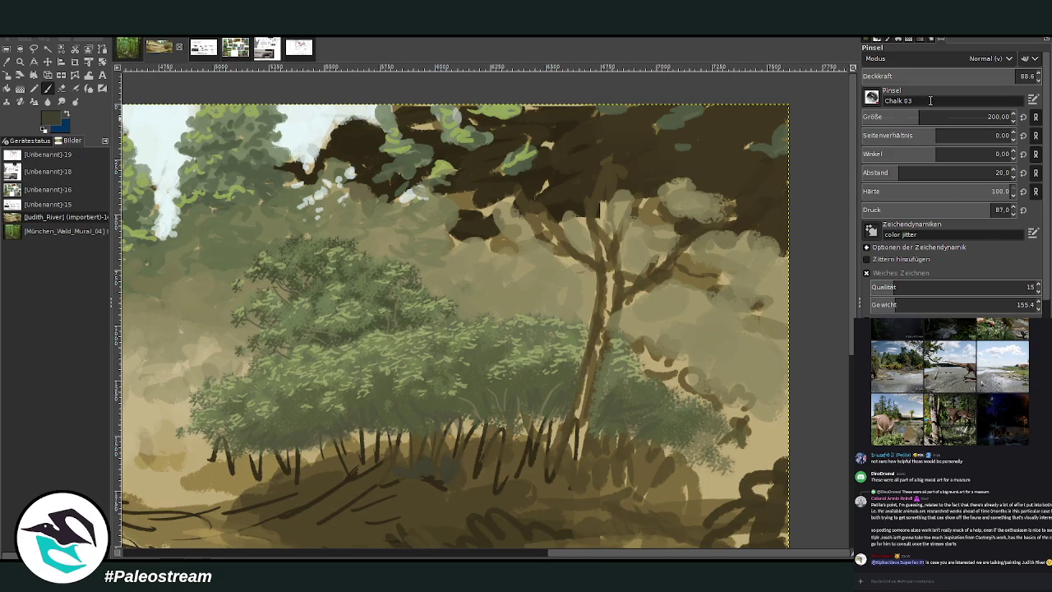
Step: Paint a dark green undergrowth band along the bush base at size 129, then set opacity 63.7
{"action": "left_click", "coordinate": [988, 116]}
{"action": "mouse_move", "coordinate": [485, 484]}
{"action": "left_mouse_down"}
{"action": "mouse_move", "coordinate": [404, 474]}
{"action": "mouse_move", "coordinate": [495, 491]}
{"action": "left_mouse_up"}
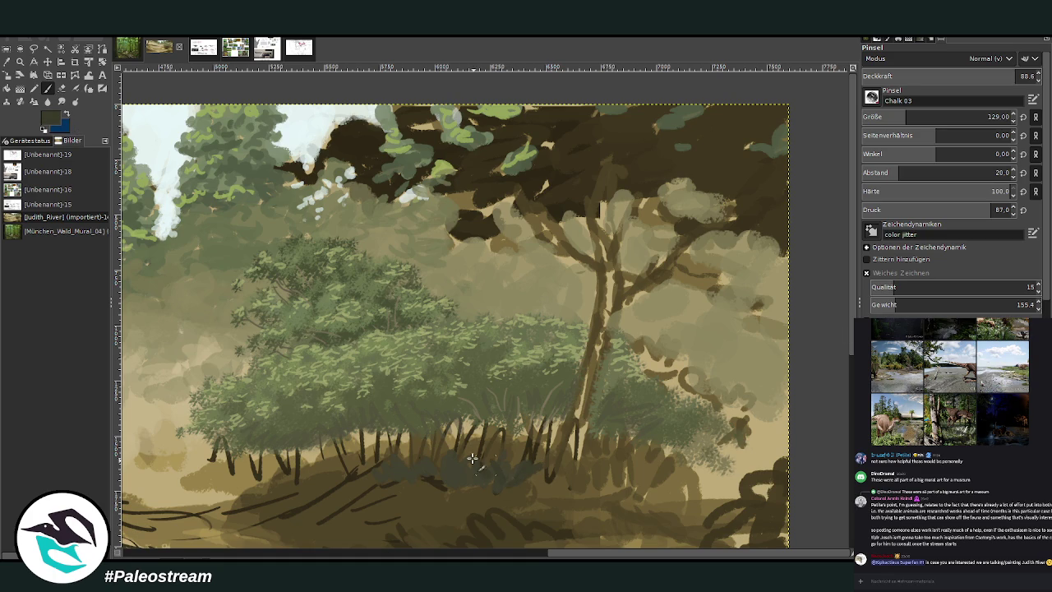
{"action": "mouse_move", "coordinate": [357, 477]}
{"action": "left_mouse_down"}
{"action": "mouse_move", "coordinate": [210, 472]}
{"action": "mouse_move", "coordinate": [246, 477]}
{"action": "mouse_move", "coordinate": [209, 460]}
{"action": "mouse_move", "coordinate": [235, 489]}
{"action": "mouse_move", "coordinate": [265, 481]}
{"action": "mouse_move", "coordinate": [212, 477]}
{"action": "mouse_move", "coordinate": [206, 465]}
{"action": "mouse_move", "coordinate": [266, 451]}
{"action": "mouse_move", "coordinate": [232, 444]}
{"action": "mouse_move", "coordinate": [205, 457]}
{"action": "mouse_move", "coordinate": [288, 464]}
{"action": "mouse_move", "coordinate": [320, 434]}
{"action": "mouse_move", "coordinate": [354, 444]}
{"action": "mouse_move", "coordinate": [357, 422]}
{"action": "mouse_move", "coordinate": [386, 436]}
{"action": "mouse_move", "coordinate": [316, 440]}
{"action": "mouse_move", "coordinate": [277, 457]}
{"action": "mouse_move", "coordinate": [423, 427]}
{"action": "mouse_move", "coordinate": [392, 442]}
{"action": "mouse_move", "coordinate": [453, 451]}
{"action": "mouse_move", "coordinate": [460, 415]}
{"action": "mouse_move", "coordinate": [511, 433]}
{"action": "mouse_move", "coordinate": [580, 427]}
{"action": "mouse_move", "coordinate": [606, 452]}
{"action": "left_mouse_up"}
{"action": "scroll", "coordinate": [665, 302], "scroll_direction": "down", "scroll_amount": 3}
{"action": "mouse_move", "coordinate": [598, 317]}
{"action": "left_mouse_down"}
{"action": "mouse_move", "coordinate": [615, 354]}
{"action": "mouse_move", "coordinate": [653, 349]}
{"action": "mouse_move", "coordinate": [681, 363]}
{"action": "mouse_move", "coordinate": [675, 354]}
{"action": "mouse_move", "coordinate": [698, 376]}
{"action": "mouse_move", "coordinate": [633, 333]}
{"action": "mouse_move", "coordinate": [556, 320]}
{"action": "mouse_move", "coordinate": [463, 357]}
{"action": "mouse_move", "coordinate": [434, 355]}
{"action": "mouse_move", "coordinate": [575, 369]}
{"action": "mouse_move", "coordinate": [603, 348]}
{"action": "mouse_move", "coordinate": [690, 376]}
{"action": "mouse_move", "coordinate": [663, 386]}
{"action": "mouse_move", "coordinate": [673, 403]}
{"action": "mouse_move", "coordinate": [695, 388]}
{"action": "mouse_move", "coordinate": [641, 353]}
{"action": "mouse_move", "coordinate": [655, 334]}
{"action": "left_mouse_up"}
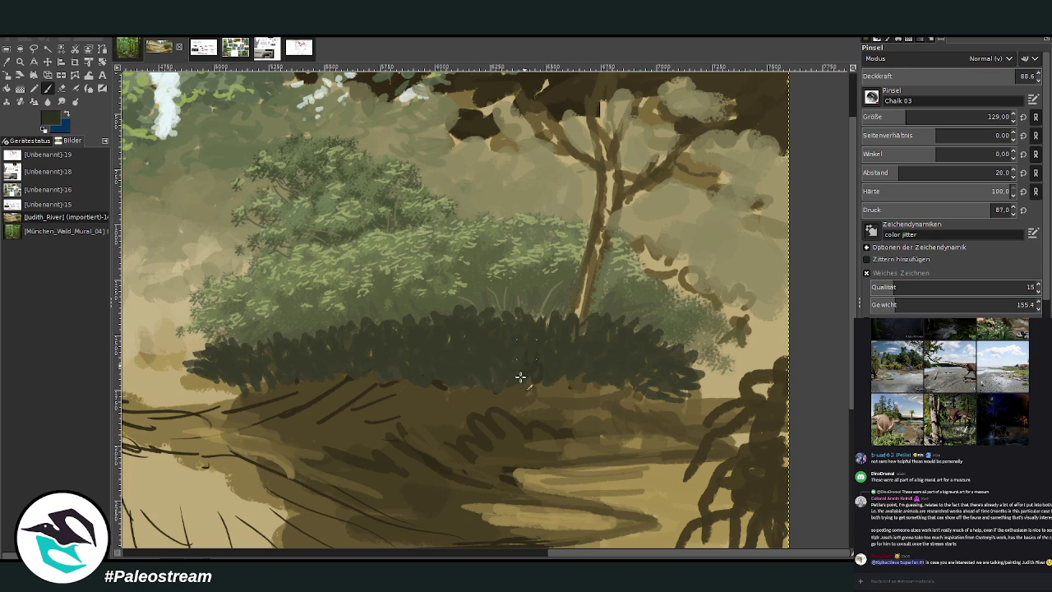
{"action": "left_click", "coordinate": [973, 76]}
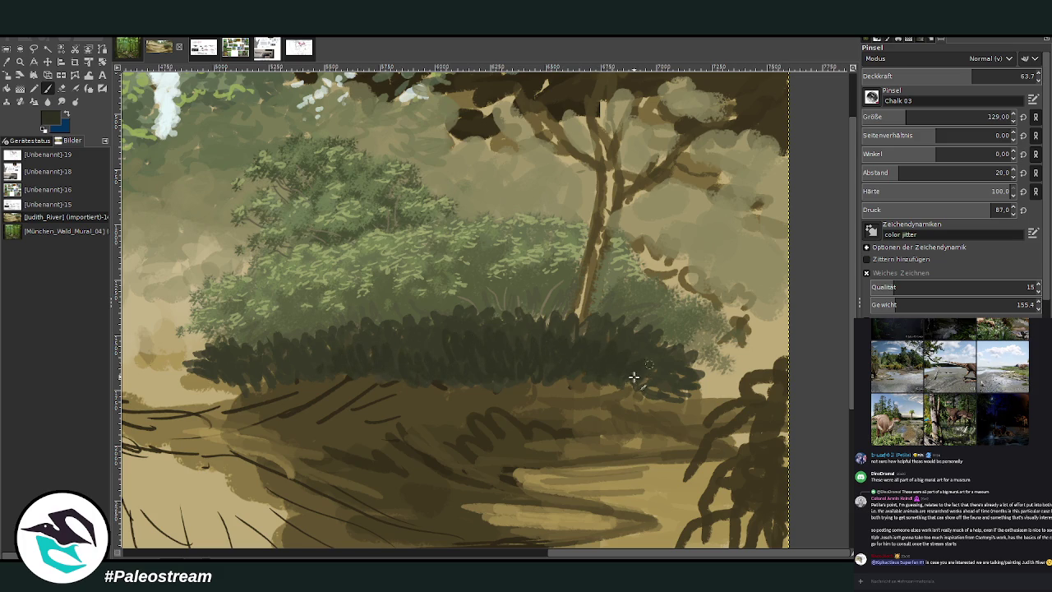
{"action": "scroll", "coordinate": [476, 371], "scroll_direction": "up", "scroll_amount": 2}
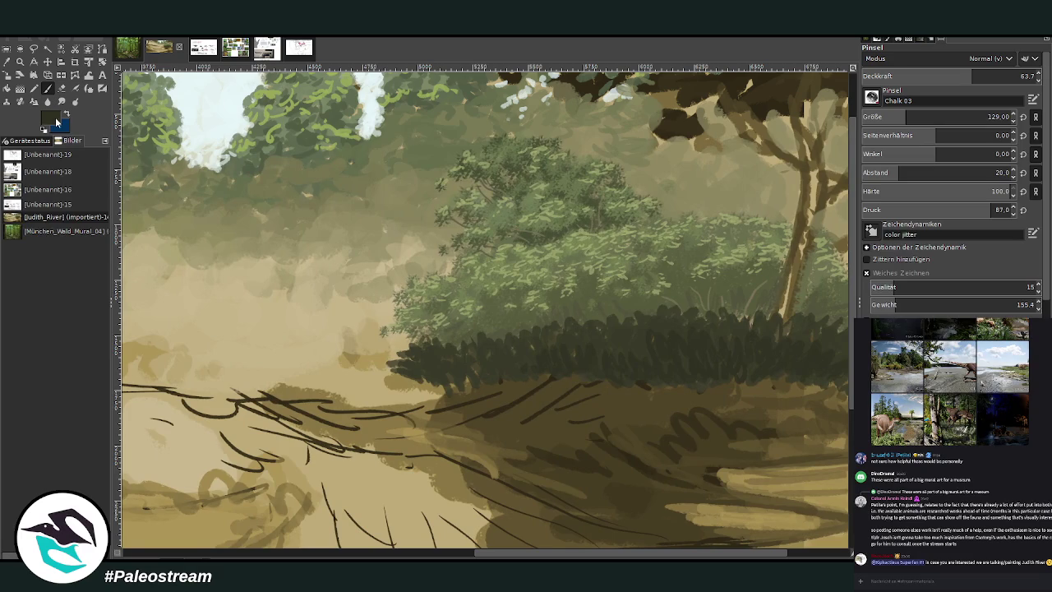
Step: Paint lighter olive-green leaf dabs at opacity 79.2, size 80, along the undergrowth's left edge
{"action": "left_click", "coordinate": [842, 328], "text": "ctrl"}
{"action": "left_click", "coordinate": [843, 316], "text": "ctrl"}
{"action": "left_click_drag", "start_coordinate": [977, 75], "coordinate": [1002, 76]}
{"action": "left_click", "coordinate": [992, 117]}
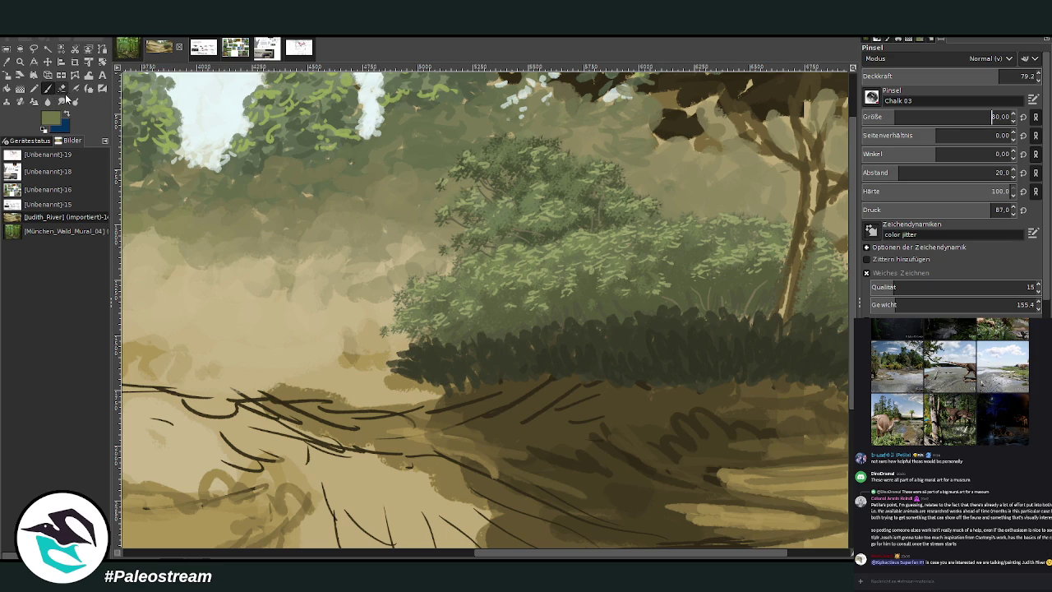
{"action": "mouse_move", "coordinate": [429, 368]}
{"action": "left_mouse_down"}
{"action": "mouse_move", "coordinate": [393, 366]}
{"action": "mouse_move", "coordinate": [410, 350]}
{"action": "mouse_move", "coordinate": [433, 361]}
{"action": "mouse_move", "coordinate": [424, 345]}
{"action": "mouse_move", "coordinate": [454, 355]}
{"action": "mouse_move", "coordinate": [441, 363]}
{"action": "mouse_move", "coordinate": [444, 382]}
{"action": "mouse_move", "coordinate": [461, 354]}
{"action": "mouse_move", "coordinate": [447, 345]}
{"action": "mouse_move", "coordinate": [483, 369]}
{"action": "mouse_move", "coordinate": [465, 347]}
{"action": "mouse_move", "coordinate": [440, 342]}
{"action": "left_mouse_up"}
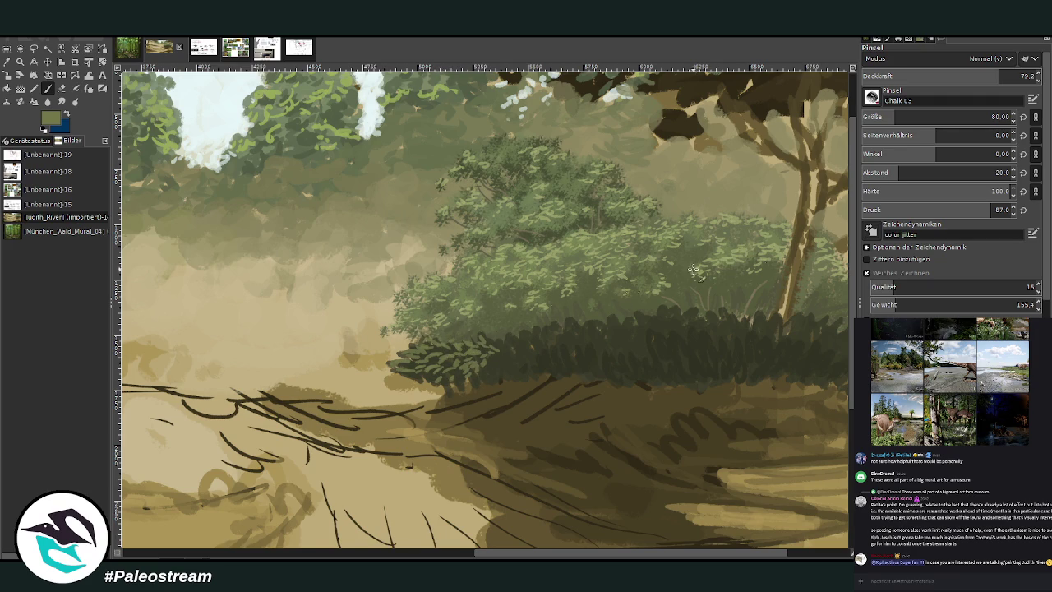
{"action": "mouse_move", "coordinate": [461, 342]}
{"action": "left_mouse_down"}
{"action": "mouse_move", "coordinate": [494, 336]}
{"action": "mouse_move", "coordinate": [437, 356]}
{"action": "mouse_move", "coordinate": [433, 344]}
{"action": "mouse_move", "coordinate": [415, 350]}
{"action": "mouse_move", "coordinate": [411, 365]}
{"action": "mouse_move", "coordinate": [518, 337]}
{"action": "mouse_move", "coordinate": [503, 355]}
{"action": "left_mouse_up"}
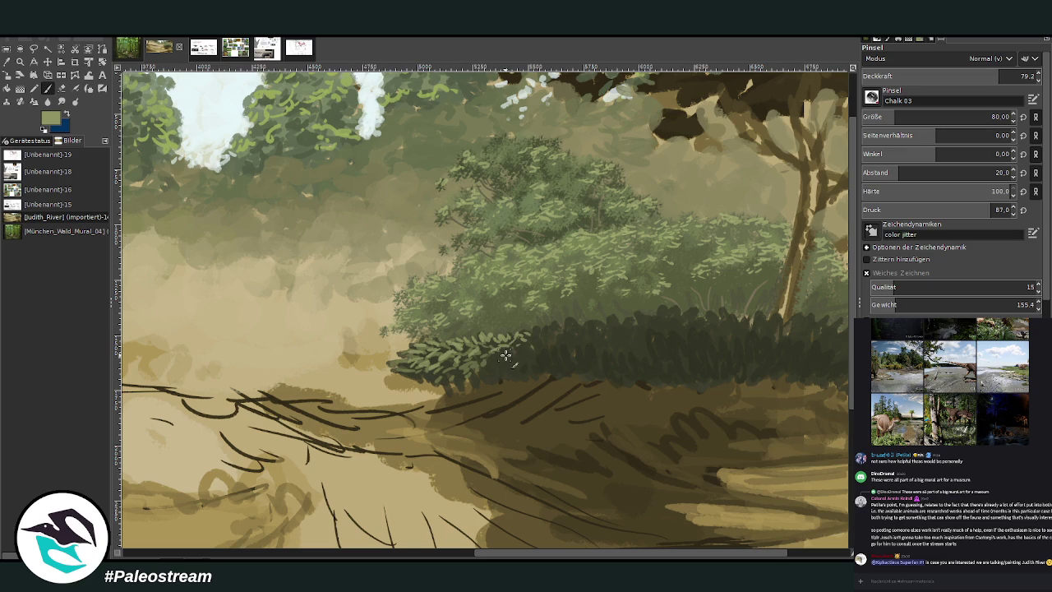
{"action": "key", "text": "greater"}
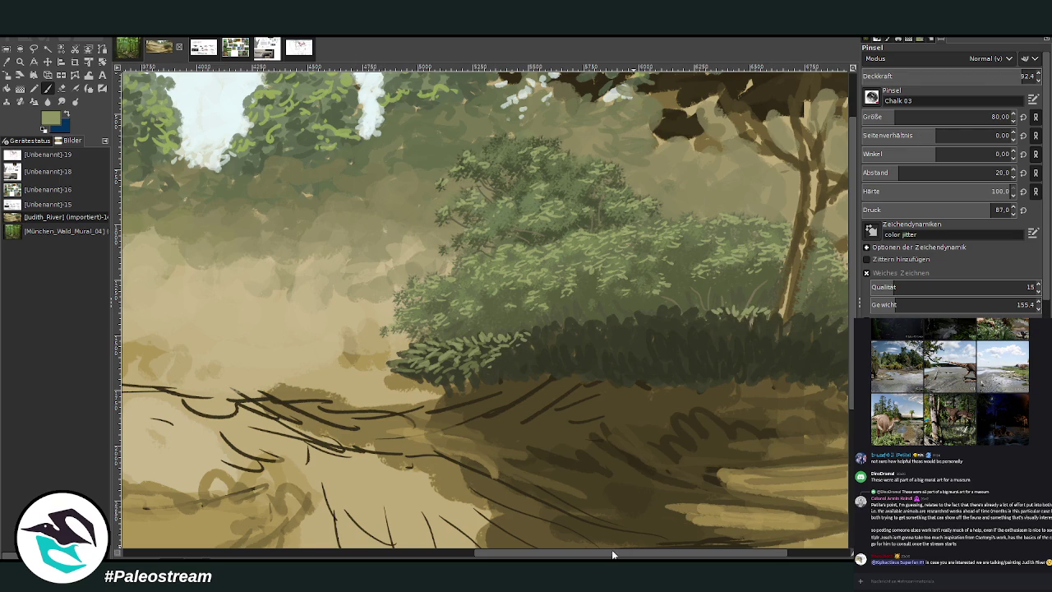
Step: Set brush opacity to 65.3 and scatter light and dark leaf dabs over the undergrowth
{"action": "left_click_drag", "start_coordinate": [612, 554], "coordinate": [676, 555]}
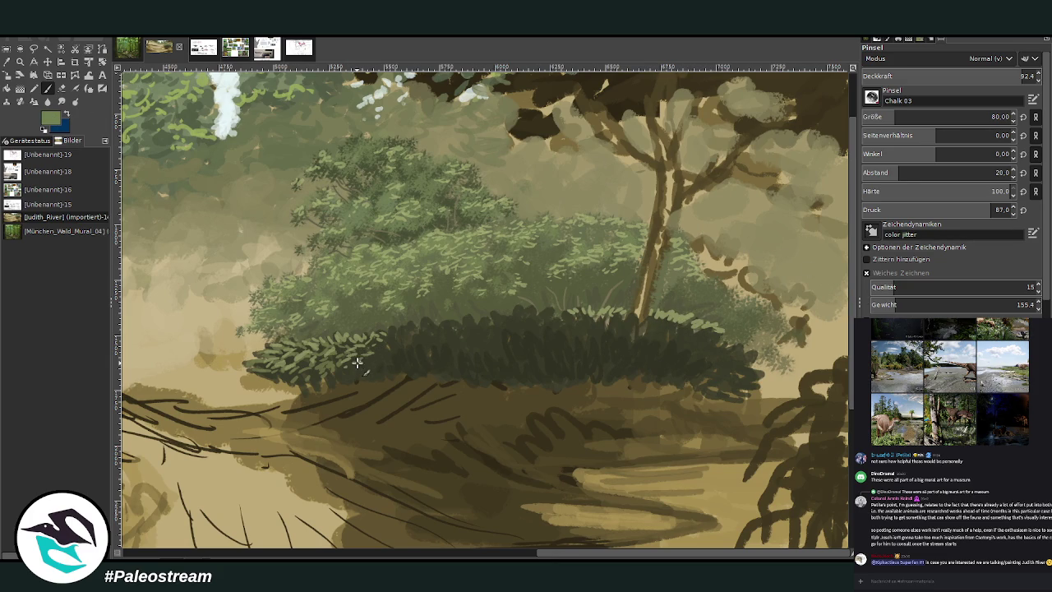
{"action": "left_click_drag", "start_coordinate": [991, 75], "coordinate": [984, 76]}
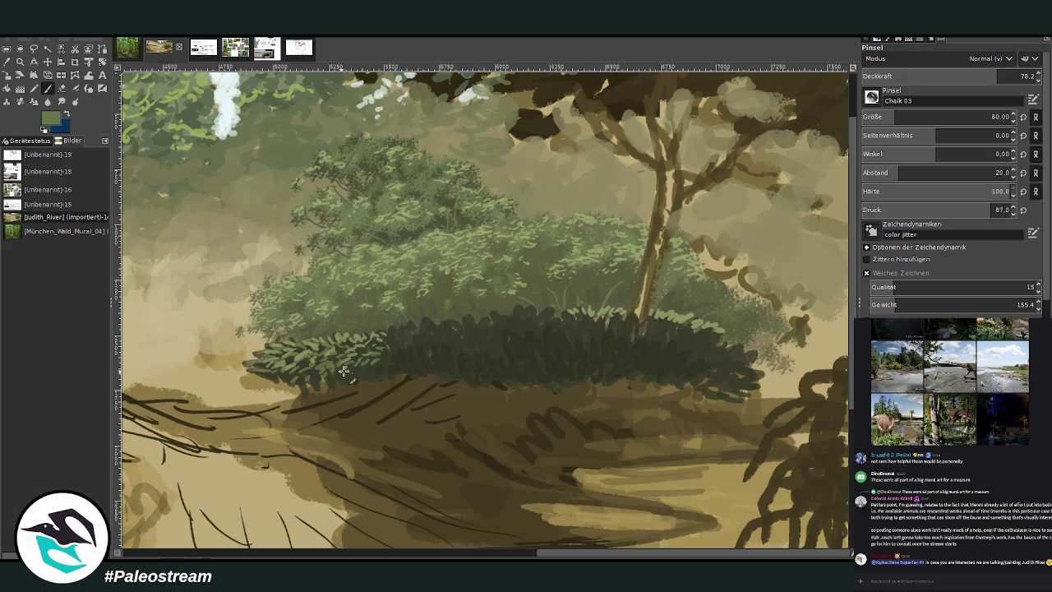
{"action": "left_click_drag", "start_coordinate": [382, 359], "coordinate": [403, 349]}
{"action": "left_click", "coordinate": [961, 71]}
{"action": "key", "text": "Return"}
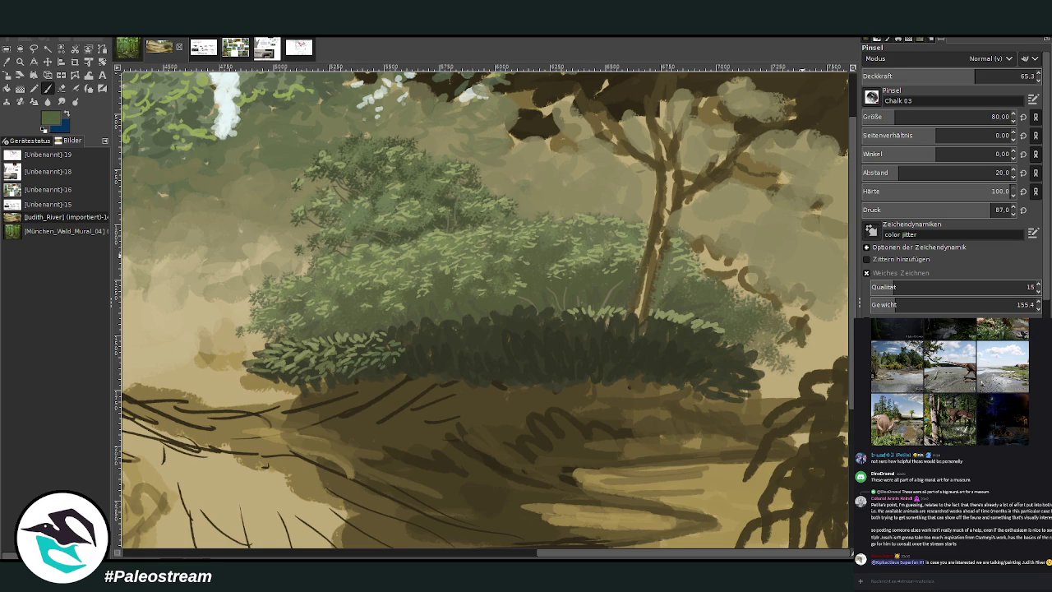
{"action": "mouse_move", "coordinate": [453, 325]}
{"action": "left_mouse_down"}
{"action": "mouse_move", "coordinate": [404, 354]}
{"action": "mouse_move", "coordinate": [424, 352]}
{"action": "mouse_move", "coordinate": [397, 331]}
{"action": "mouse_move", "coordinate": [460, 326]}
{"action": "left_mouse_up"}
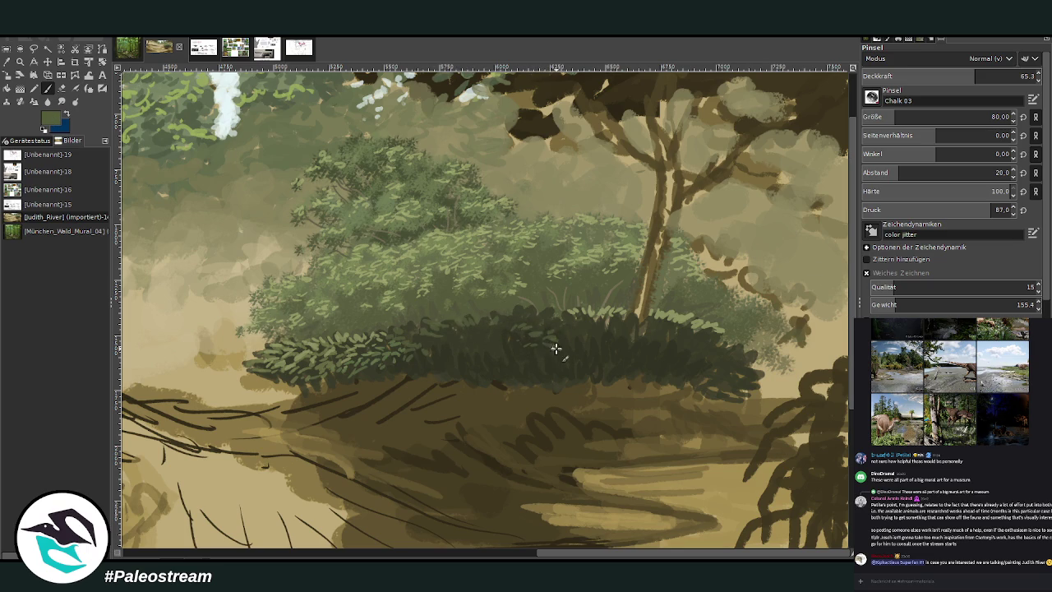
{"action": "left_click_drag", "start_coordinate": [570, 334], "coordinate": [533, 365]}
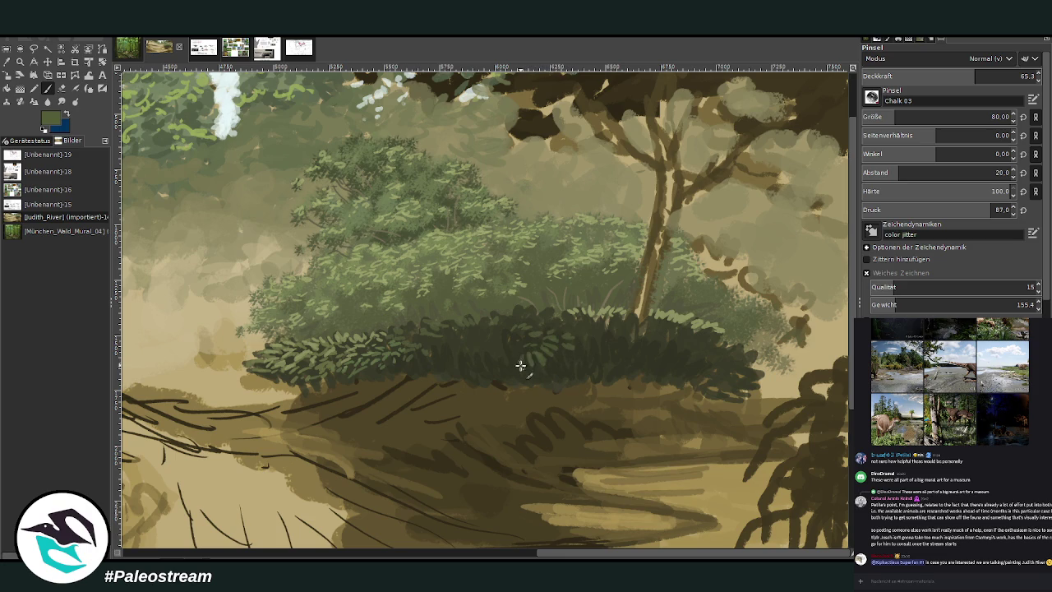
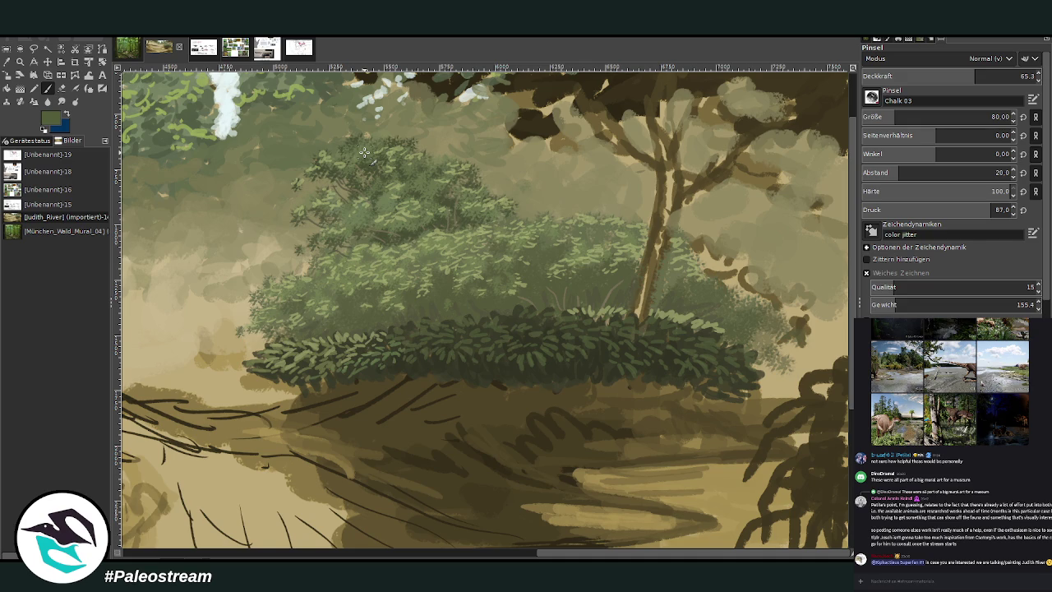
Step: Sample a brown tone from the painting and set the Chalk brush to size 151 at 83.3 opacity
{"action": "left_click", "coordinate": [739, 345], "text": "ctrl"}
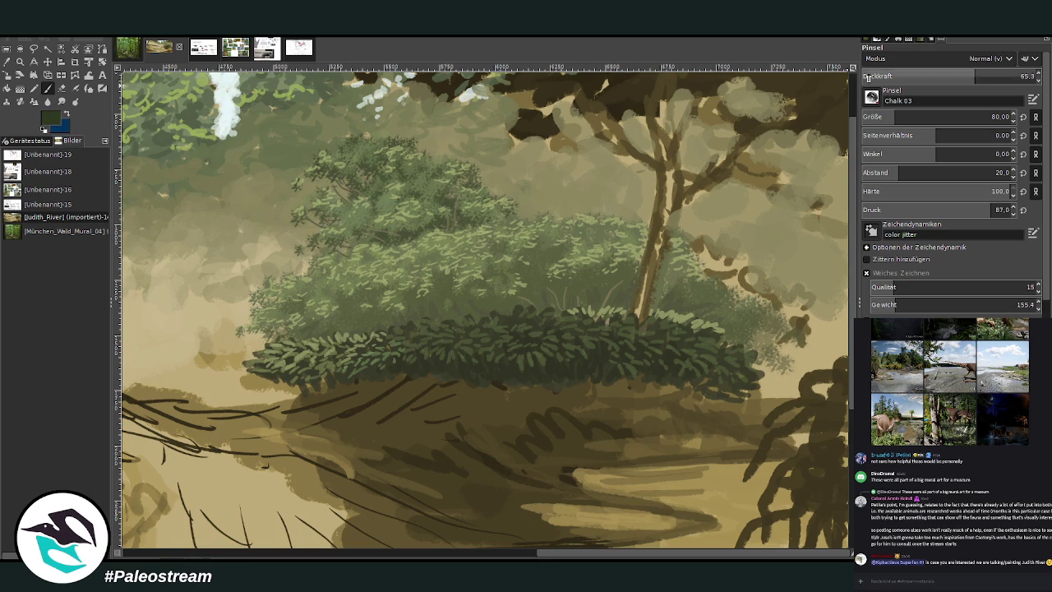
{"action": "left_click", "coordinate": [1007, 76]}
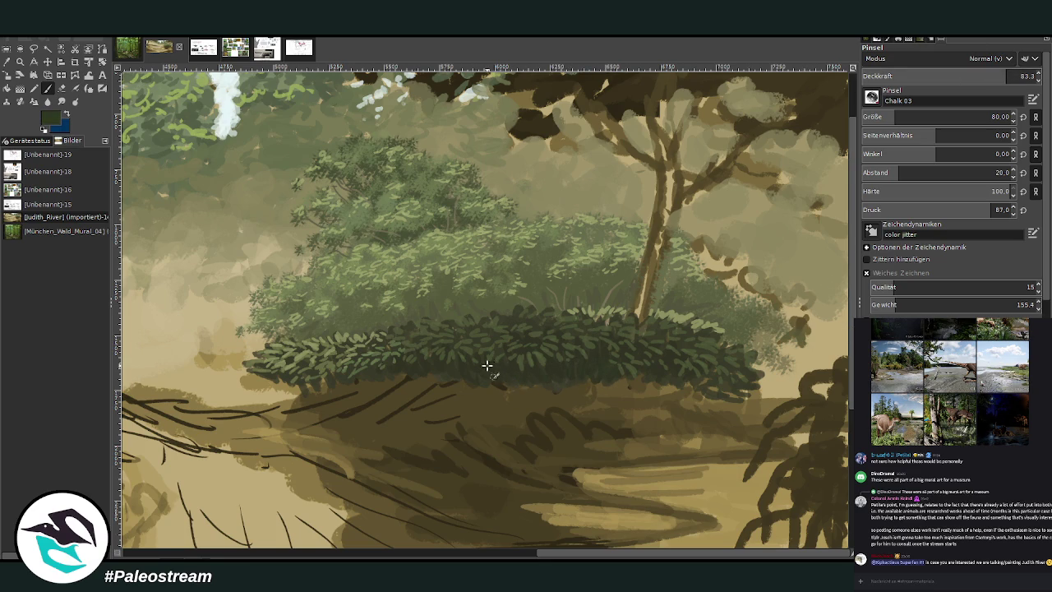
{"action": "key", "text": "o"}
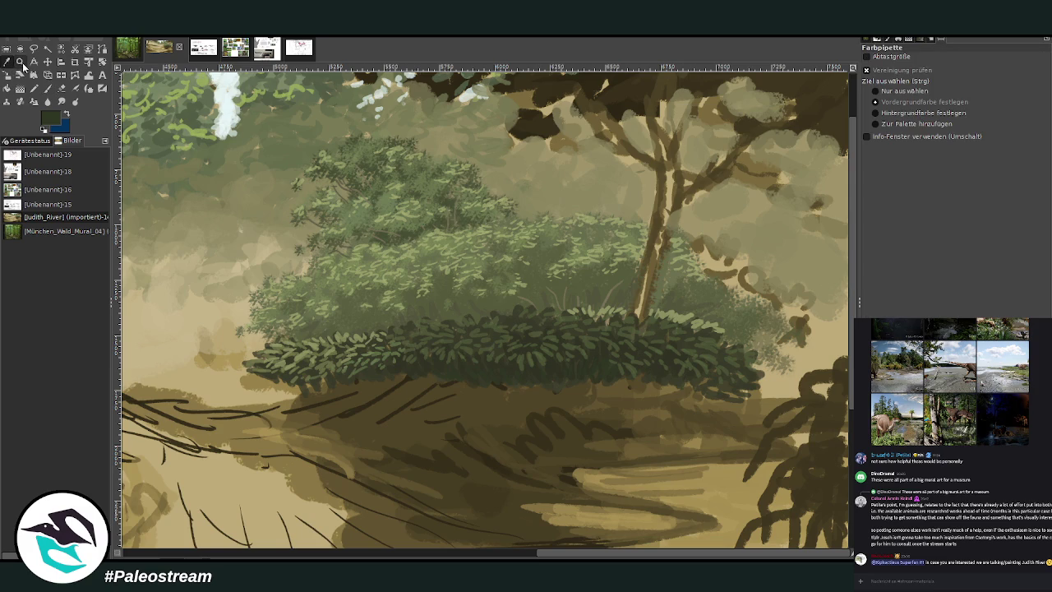
{"action": "left_click", "coordinate": [616, 386]}
{"action": "left_click", "coordinate": [54, 87]}
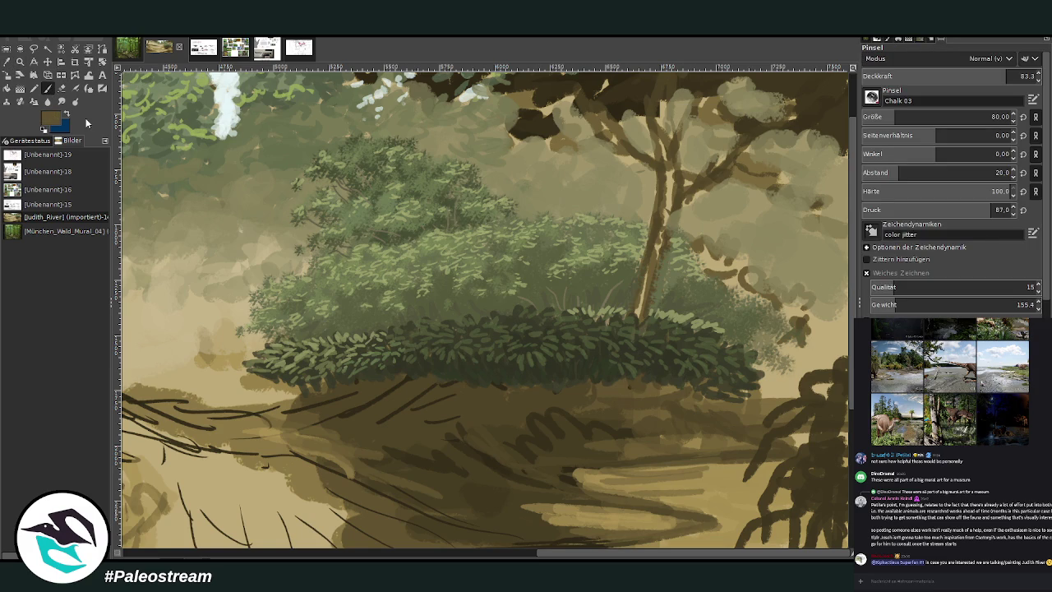
{"action": "left_click_drag", "start_coordinate": [900, 117], "coordinate": [912, 116]}
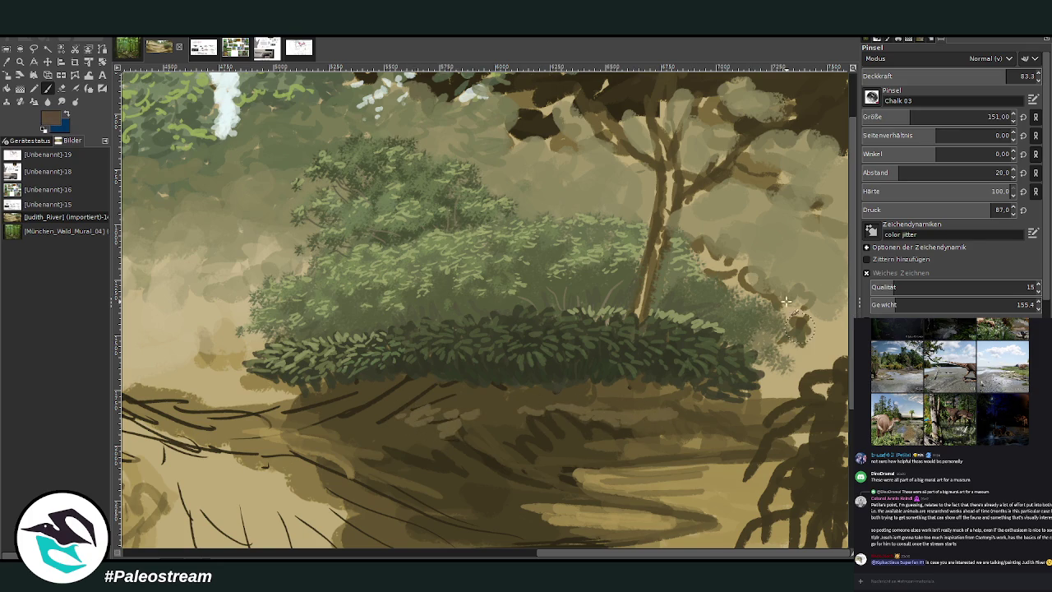
Step: Paint mauve-brown shadow along the bushes' base, varying opacity between 45.4 and 62.5
{"action": "left_click_drag", "start_coordinate": [519, 389], "coordinate": [406, 386]}
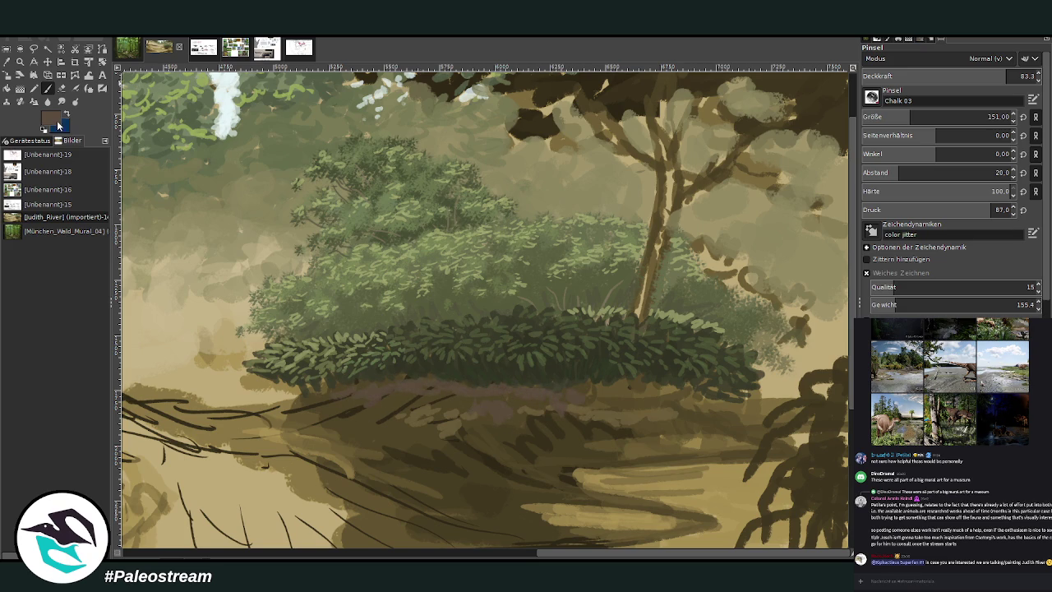
{"action": "mouse_move", "coordinate": [364, 423]}
{"action": "left_mouse_down"}
{"action": "mouse_move", "coordinate": [304, 418]}
{"action": "mouse_move", "coordinate": [319, 395]}
{"action": "mouse_move", "coordinate": [268, 405]}
{"action": "mouse_move", "coordinate": [338, 392]}
{"action": "left_mouse_up"}
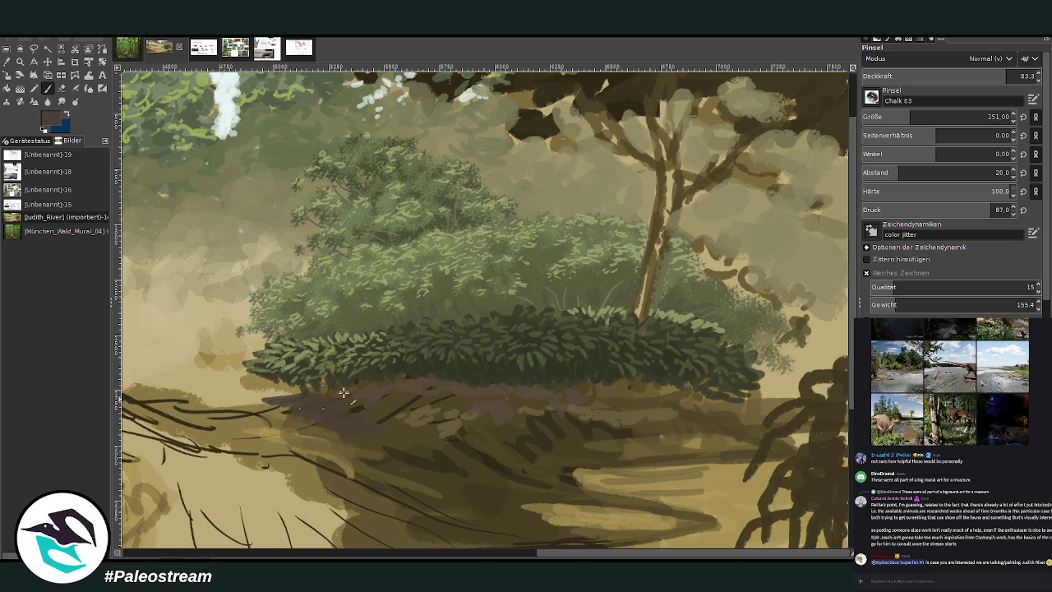
{"action": "left_click", "coordinate": [941, 76]}
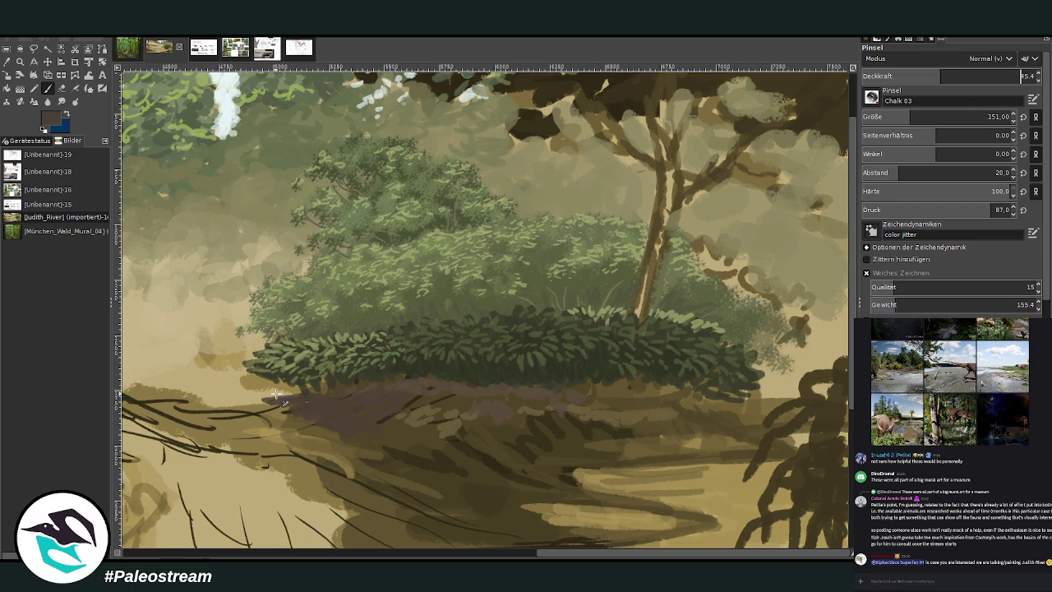
{"action": "left_click_drag", "start_coordinate": [279, 392], "coordinate": [319, 389]}
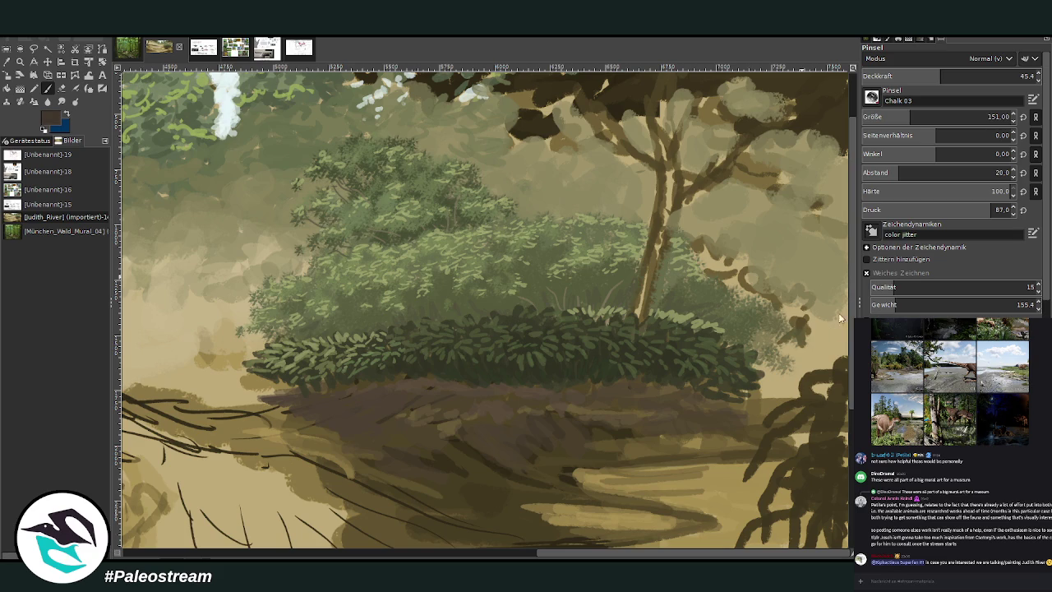
{"action": "left_click", "coordinate": [970, 76]}
{"action": "mouse_move", "coordinate": [493, 430]}
{"action": "left_mouse_down"}
{"action": "mouse_move", "coordinate": [625, 402]}
{"action": "mouse_move", "coordinate": [691, 371]}
{"action": "mouse_move", "coordinate": [271, 391]}
{"action": "left_mouse_up"}
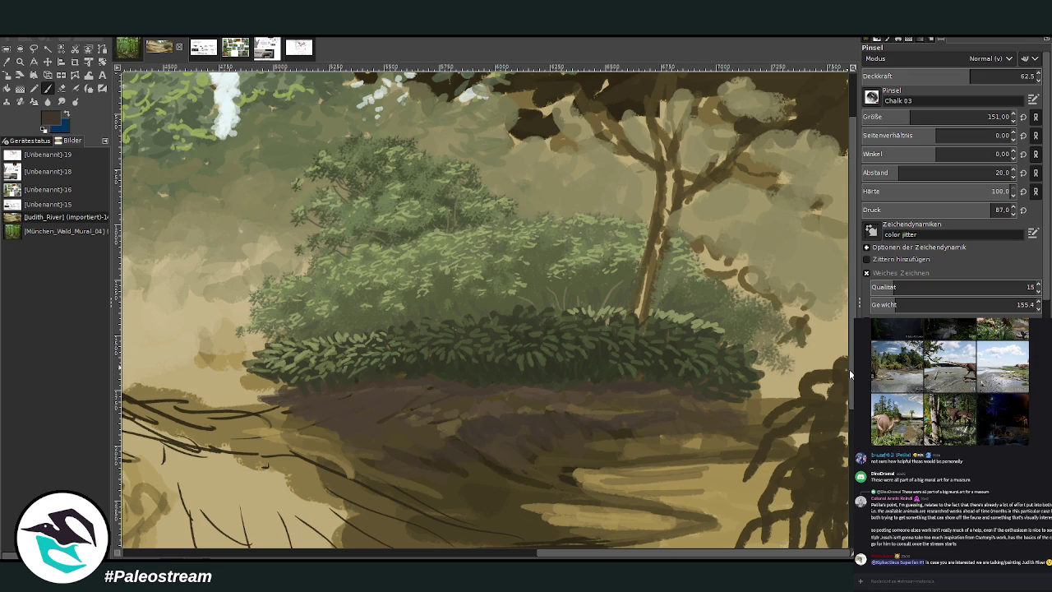
{"action": "scroll", "coordinate": [830, 366], "scroll_direction": "down", "scroll_amount": 2}
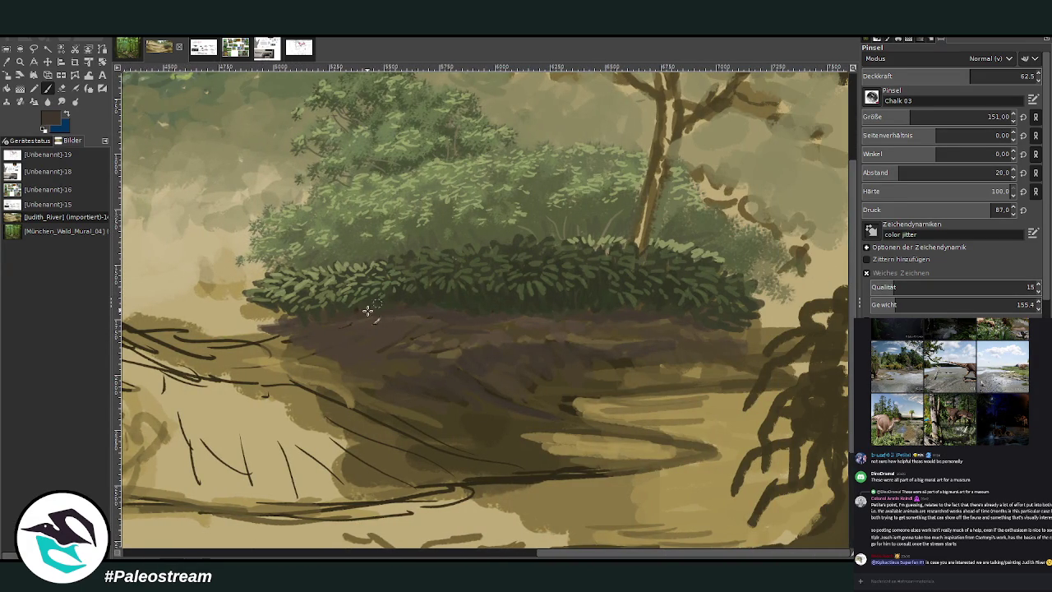
Step: Darken the bush edge, then add a faint brown-grey stroke along the grass line
{"action": "left_click_drag", "start_coordinate": [290, 321], "coordinate": [269, 318]}
{"action": "left_click", "coordinate": [844, 323], "text": "ctrl"}
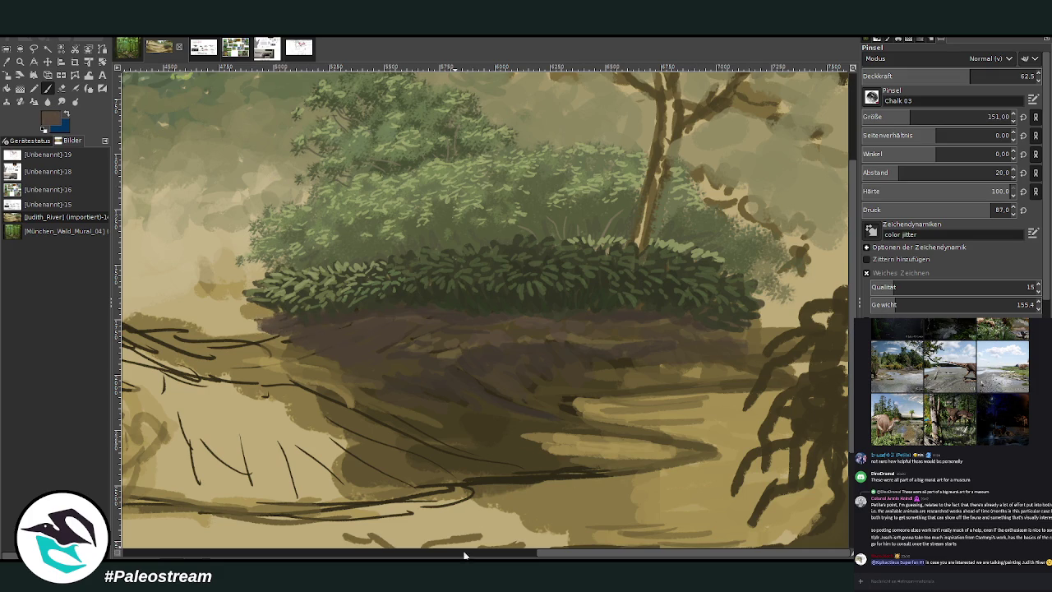
{"action": "scroll", "coordinate": [386, 288], "scroll_direction": "left", "scroll_amount": 5}
{"action": "scroll", "coordinate": [435, 271], "scroll_direction": "left", "scroll_amount": 5}
{"action": "scroll", "coordinate": [492, 253], "scroll_direction": "left", "scroll_amount": 5}
{"action": "mouse_move", "coordinate": [491, 252]}
{"action": "left_mouse_down"}
{"action": "mouse_move", "coordinate": [519, 272]}
{"action": "mouse_move", "coordinate": [731, 293]}
{"action": "mouse_move", "coordinate": [398, 225]}
{"action": "left_mouse_up"}
{"action": "scroll", "coordinate": [154, 532], "scroll_direction": "left", "scroll_amount": 3}
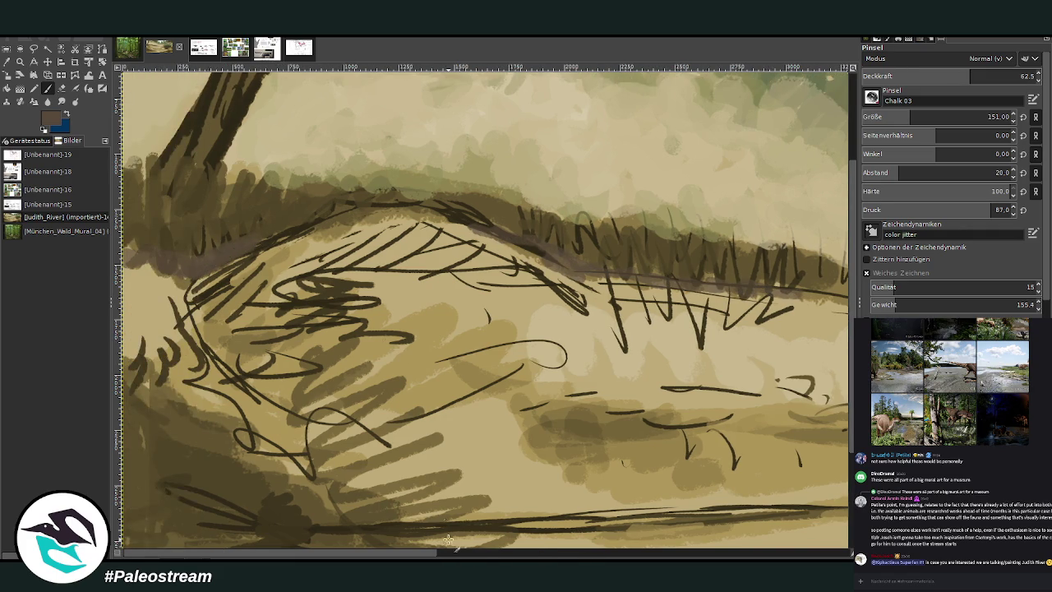
{"action": "scroll", "coordinate": [465, 519], "scroll_direction": "right", "scroll_amount": 5}
{"action": "scroll", "coordinate": [711, 526], "scroll_direction": "right", "scroll_amount": 5}
{"action": "scroll", "coordinate": [726, 513], "scroll_direction": "right", "scroll_amount": 3}
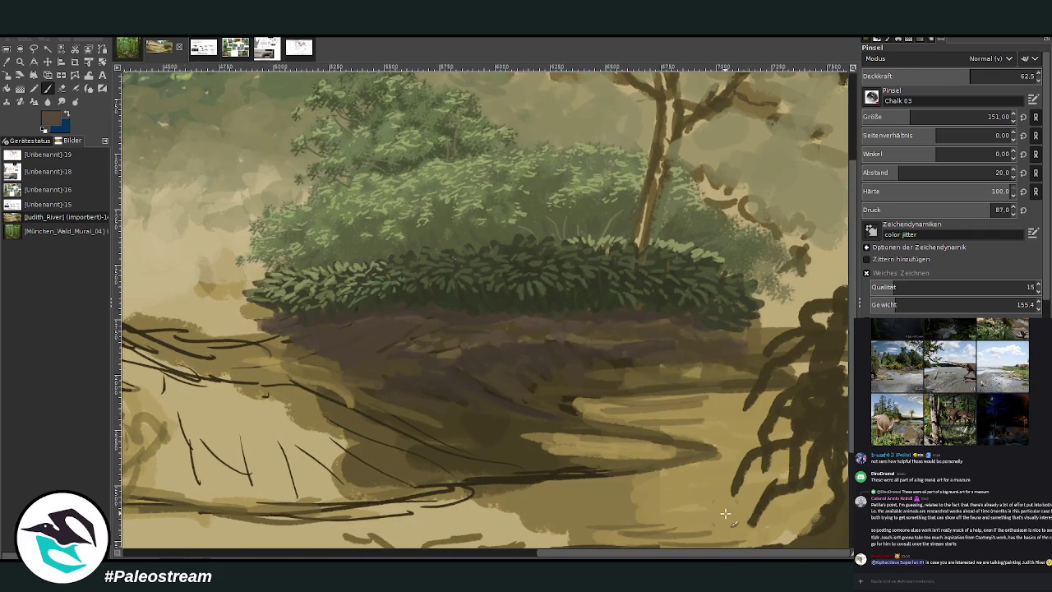
{"action": "scroll", "coordinate": [726, 514], "scroll_direction": "down", "scroll_amount": 3, "text": "ctrl"}
{"action": "scroll", "coordinate": [726, 513], "scroll_direction": "down", "scroll_amount": 1, "text": "ctrl"}
Step: Zoom out to the whole painting, then zoom back in on the bush and hillside
{"action": "key", "text": "z"}
{"action": "left_click_drag", "start_coordinate": [509, 237], "coordinate": [608, 358]}
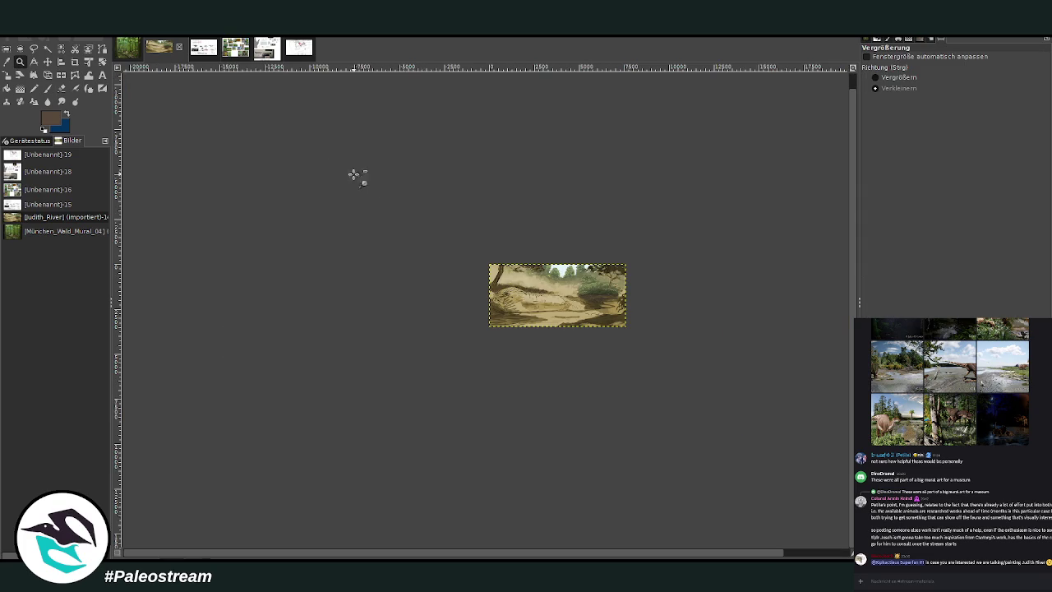
{"action": "left_click", "coordinate": [875, 77]}
{"action": "left_click_drag", "start_coordinate": [536, 260], "coordinate": [594, 335]}
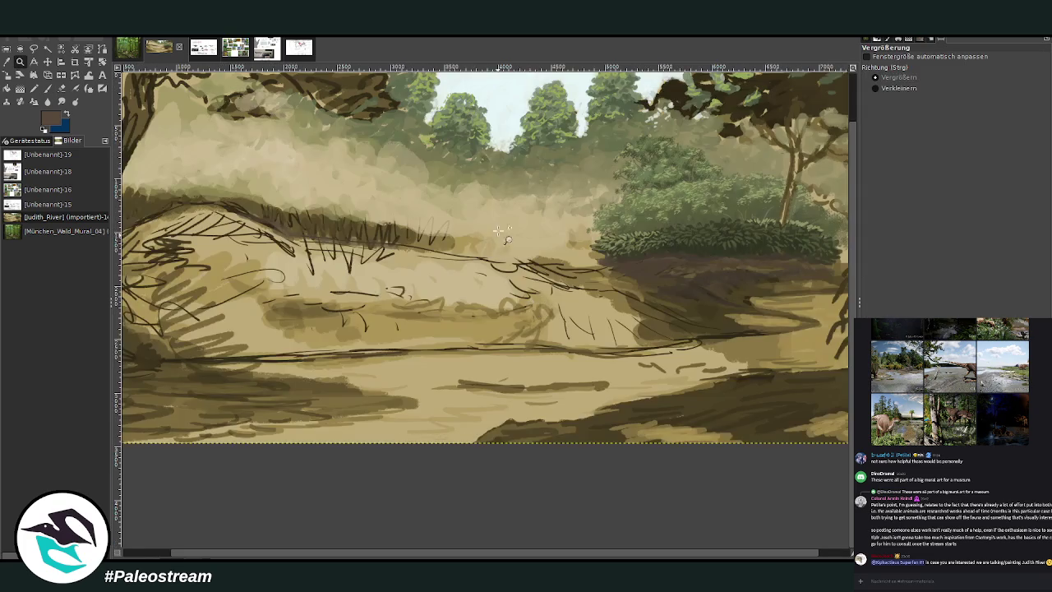
{"action": "left_click_drag", "start_coordinate": [479, 144], "coordinate": [677, 306]}
Step: Sample the hedge's dark olive and shrink the brush to size 124
{"action": "key", "text": "o"}
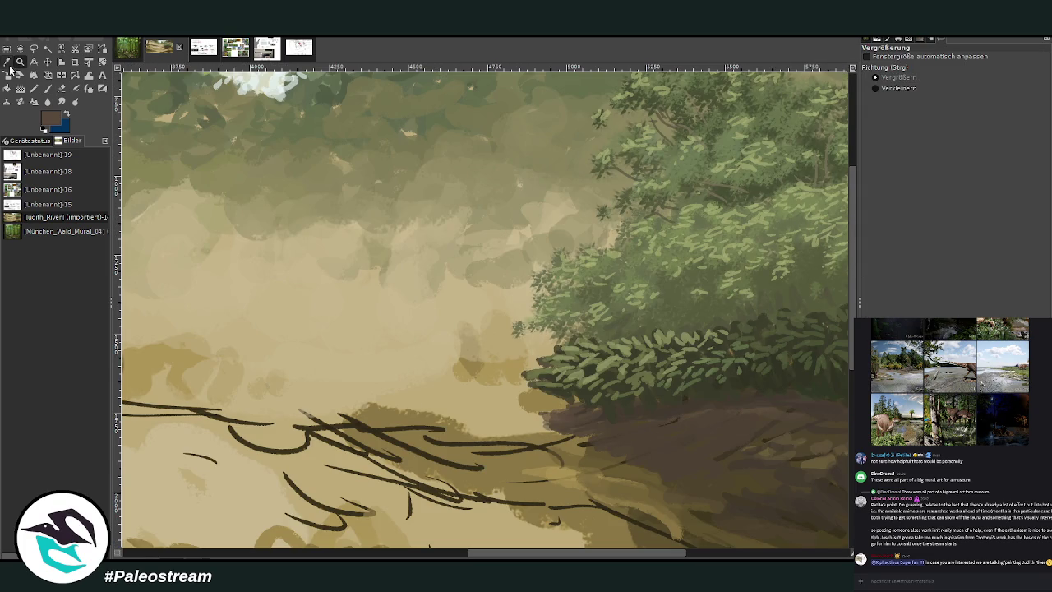
{"action": "left_click", "coordinate": [626, 347]}
{"action": "left_click", "coordinate": [549, 376]}
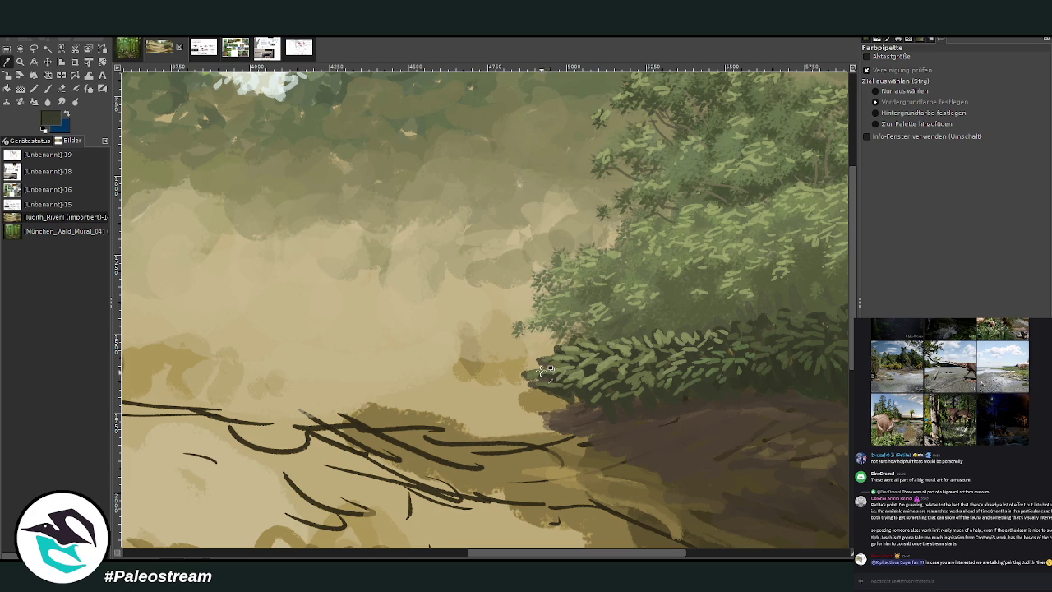
{"action": "key", "text": "p"}
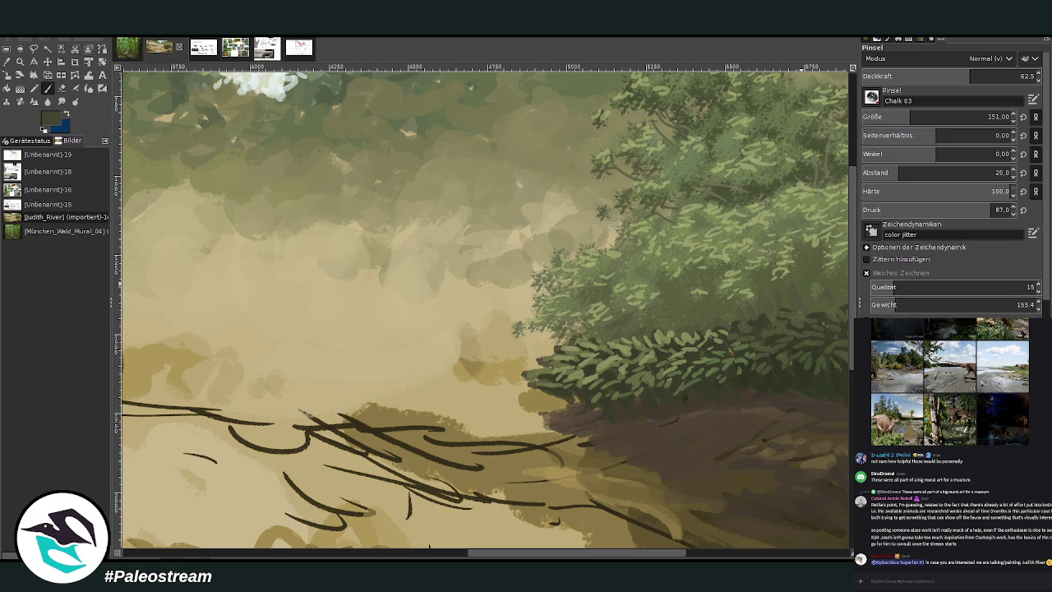
{"action": "key", "text": "bracketleft"}
{"action": "key", "text": "bracketleft"}
{"action": "key", "text": "bracketleft"}
{"action": "key", "text": "greater"}
Step: Paint the dark olive hedge band leftward from the bush, dropping opacity to 49.5
{"action": "mouse_move", "coordinate": [511, 362]}
{"action": "left_mouse_down"}
{"action": "mouse_move", "coordinate": [464, 375]}
{"action": "mouse_move", "coordinate": [526, 374]}
{"action": "mouse_move", "coordinate": [546, 360]}
{"action": "mouse_move", "coordinate": [469, 376]}
{"action": "mouse_move", "coordinate": [543, 396]}
{"action": "mouse_move", "coordinate": [493, 366]}
{"action": "mouse_move", "coordinate": [448, 379]}
{"action": "left_mouse_up"}
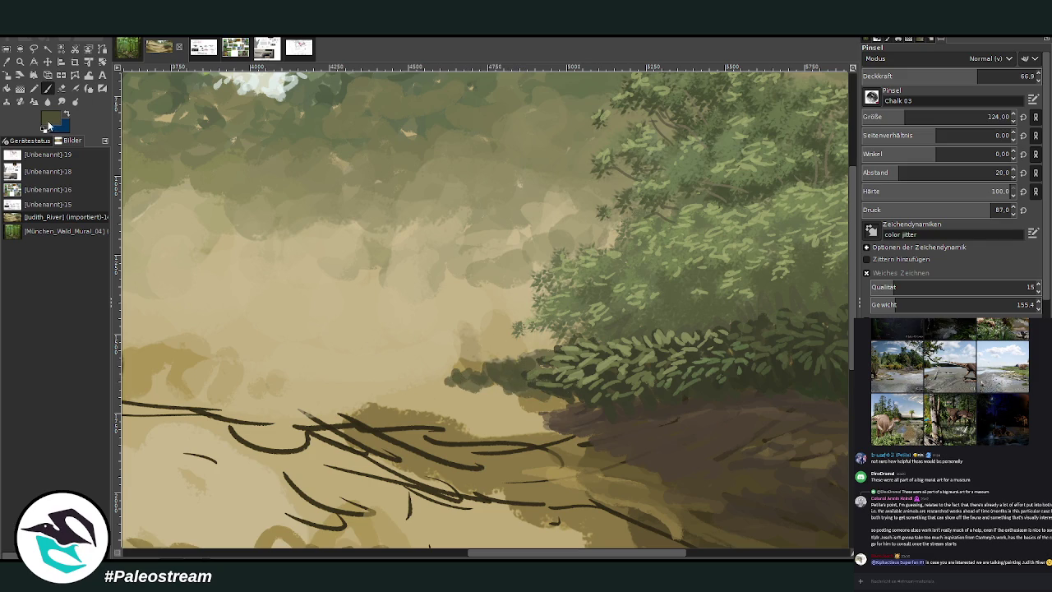
{"action": "mouse_move", "coordinate": [526, 381]}
{"action": "left_mouse_down"}
{"action": "mouse_move", "coordinate": [415, 383]}
{"action": "mouse_move", "coordinate": [526, 378]}
{"action": "mouse_move", "coordinate": [448, 370]}
{"action": "mouse_move", "coordinate": [378, 382]}
{"action": "mouse_move", "coordinate": [487, 365]}
{"action": "left_mouse_up"}
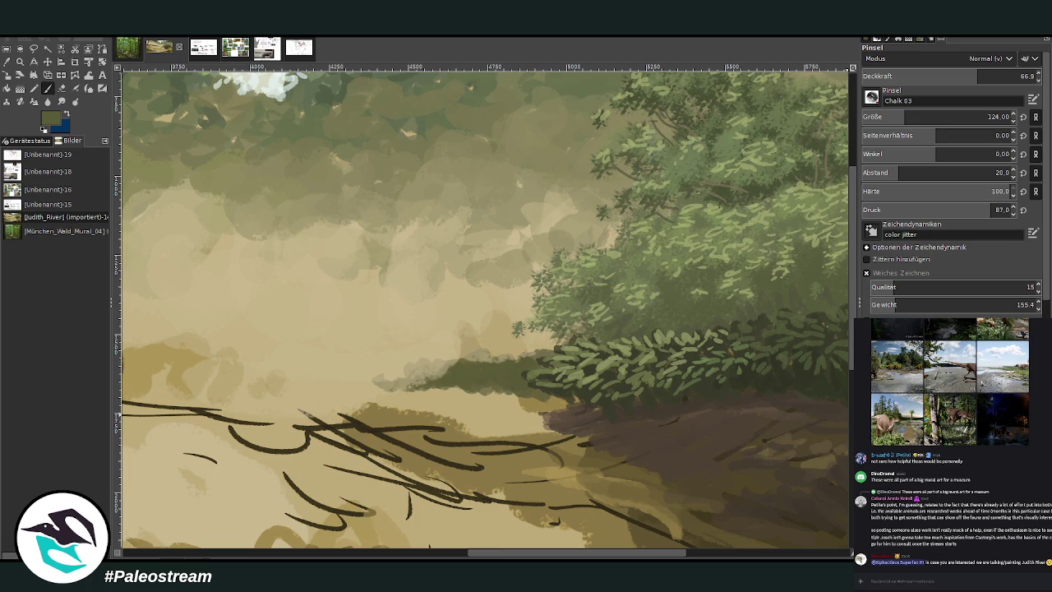
{"action": "left_click", "coordinate": [949, 75]}
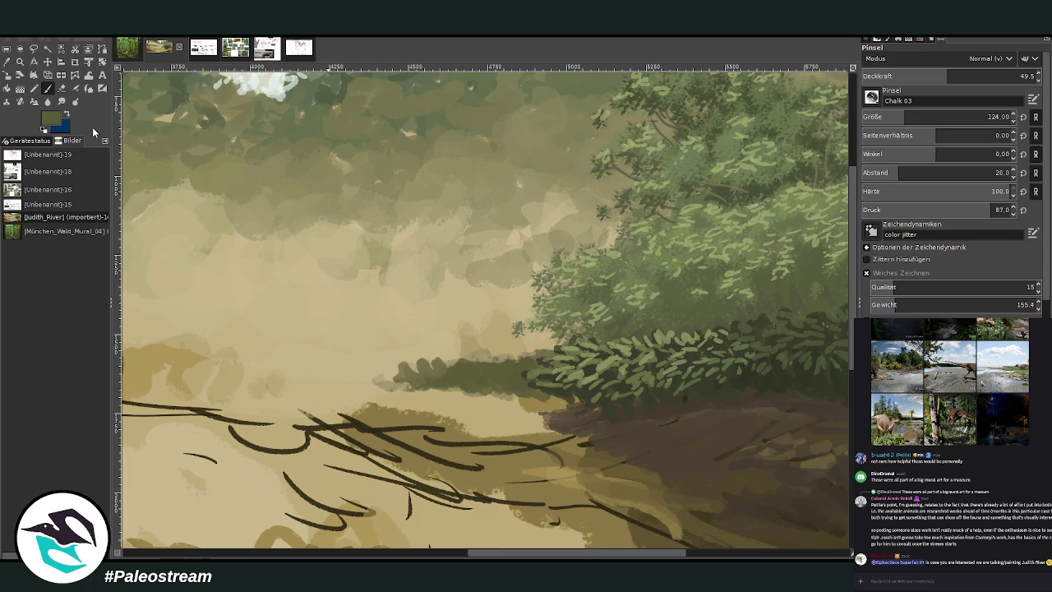
{"action": "mouse_move", "coordinate": [457, 372]}
{"action": "left_mouse_down"}
{"action": "mouse_move", "coordinate": [557, 401]}
{"action": "mouse_move", "coordinate": [410, 380]}
{"action": "mouse_move", "coordinate": [255, 383]}
{"action": "mouse_move", "coordinate": [430, 360]}
{"action": "left_mouse_up"}
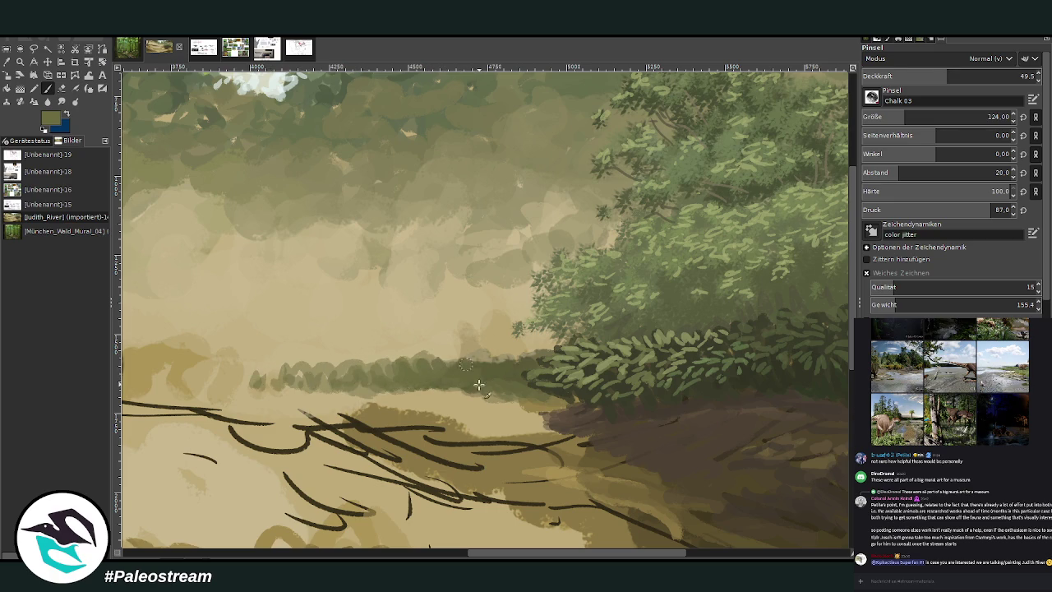
{"action": "mouse_move", "coordinate": [329, 377]}
{"action": "left_mouse_down"}
{"action": "mouse_move", "coordinate": [190, 380]}
{"action": "mouse_move", "coordinate": [326, 362]}
{"action": "mouse_move", "coordinate": [263, 367]}
{"action": "left_mouse_up"}
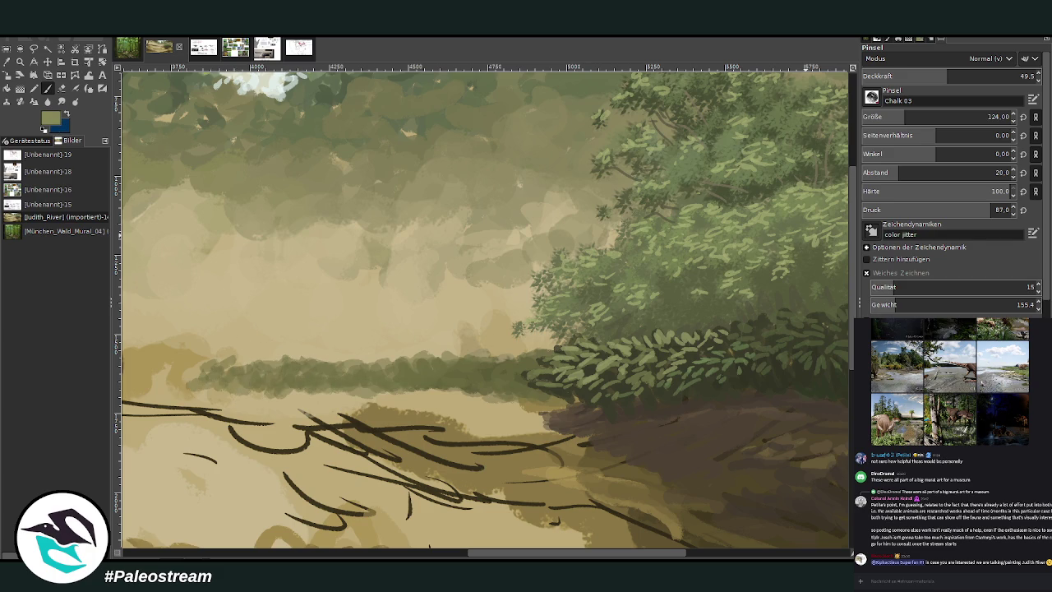
Step: Dab light-green leaves along the hedge at size 85 and tidy its left end with tan
{"action": "left_click", "coordinate": [1018, 76]}
{"action": "left_click", "coordinate": [991, 117]}
{"action": "left_click_drag", "start_coordinate": [517, 356], "coordinate": [527, 354]}
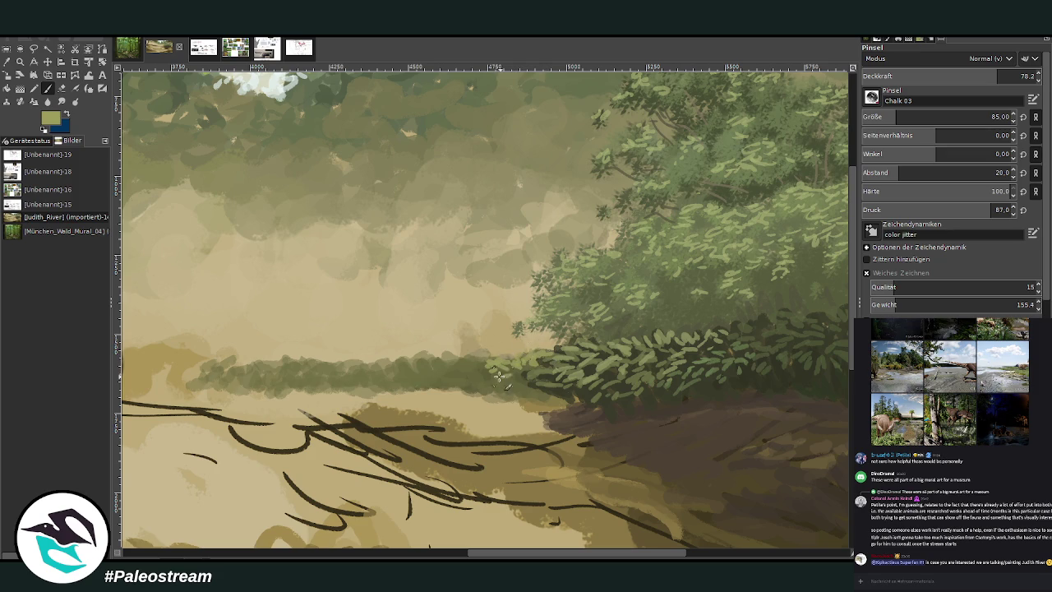
{"action": "left_click", "coordinate": [963, 73]}
{"action": "left_click_drag", "start_coordinate": [524, 369], "coordinate": [474, 364]}
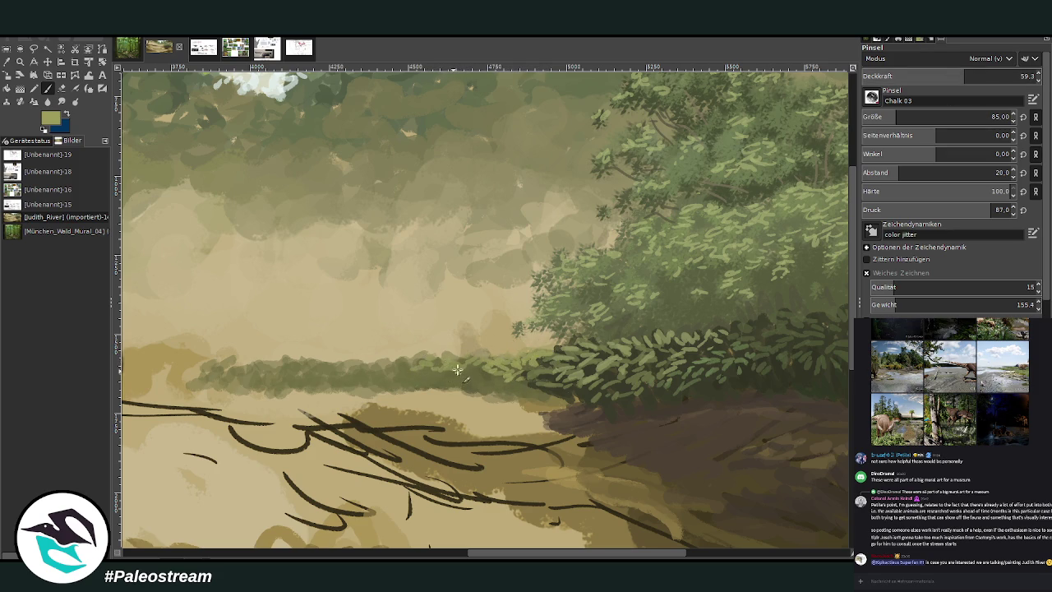
{"action": "key", "text": "bracketleft"}
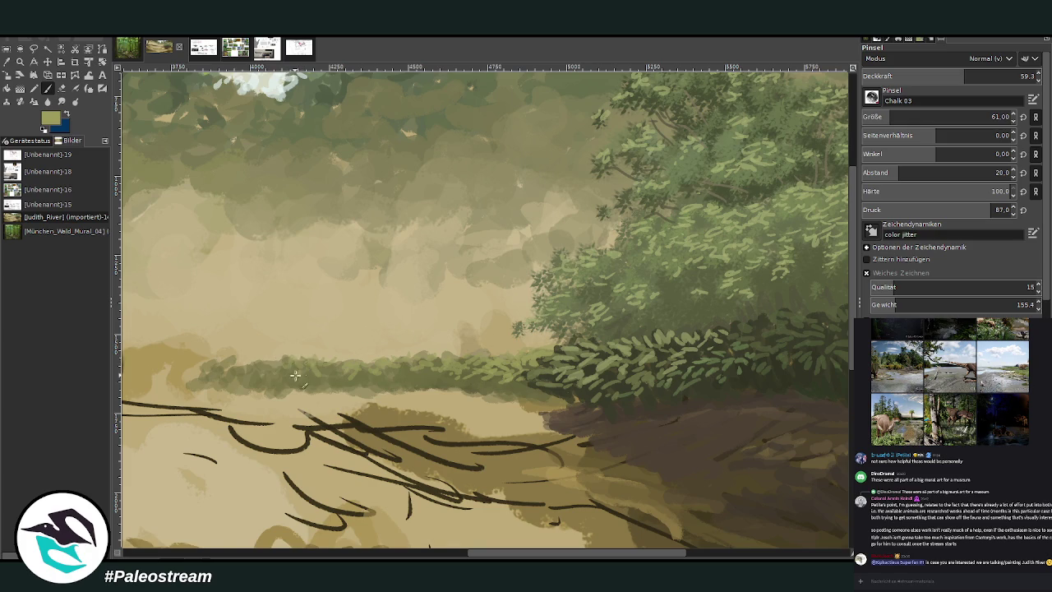
{"action": "left_click_drag", "start_coordinate": [251, 364], "coordinate": [205, 374]}
{"action": "left_click", "coordinate": [1000, 76]}
{"action": "left_click", "coordinate": [920, 116]}
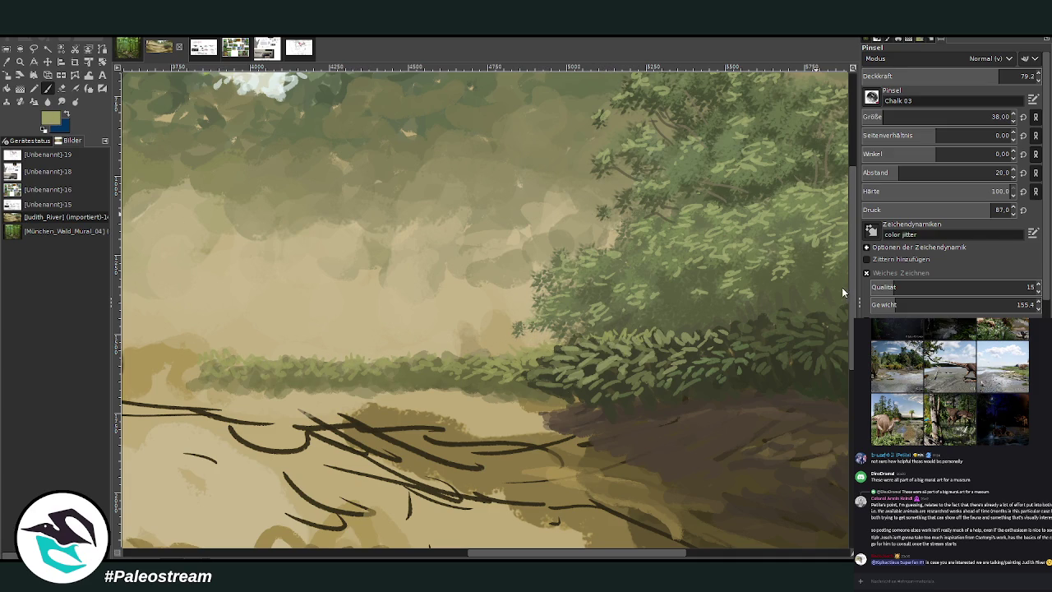
Step: Paint fine grass blades on the hedge edge at size 13, then sample the tan ground colour
{"action": "left_click", "coordinate": [992, 117]}
{"action": "left_click_drag", "start_coordinate": [384, 384], "coordinate": [370, 382]}
{"action": "key", "text": "o"}
{"action": "left_click", "coordinate": [390, 440]}
{"action": "left_click", "coordinate": [530, 385]}
{"action": "key", "text": "p"}
{"action": "left_click_drag", "start_coordinate": [871, 117], "coordinate": [891, 117]}
Step: Cover the dark ground sketch lines with tan at brush sizes 65 and 101
{"action": "mouse_move", "coordinate": [481, 442]}
{"action": "left_mouse_down"}
{"action": "mouse_move", "coordinate": [367, 414]}
{"action": "mouse_move", "coordinate": [489, 460]}
{"action": "mouse_move", "coordinate": [208, 405]}
{"action": "left_mouse_up"}
{"action": "mouse_move", "coordinate": [426, 424]}
{"action": "left_mouse_down"}
{"action": "mouse_move", "coordinate": [526, 427]}
{"action": "mouse_move", "coordinate": [436, 419]}
{"action": "left_mouse_up"}
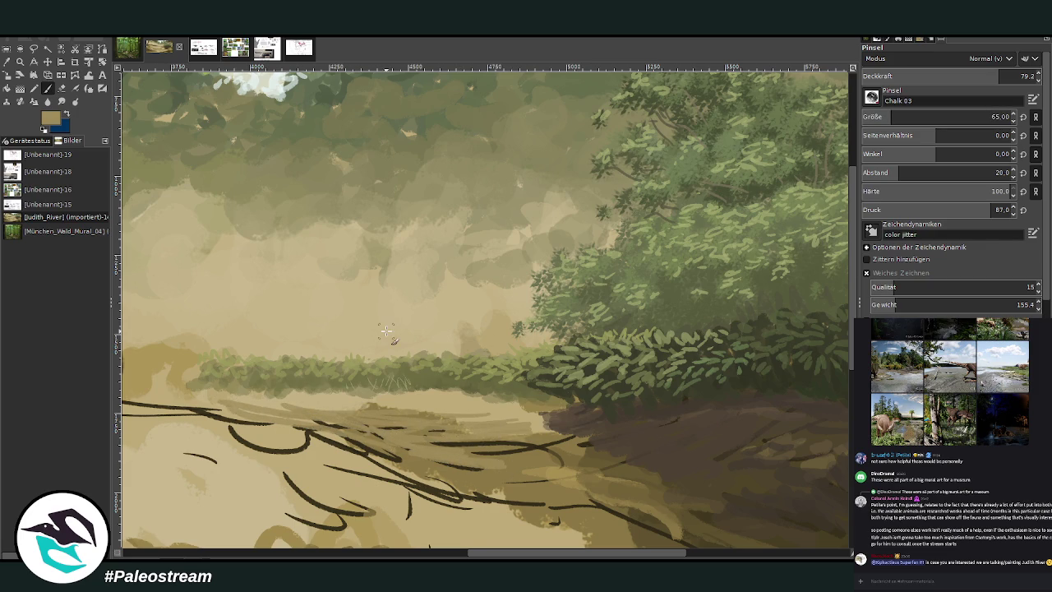
{"action": "left_click_drag", "start_coordinate": [503, 423], "coordinate": [332, 406]}
{"action": "left_click_drag", "start_coordinate": [871, 116], "coordinate": [900, 117]}
{"action": "left_click_drag", "start_coordinate": [986, 76], "coordinate": [958, 76]}
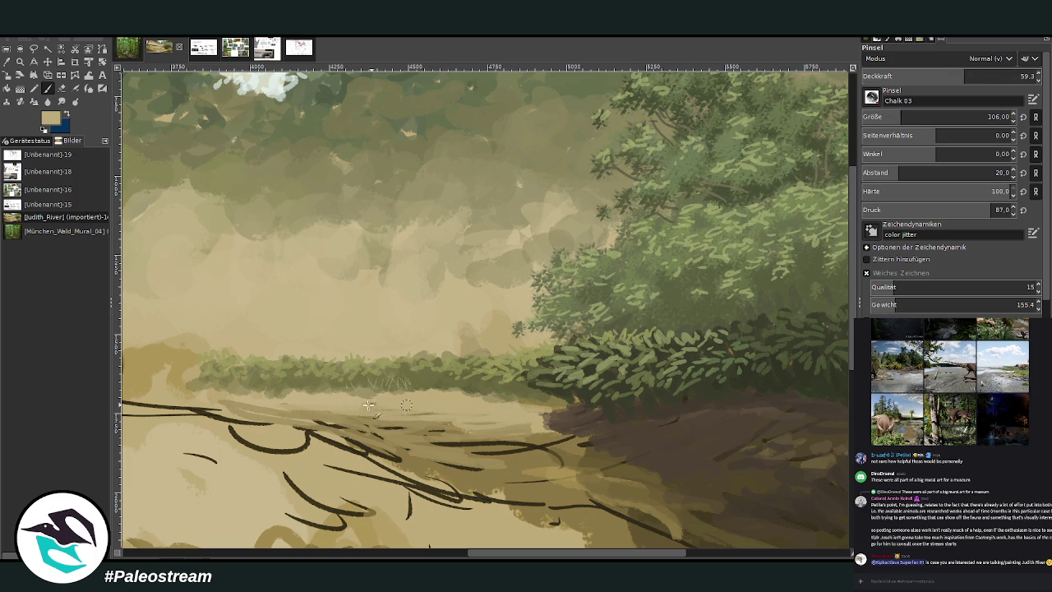
{"action": "mouse_move", "coordinate": [447, 396]}
{"action": "left_mouse_down"}
{"action": "mouse_move", "coordinate": [197, 409]}
{"action": "mouse_move", "coordinate": [366, 434]}
{"action": "mouse_move", "coordinate": [444, 475]}
{"action": "mouse_move", "coordinate": [345, 436]}
{"action": "mouse_move", "coordinate": [490, 445]}
{"action": "mouse_move", "coordinate": [484, 464]}
{"action": "mouse_move", "coordinate": [337, 415]}
{"action": "mouse_move", "coordinate": [181, 402]}
{"action": "mouse_move", "coordinate": [366, 450]}
{"action": "left_mouse_up"}
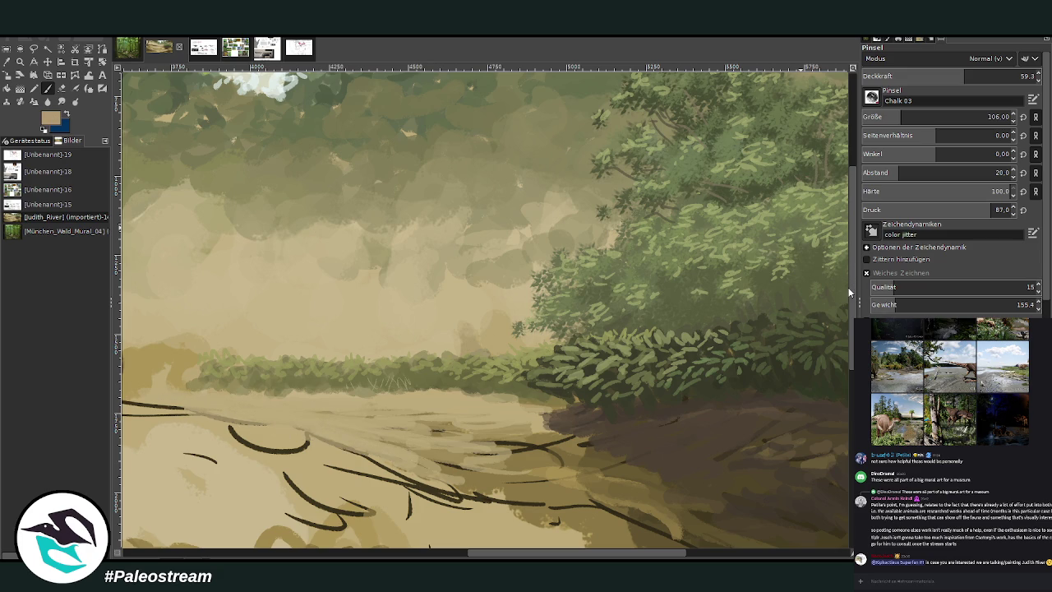
Step: At brush size 87, paint grey-tan along the hedge base and ground edge
{"action": "left_click", "coordinate": [898, 116]}
{"action": "left_click_drag", "start_coordinate": [532, 392], "coordinate": [152, 390]}
{"action": "scroll", "coordinate": [152, 389], "scroll_direction": "left", "scroll_amount": 5}
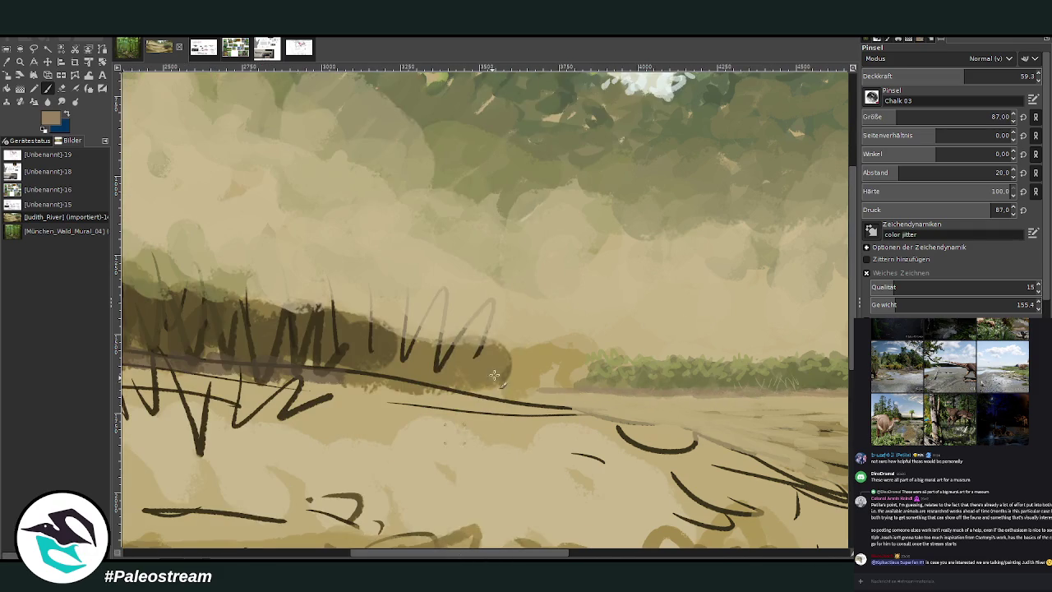
{"action": "left_click_drag", "start_coordinate": [507, 377], "coordinate": [402, 378]}
{"action": "left_click_drag", "start_coordinate": [543, 393], "coordinate": [639, 428]}
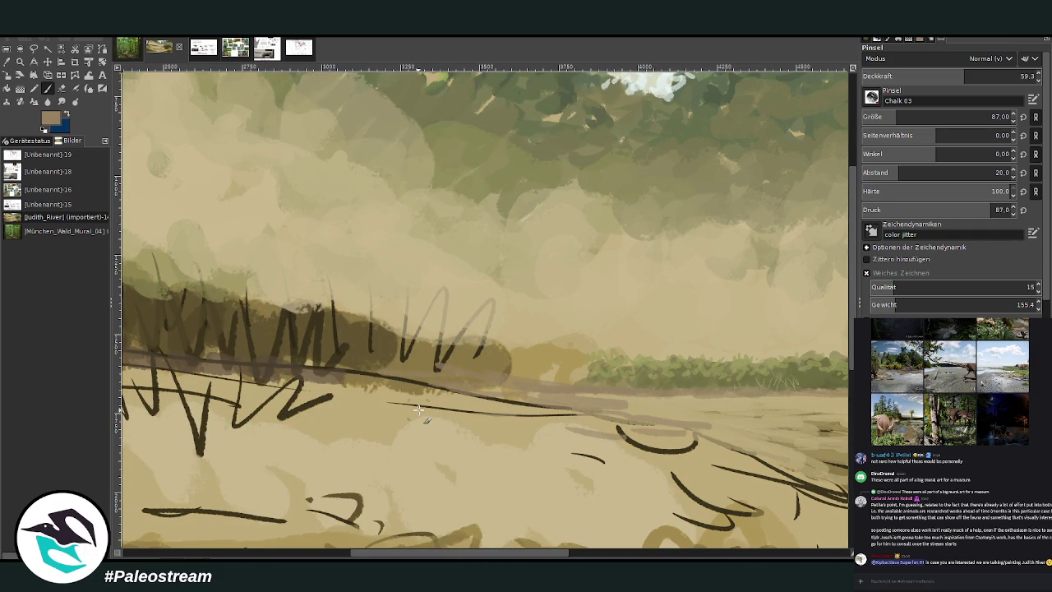
{"action": "scroll", "coordinate": [419, 409], "scroll_direction": "down", "scroll_amount": 2}
{"action": "scroll", "coordinate": [418, 409], "scroll_direction": "down", "scroll_amount": 1}
{"action": "scroll", "coordinate": [418, 409], "scroll_direction": "down", "scroll_amount": 1}
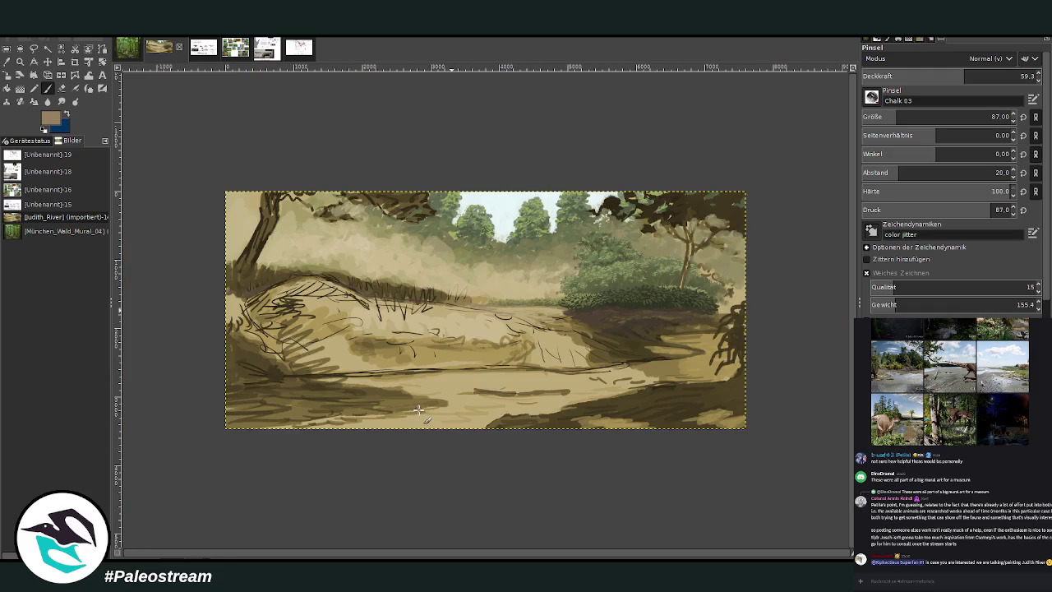
{"action": "left_click", "coordinate": [19, 61]}
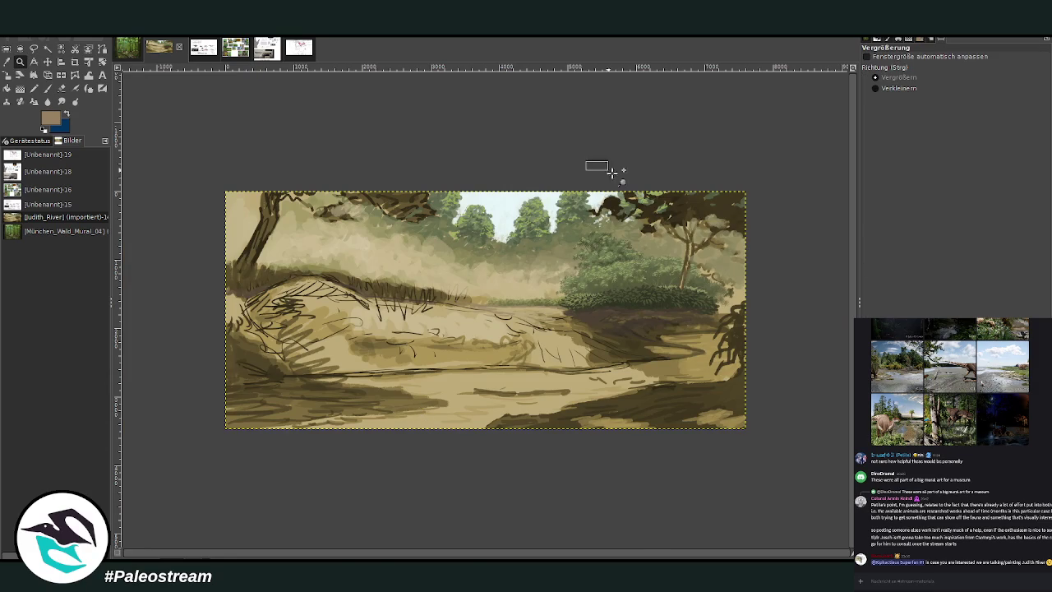
Step: Zoom in on the right tree and set the Texture Hose 01 brush to size 220, opacity 83.9
{"action": "left_click_drag", "start_coordinate": [587, 162], "coordinate": [751, 378]}
{"action": "mouse_move", "coordinate": [282, 110]}
{"action": "left_mouse_down"}
{"action": "mouse_move", "coordinate": [406, 140]}
{"action": "mouse_move", "coordinate": [651, 454]}
{"action": "left_mouse_up"}
{"action": "key", "text": "o"}
{"action": "left_click", "coordinate": [48, 88]}
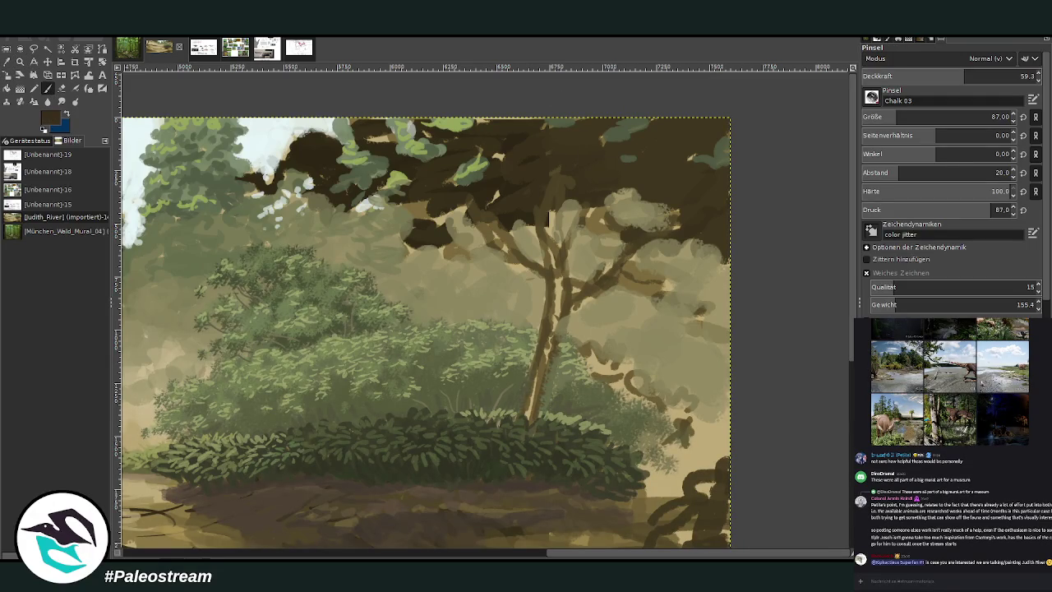
{"action": "left_click", "coordinate": [922, 117]}
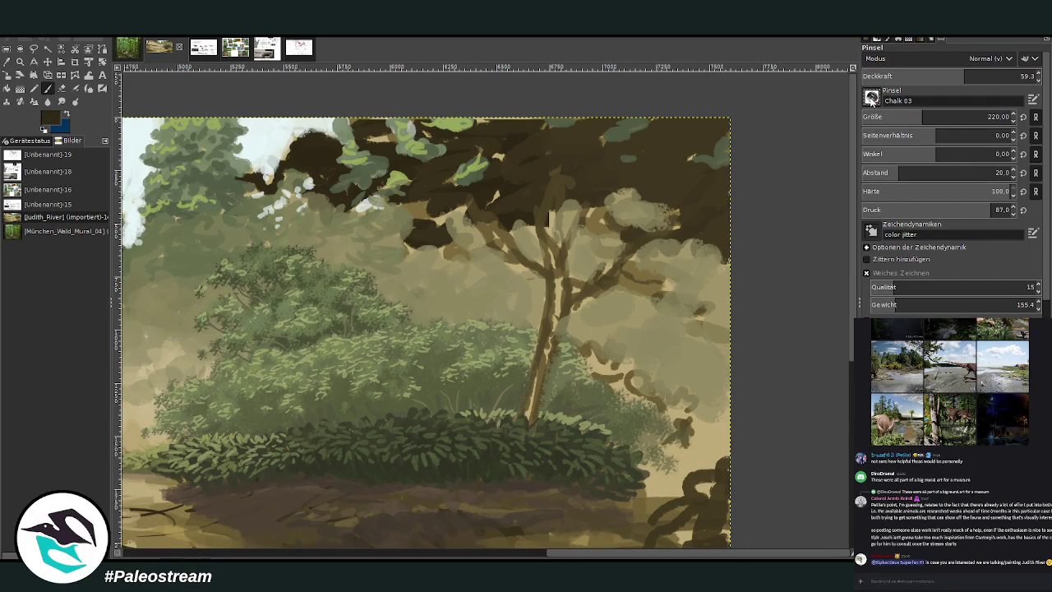
{"action": "left_click", "coordinate": [1007, 75]}
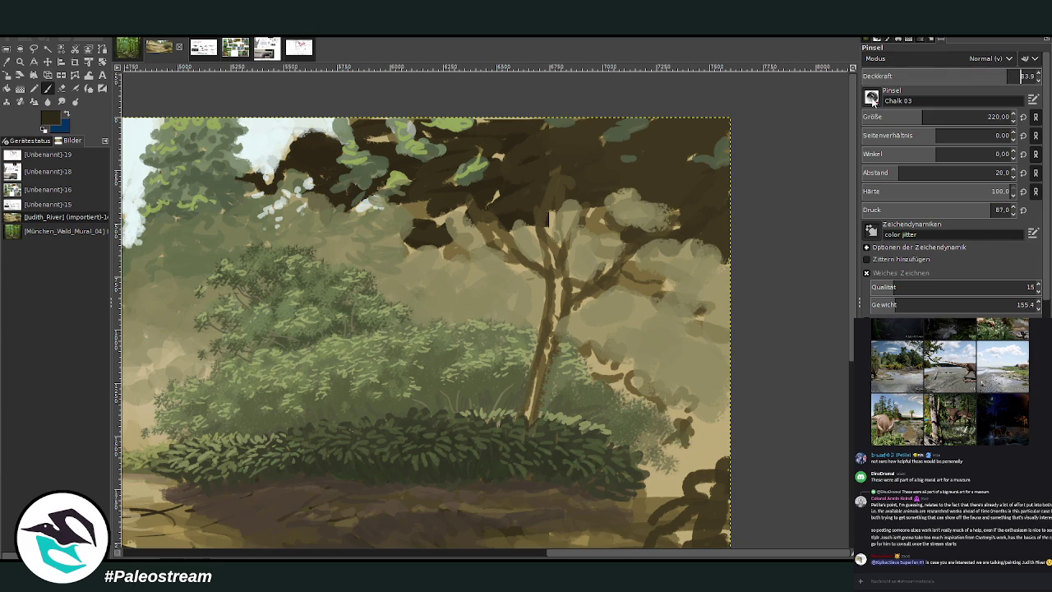
{"action": "key", "text": "p"}
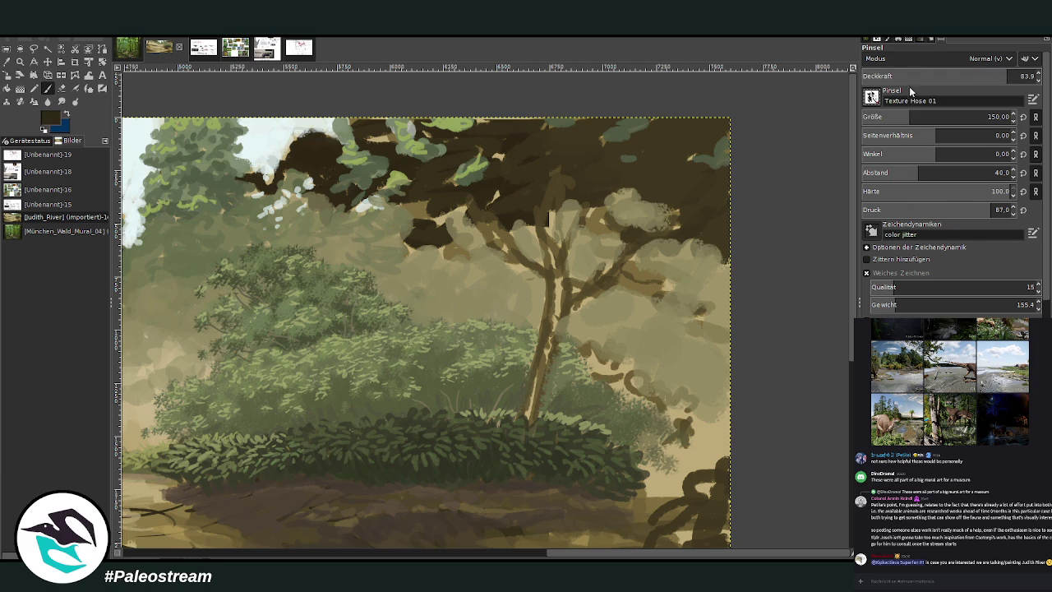
Step: Paint dark brown foliage over the canopy's light gaps at size 210, spacing 28
{"action": "mouse_move", "coordinate": [647, 236]}
{"action": "left_mouse_down"}
{"action": "mouse_move", "coordinate": [697, 228]}
{"action": "mouse_move", "coordinate": [726, 243]}
{"action": "mouse_move", "coordinate": [710, 223]}
{"action": "left_mouse_up"}
{"action": "left_click_drag", "start_coordinate": [903, 117], "coordinate": [920, 117]}
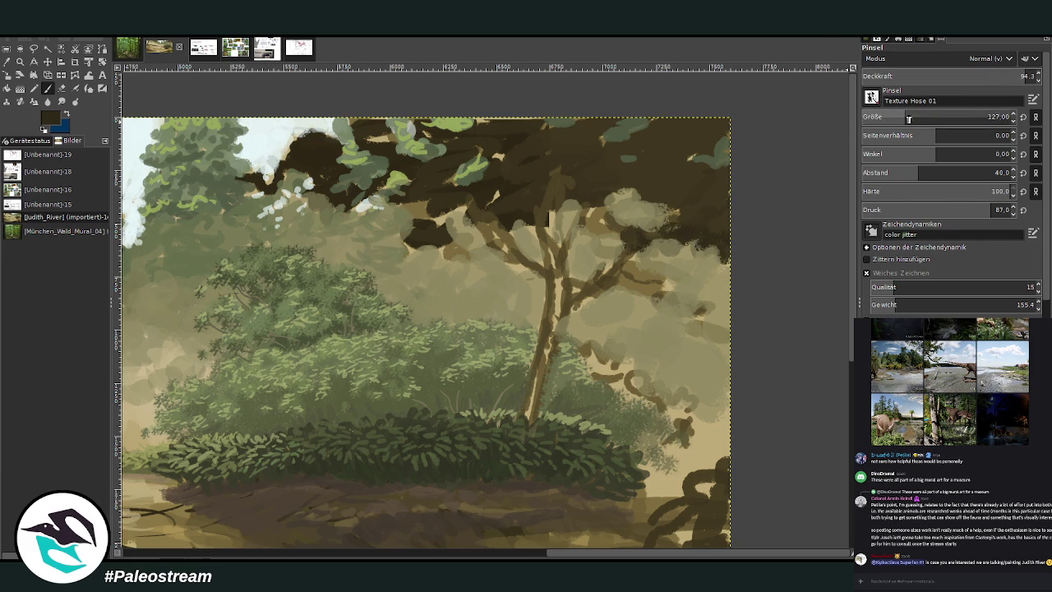
{"action": "scroll", "coordinate": [995, 173], "scroll_direction": "down", "scroll_amount": 12}
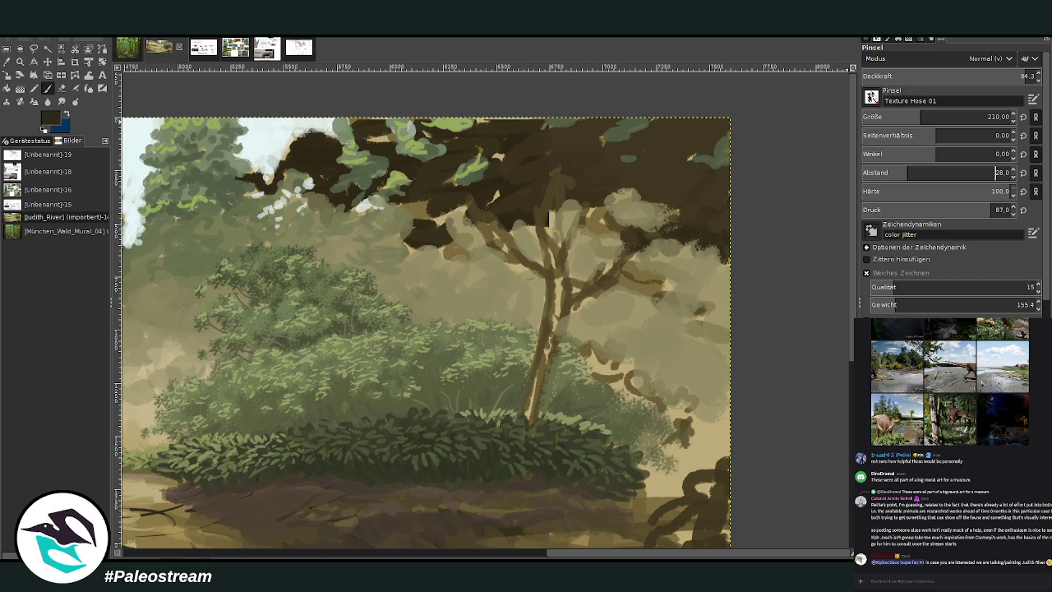
{"action": "mouse_move", "coordinate": [600, 190]}
{"action": "left_mouse_down"}
{"action": "mouse_move", "coordinate": [564, 206]}
{"action": "mouse_move", "coordinate": [634, 181]}
{"action": "mouse_move", "coordinate": [670, 197]}
{"action": "mouse_move", "coordinate": [657, 179]}
{"action": "left_mouse_up"}
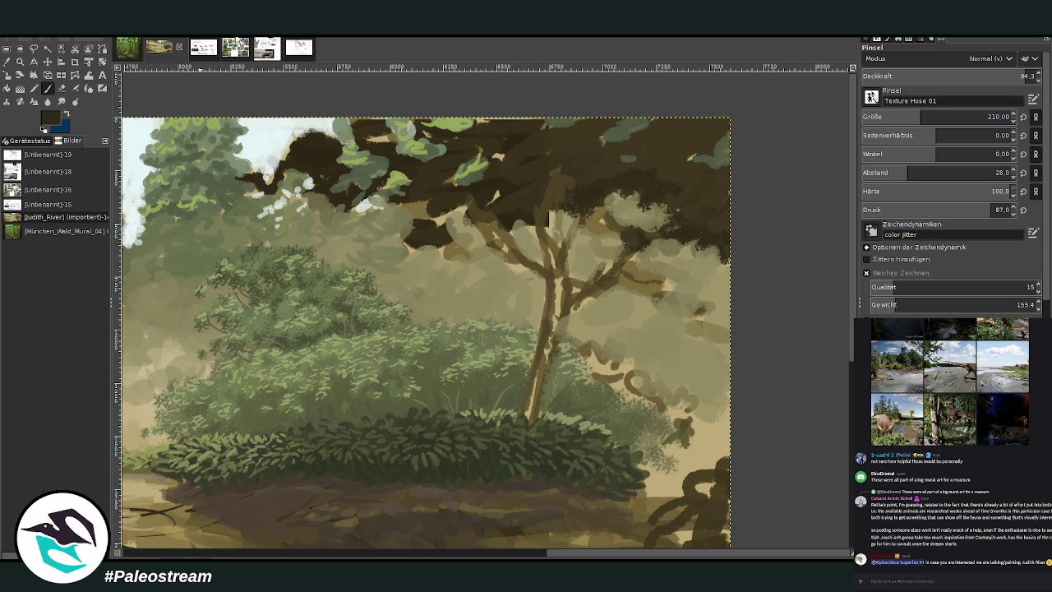
{"action": "left_click", "coordinate": [235, 47]}
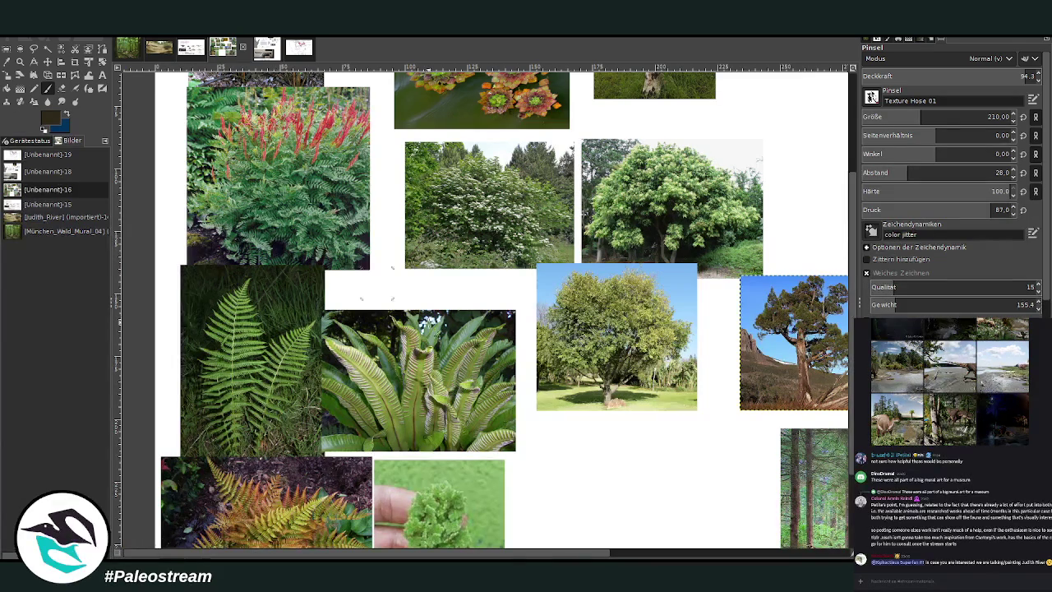
Step: Pan across the reference collage, then paint brown over the canopy's middle branches
{"action": "left_click_drag", "start_coordinate": [438, 556], "coordinate": [611, 552]}
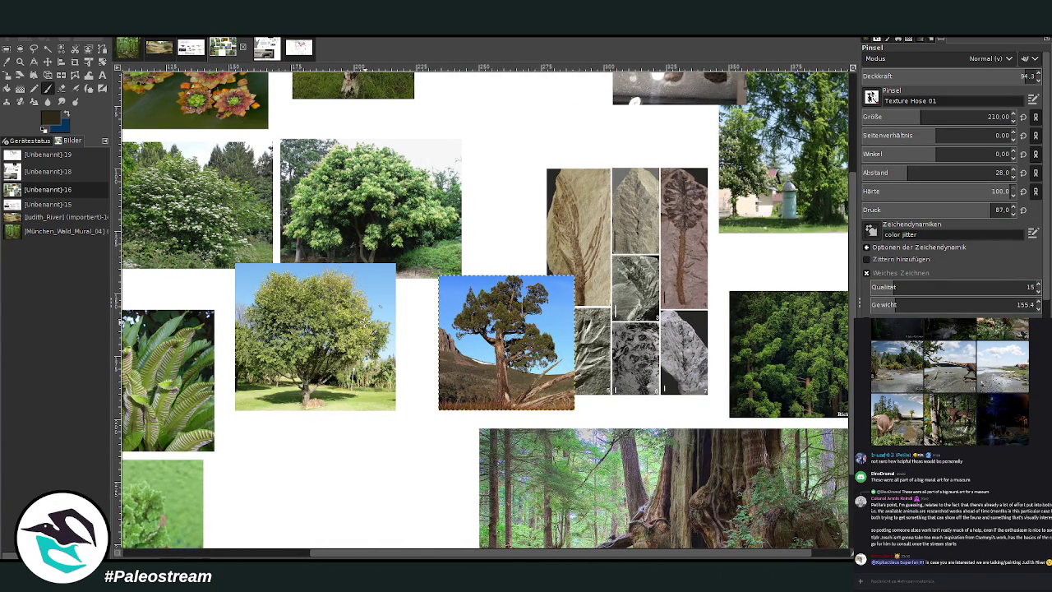
{"action": "left_click_drag", "start_coordinate": [359, 556], "coordinate": [262, 557]}
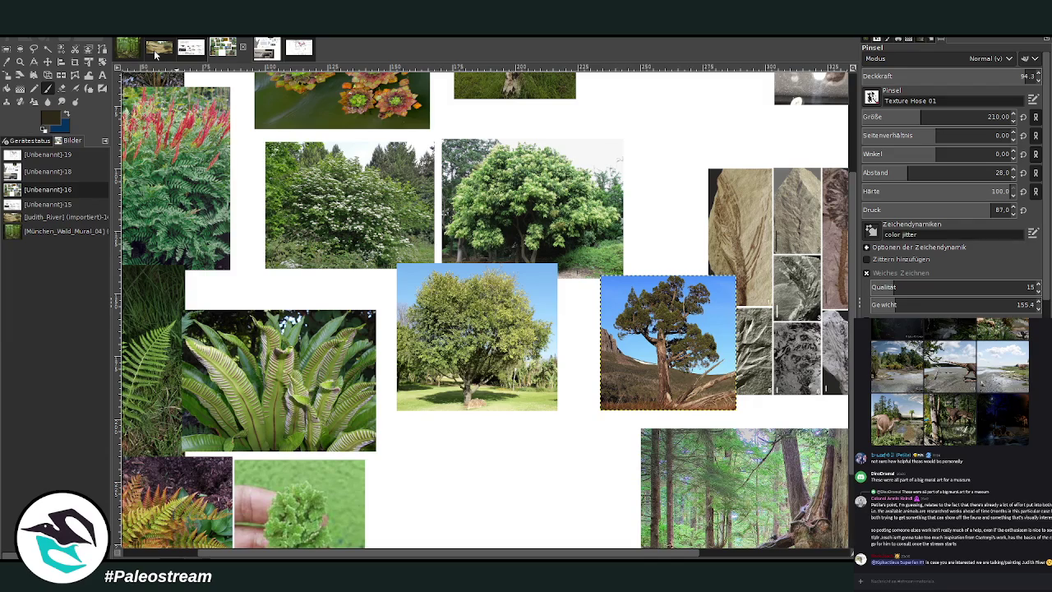
{"action": "left_click", "coordinate": [155, 52]}
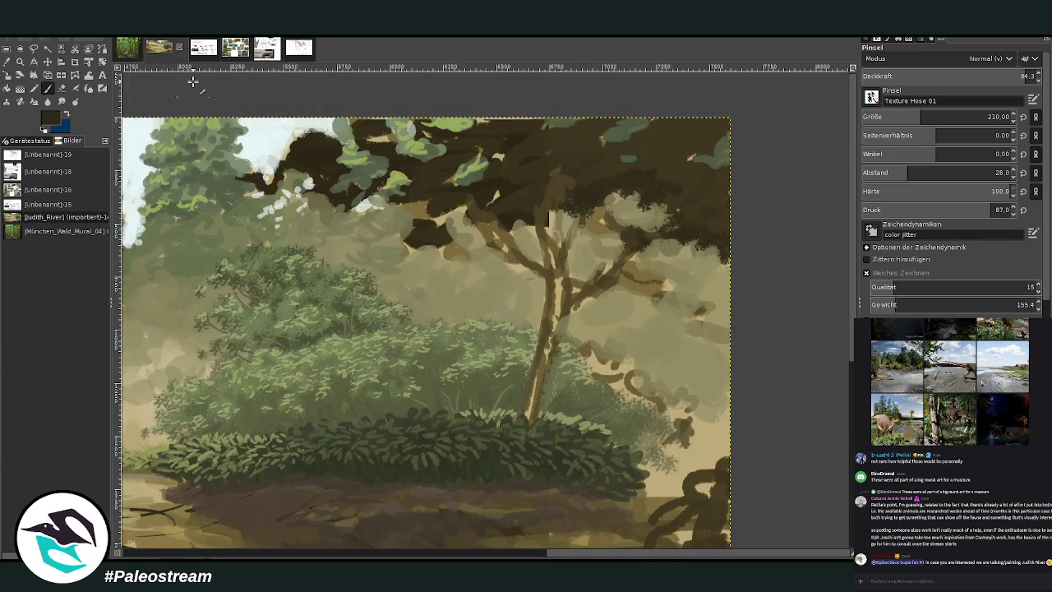
{"action": "mouse_move", "coordinate": [546, 156]}
{"action": "left_mouse_down"}
{"action": "mouse_move", "coordinate": [493, 216]}
{"action": "mouse_move", "coordinate": [491, 163]}
{"action": "mouse_move", "coordinate": [504, 148]}
{"action": "mouse_move", "coordinate": [608, 160]}
{"action": "mouse_move", "coordinate": [711, 132]}
{"action": "mouse_move", "coordinate": [650, 160]}
{"action": "mouse_move", "coordinate": [695, 206]}
{"action": "mouse_move", "coordinate": [633, 197]}
{"action": "mouse_move", "coordinate": [395, 235]}
{"action": "mouse_move", "coordinate": [411, 222]}
{"action": "mouse_move", "coordinate": [438, 238]}
{"action": "left_mouse_up"}
Step: Zoom in on the juniper photo in the reference collage, then return to the mural
{"action": "left_click", "coordinate": [235, 48]}
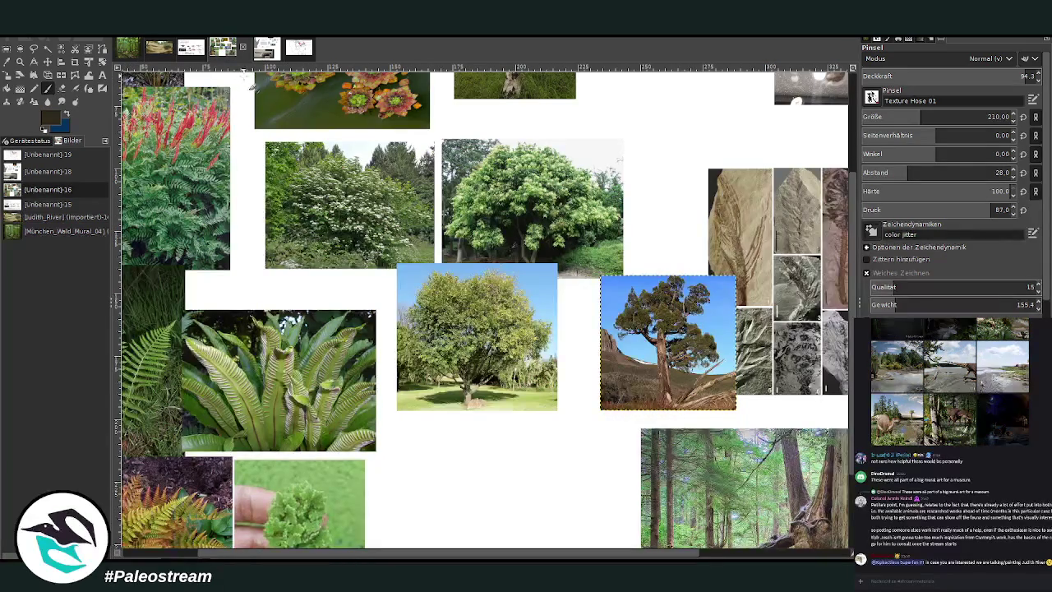
{"action": "left_click", "coordinate": [20, 61]}
{"action": "left_click_drag", "start_coordinate": [585, 218], "coordinate": [725, 405]}
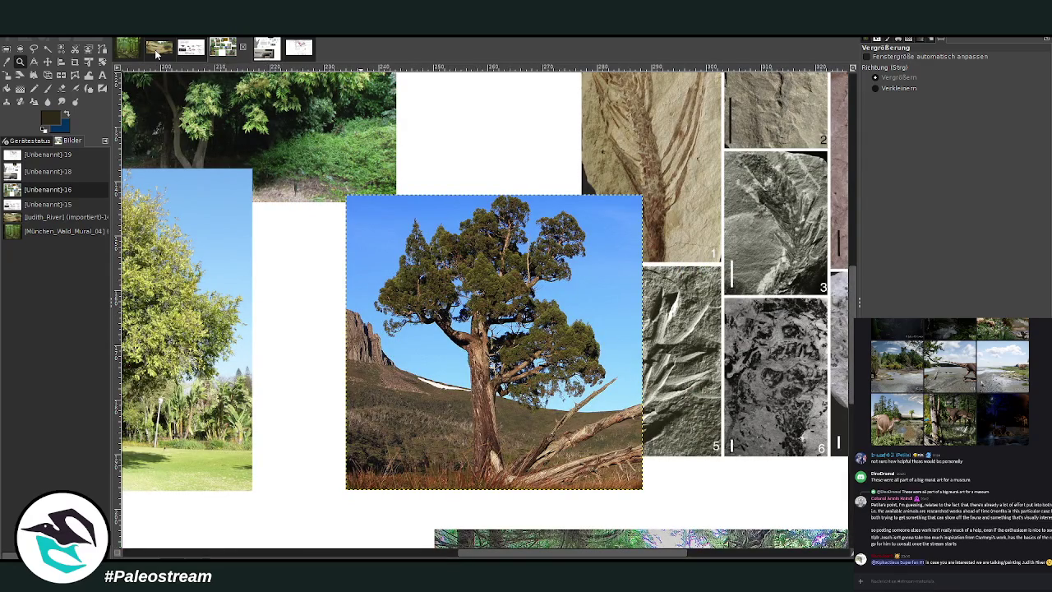
{"action": "left_click", "coordinate": [159, 48]}
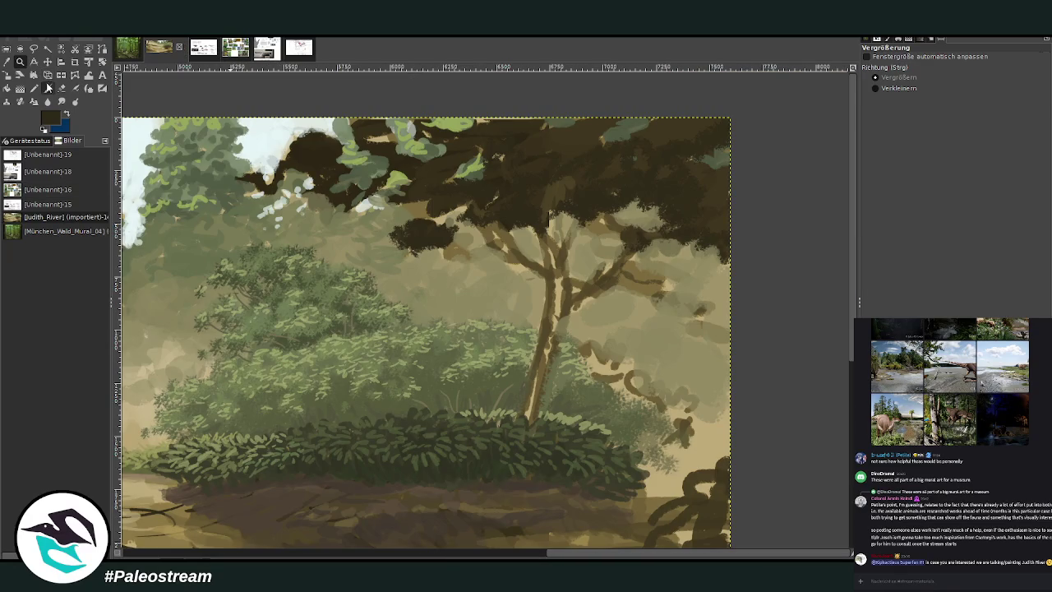
Step: At brush size 146, paint dark brown over the crown's light leaves, top and branch fork
{"action": "left_click", "coordinate": [47, 88]}
{"action": "left_click", "coordinate": [909, 116]}
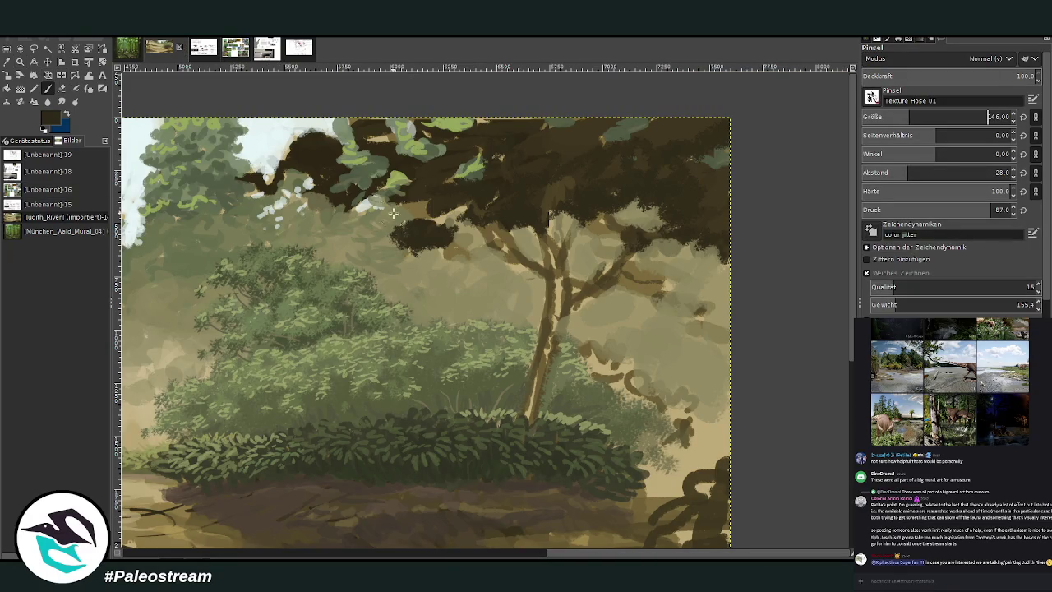
{"action": "mouse_move", "coordinate": [372, 230]}
{"action": "left_mouse_down"}
{"action": "mouse_move", "coordinate": [383, 198]}
{"action": "mouse_move", "coordinate": [372, 214]}
{"action": "mouse_move", "coordinate": [358, 175]}
{"action": "left_mouse_up"}
{"action": "mouse_move", "coordinate": [280, 182]}
{"action": "left_mouse_down"}
{"action": "mouse_move", "coordinate": [267, 164]}
{"action": "mouse_move", "coordinate": [287, 144]}
{"action": "mouse_move", "coordinate": [346, 141]}
{"action": "mouse_move", "coordinate": [255, 197]}
{"action": "mouse_move", "coordinate": [246, 177]}
{"action": "mouse_move", "coordinate": [292, 182]}
{"action": "mouse_move", "coordinate": [300, 206]}
{"action": "mouse_move", "coordinate": [317, 175]}
{"action": "mouse_move", "coordinate": [358, 165]}
{"action": "mouse_move", "coordinate": [329, 215]}
{"action": "mouse_move", "coordinate": [332, 193]}
{"action": "left_mouse_up"}
{"action": "mouse_move", "coordinate": [403, 169]}
{"action": "left_mouse_down"}
{"action": "mouse_move", "coordinate": [434, 146]}
{"action": "mouse_move", "coordinate": [390, 145]}
{"action": "mouse_move", "coordinate": [361, 119]}
{"action": "mouse_move", "coordinate": [352, 136]}
{"action": "mouse_move", "coordinate": [426, 133]}
{"action": "mouse_move", "coordinate": [457, 146]}
{"action": "mouse_move", "coordinate": [493, 122]}
{"action": "mouse_move", "coordinate": [378, 136]}
{"action": "mouse_move", "coordinate": [526, 119]}
{"action": "left_mouse_up"}
{"action": "left_click_drag", "start_coordinate": [526, 119], "coordinate": [485, 132]}
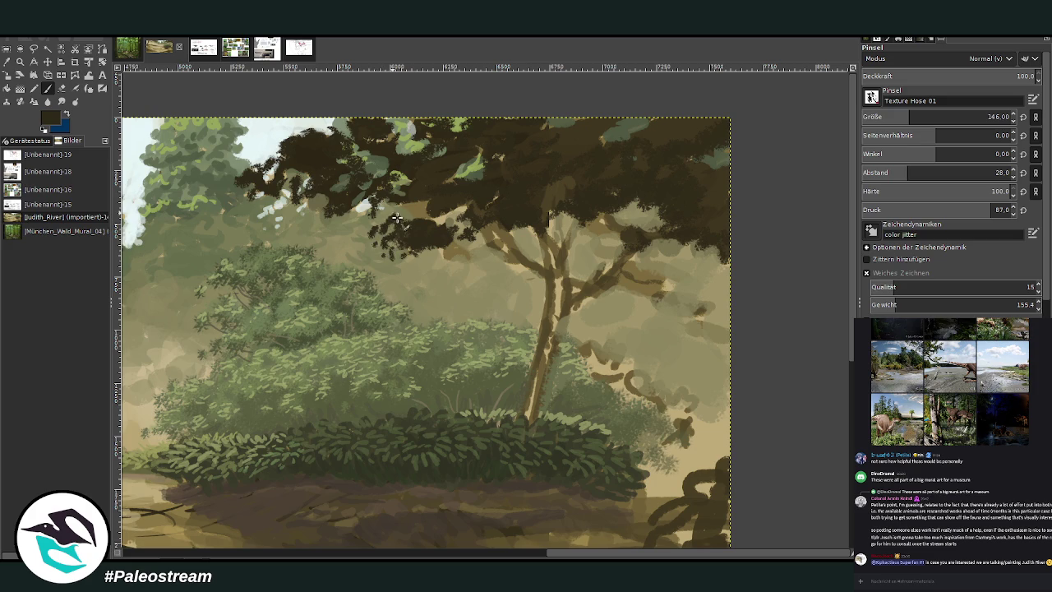
{"action": "mouse_move", "coordinate": [667, 237]}
{"action": "left_mouse_down"}
{"action": "mouse_move", "coordinate": [680, 259]}
{"action": "mouse_move", "coordinate": [691, 241]}
{"action": "left_mouse_up"}
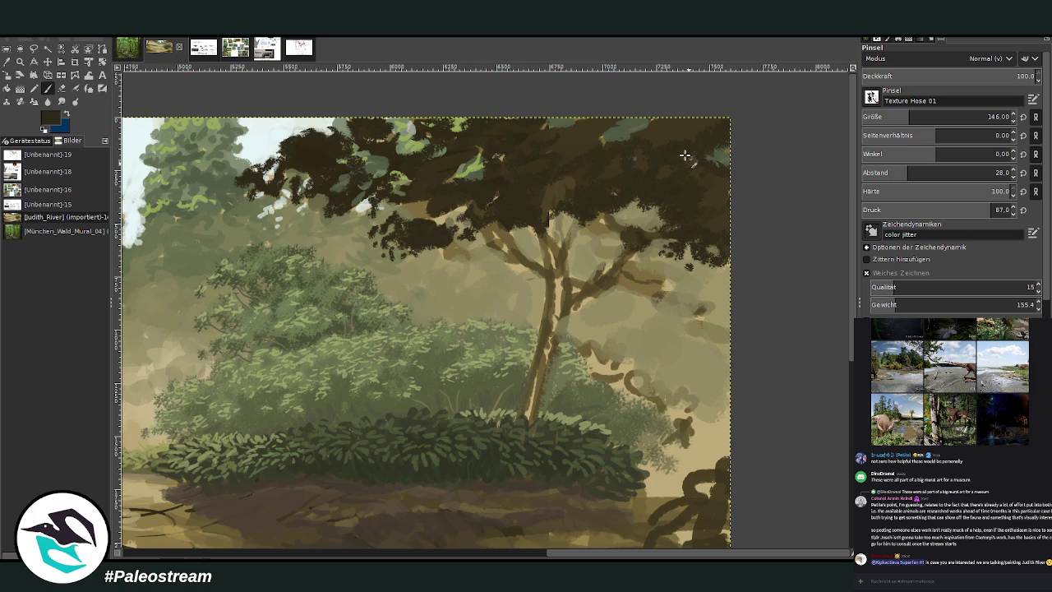
{"action": "left_click_drag", "start_coordinate": [721, 148], "coordinate": [634, 138]}
{"action": "mouse_move", "coordinate": [612, 216]}
{"action": "left_mouse_down"}
{"action": "mouse_move", "coordinate": [581, 234]}
{"action": "mouse_move", "coordinate": [573, 216]}
{"action": "mouse_move", "coordinate": [516, 216]}
{"action": "mouse_move", "coordinate": [509, 247]}
{"action": "mouse_move", "coordinate": [461, 238]}
{"action": "left_mouse_up"}
Step: After checking the reference, fill the crown's left and right edges at 75.4–88.3 opacity
{"action": "left_click", "coordinate": [232, 49]}
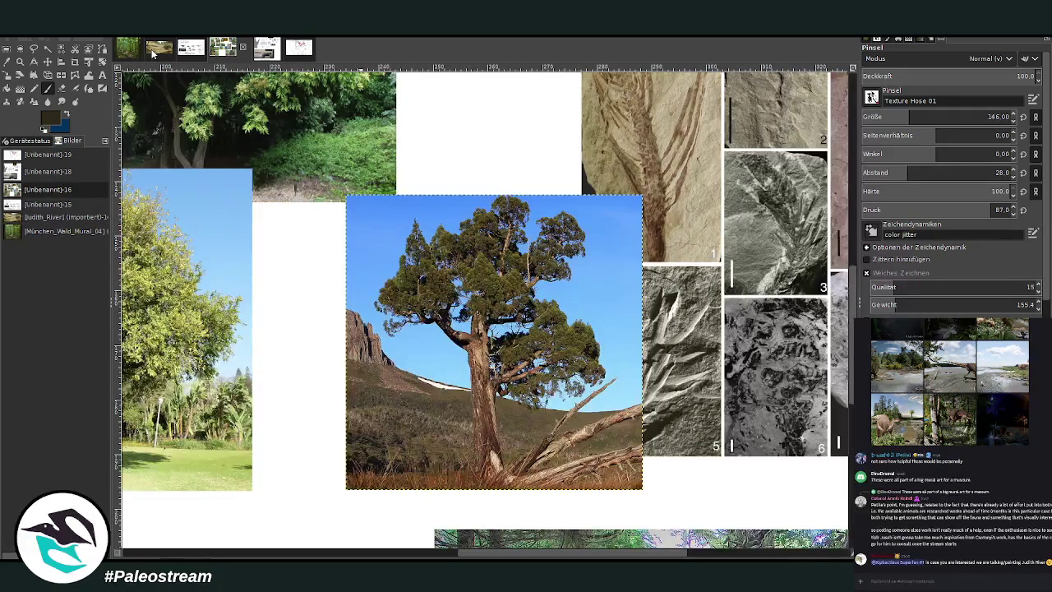
{"action": "left_click", "coordinate": [152, 50]}
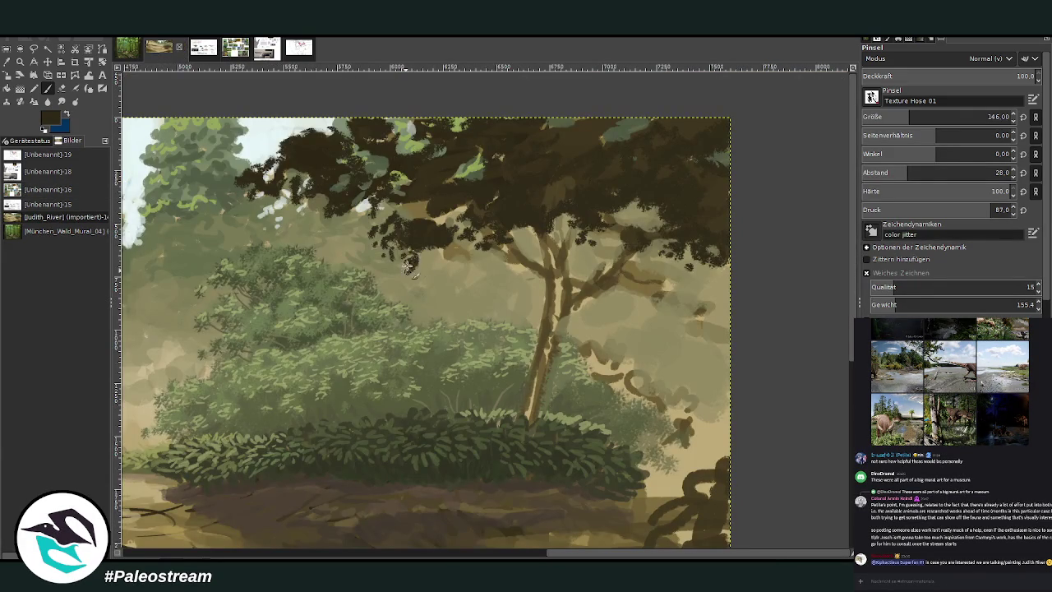
{"action": "mouse_move", "coordinate": [408, 251]}
{"action": "left_mouse_down"}
{"action": "mouse_move", "coordinate": [378, 250]}
{"action": "mouse_move", "coordinate": [487, 151]}
{"action": "mouse_move", "coordinate": [359, 148]}
{"action": "mouse_move", "coordinate": [341, 127]}
{"action": "mouse_move", "coordinate": [292, 133]}
{"action": "mouse_move", "coordinate": [280, 168]}
{"action": "mouse_move", "coordinate": [304, 210]}
{"action": "mouse_move", "coordinate": [296, 220]}
{"action": "left_mouse_up"}
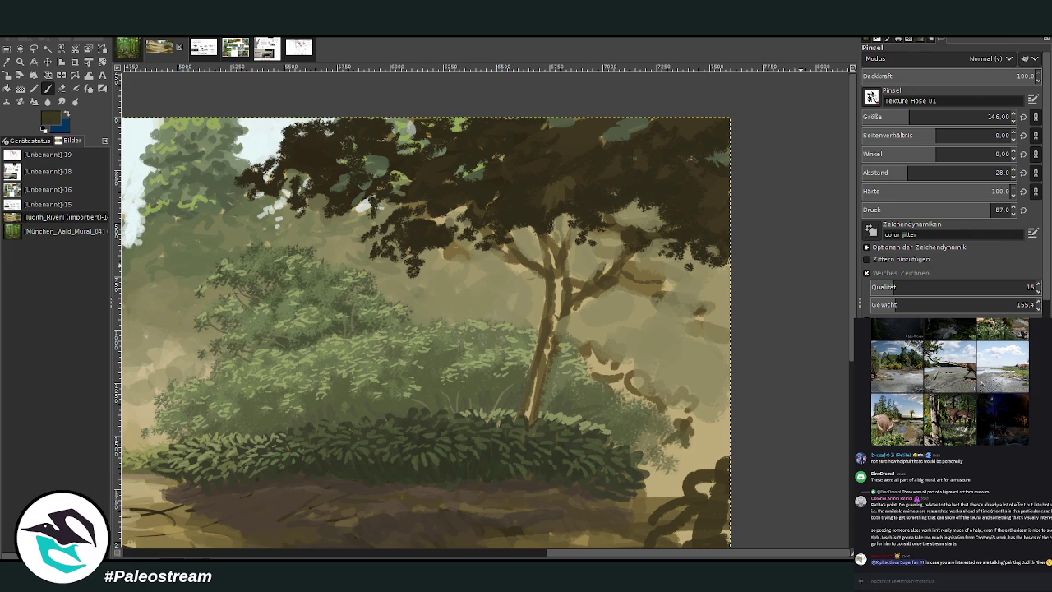
{"action": "left_click_drag", "start_coordinate": [1019, 79], "coordinate": [986, 79]}
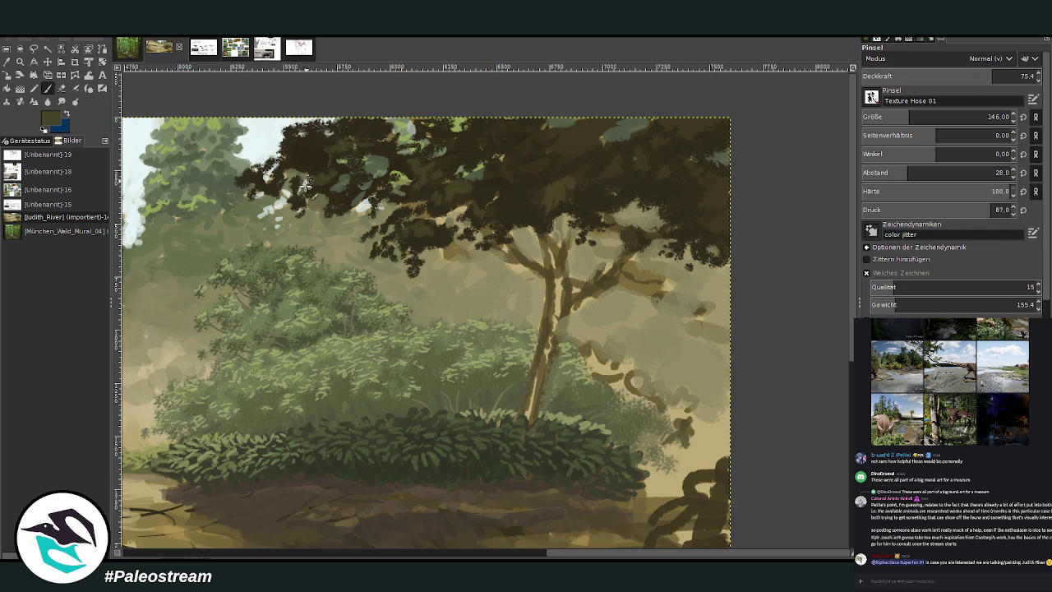
{"action": "mouse_move", "coordinate": [249, 174]}
{"action": "left_mouse_down"}
{"action": "mouse_move", "coordinate": [295, 154]}
{"action": "mouse_move", "coordinate": [294, 133]}
{"action": "left_mouse_up"}
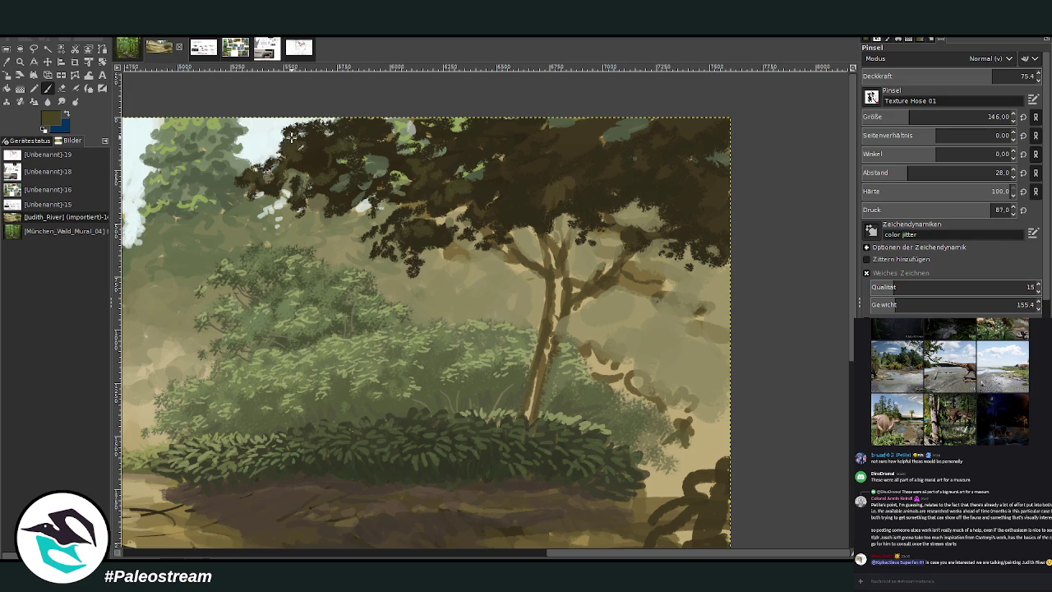
{"action": "left_click_drag", "start_coordinate": [982, 75], "coordinate": [1001, 75]}
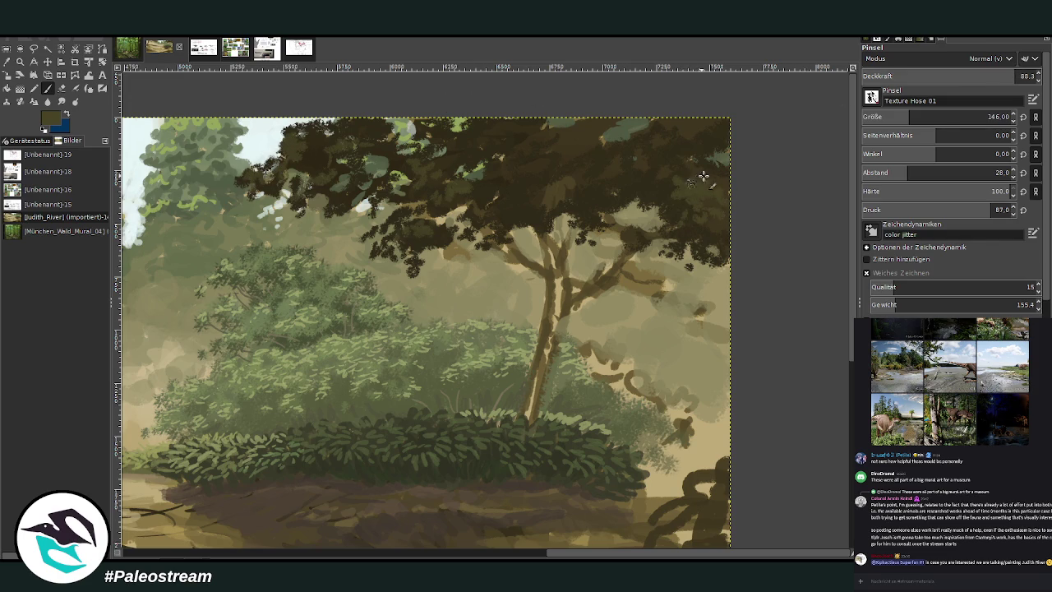
{"action": "left_click_drag", "start_coordinate": [661, 190], "coordinate": [709, 169]}
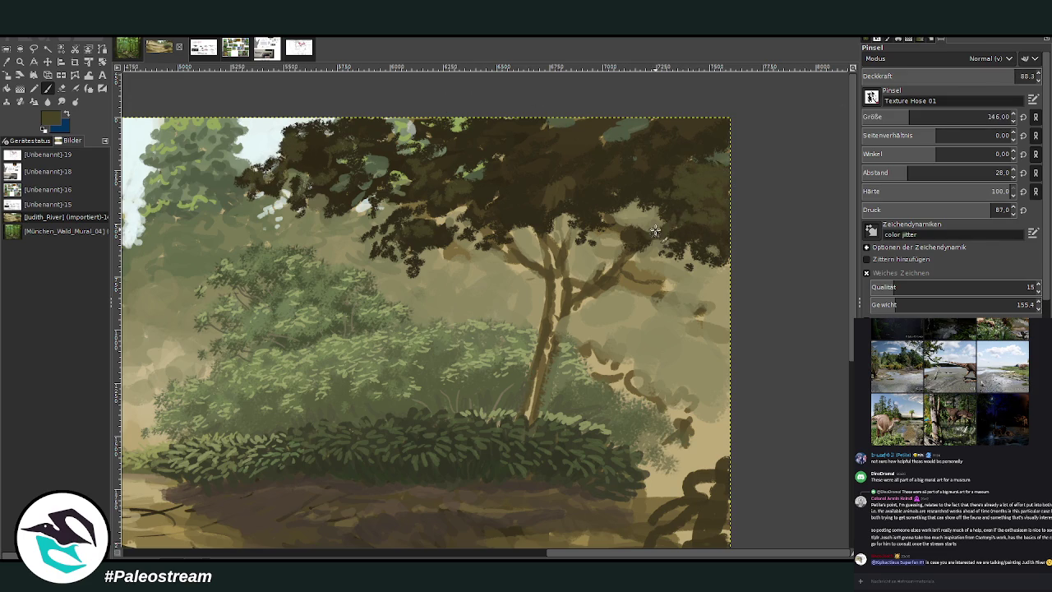
{"action": "left_click_drag", "start_coordinate": [667, 165], "coordinate": [686, 129]}
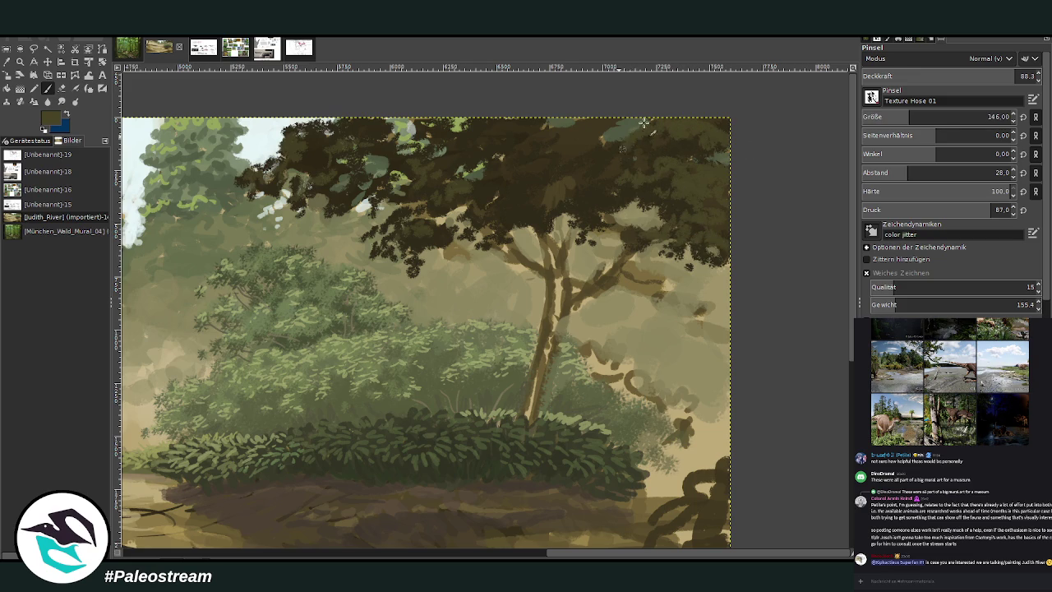
{"action": "left_click_drag", "start_coordinate": [976, 78], "coordinate": [980, 53]}
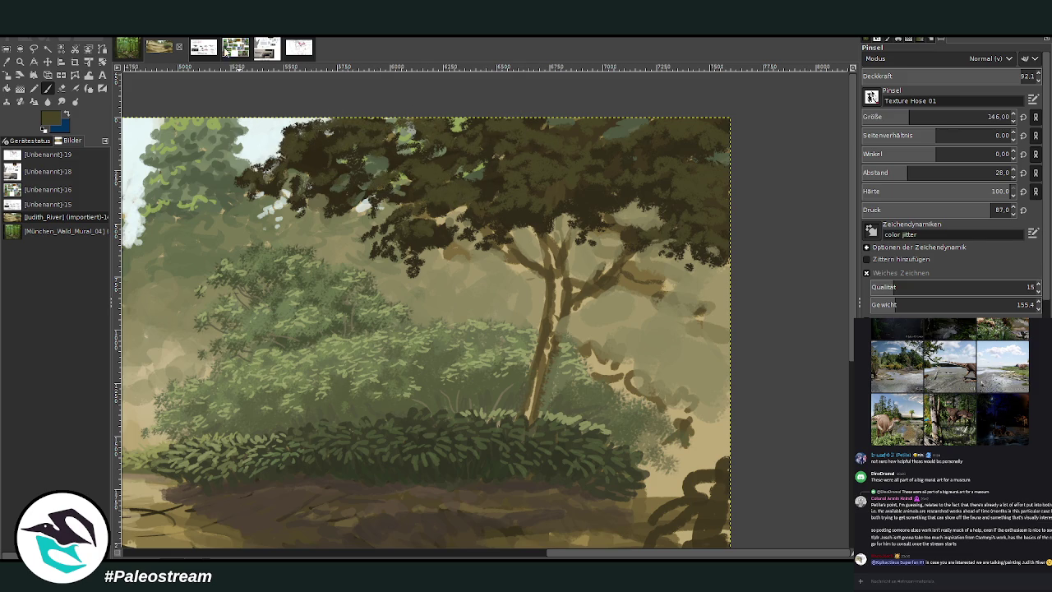
Step: Sample olive green from the reference tree photo for the painting
{"action": "left_click", "coordinate": [233, 47]}
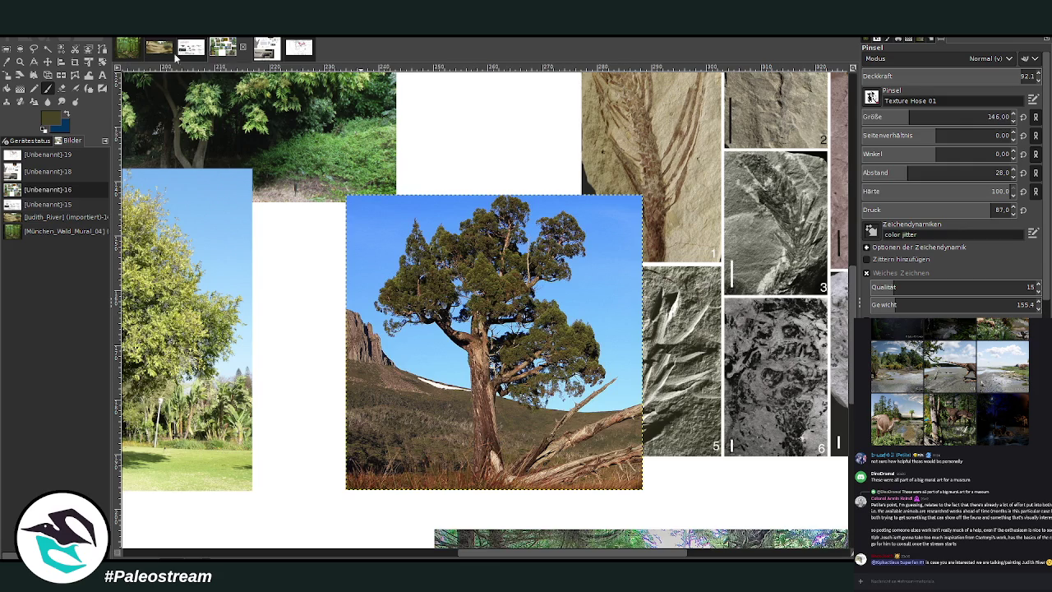
{"action": "left_click", "coordinate": [5, 67]}
{"action": "left_click", "coordinate": [479, 256]}
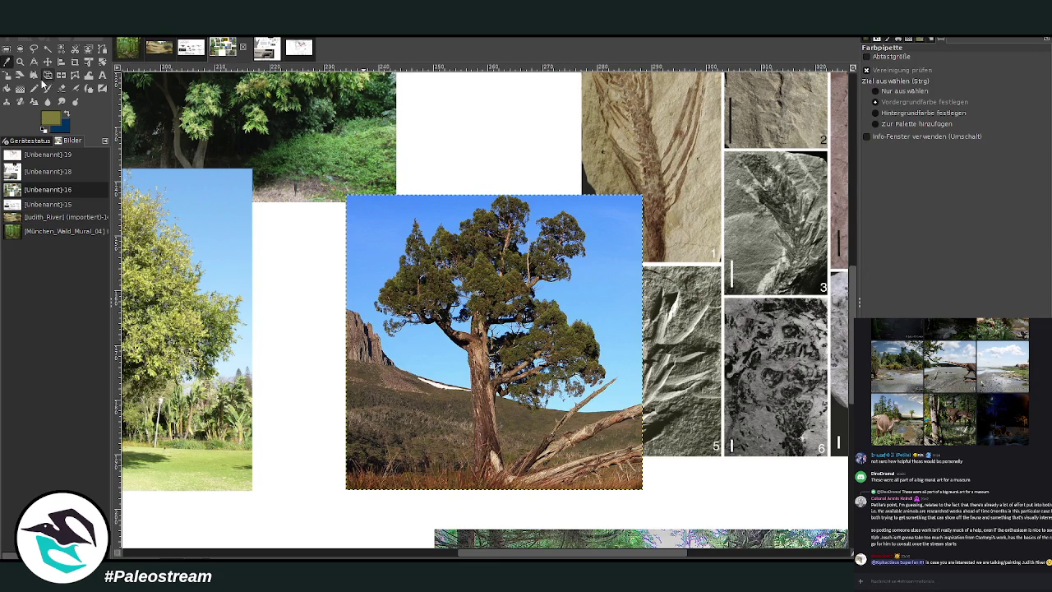
{"action": "left_click", "coordinate": [47, 88]}
{"action": "left_click", "coordinate": [157, 49]}
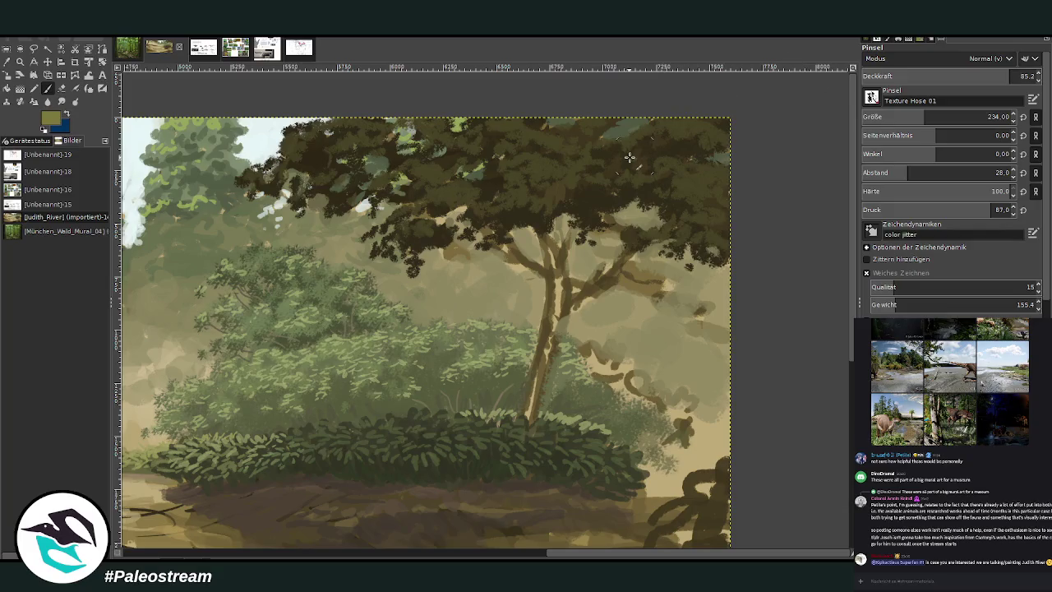
Step: Paint olive-green leaf clusters across the dark canopy at 56.2 opacity
{"action": "left_click_drag", "start_coordinate": [569, 164], "coordinate": [581, 154]}
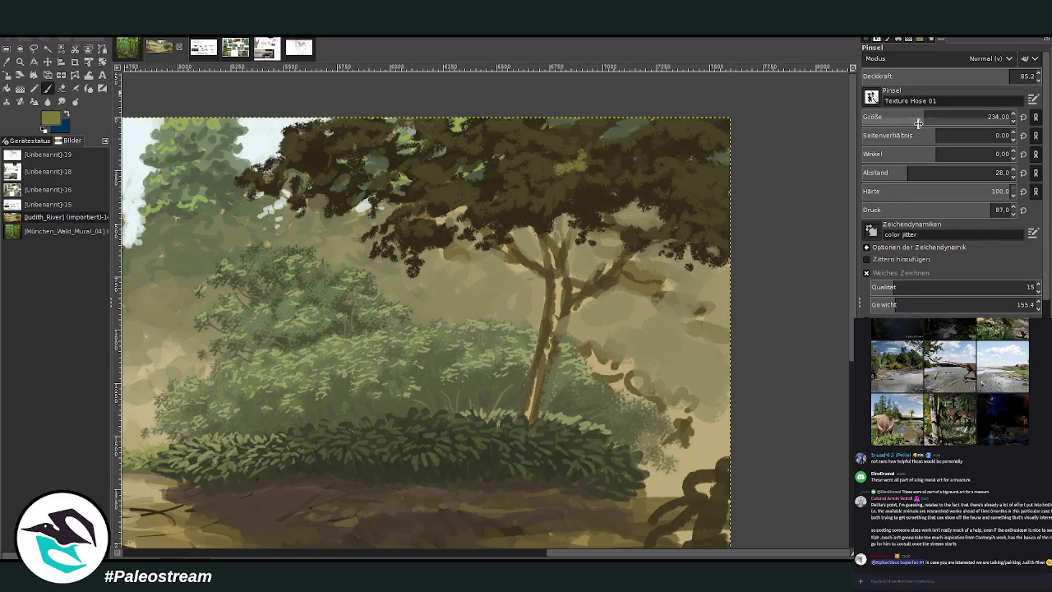
{"action": "left_click", "coordinate": [978, 76]}
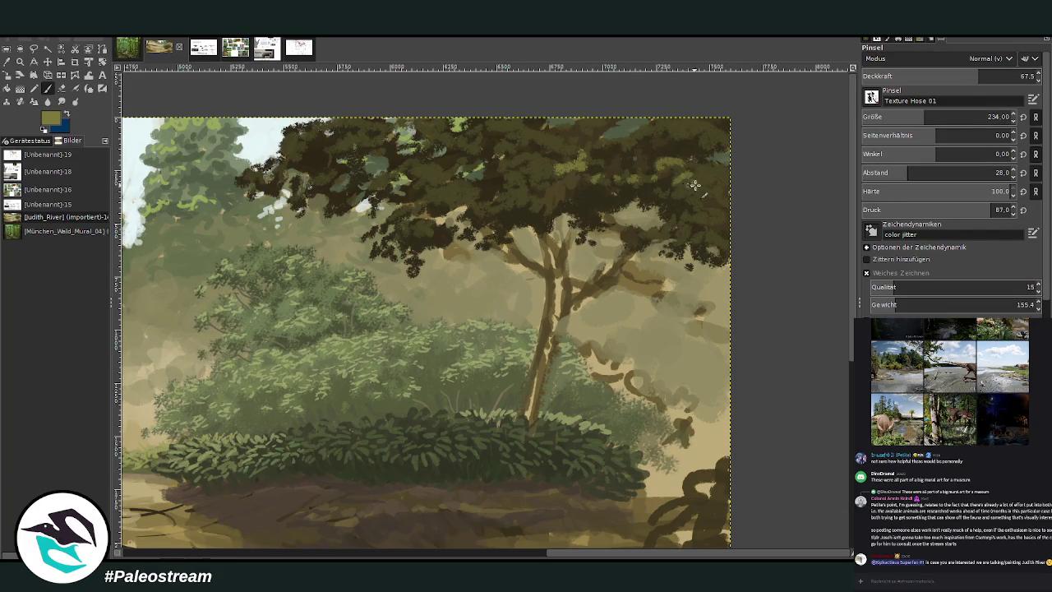
{"action": "type", "text": "56.2"}
{"action": "mouse_move", "coordinate": [701, 193]}
{"action": "left_mouse_down"}
{"action": "mouse_move", "coordinate": [674, 225]}
{"action": "mouse_move", "coordinate": [686, 169]}
{"action": "mouse_move", "coordinate": [627, 148]}
{"action": "mouse_move", "coordinate": [543, 160]}
{"action": "mouse_move", "coordinate": [531, 176]}
{"action": "mouse_move", "coordinate": [514, 141]}
{"action": "mouse_move", "coordinate": [568, 130]}
{"action": "mouse_move", "coordinate": [417, 119]}
{"action": "mouse_move", "coordinate": [326, 122]}
{"action": "mouse_move", "coordinate": [268, 178]}
{"action": "mouse_move", "coordinate": [328, 165]}
{"action": "mouse_move", "coordinate": [349, 205]}
{"action": "mouse_move", "coordinate": [364, 164]}
{"action": "mouse_move", "coordinate": [399, 188]}
{"action": "mouse_move", "coordinate": [398, 218]}
{"action": "mouse_move", "coordinate": [428, 225]}
{"action": "mouse_move", "coordinate": [443, 195]}
{"action": "mouse_move", "coordinate": [464, 191]}
{"action": "mouse_move", "coordinate": [429, 157]}
{"action": "mouse_move", "coordinate": [410, 165]}
{"action": "left_mouse_up"}
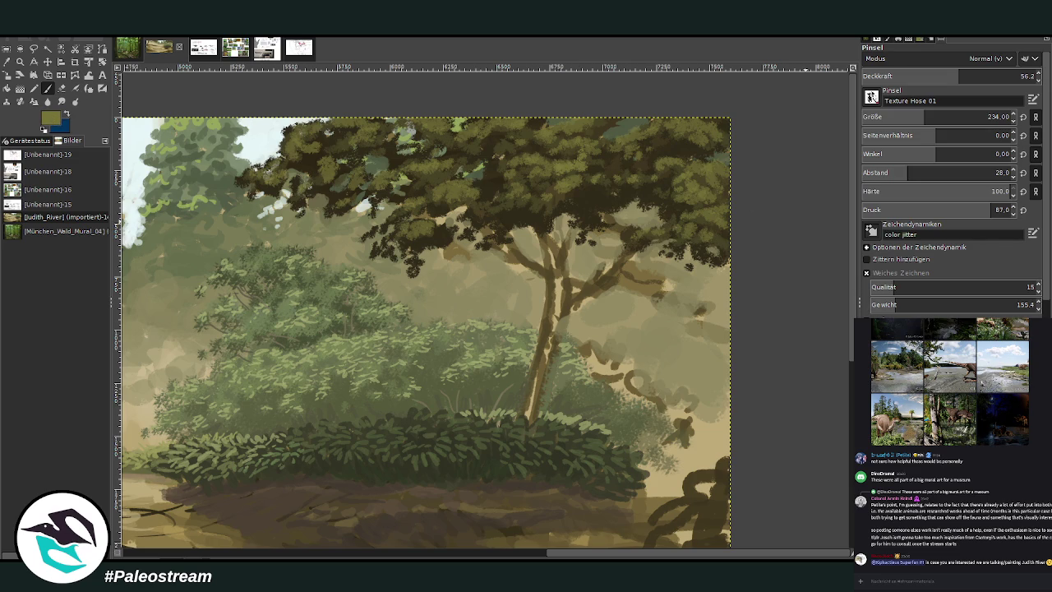
Step: At size 163 and 72.2 opacity, dab more leaf texture and dark accents into the canopy
{"action": "left_click", "coordinate": [986, 75]}
{"action": "left_click", "coordinate": [988, 117]}
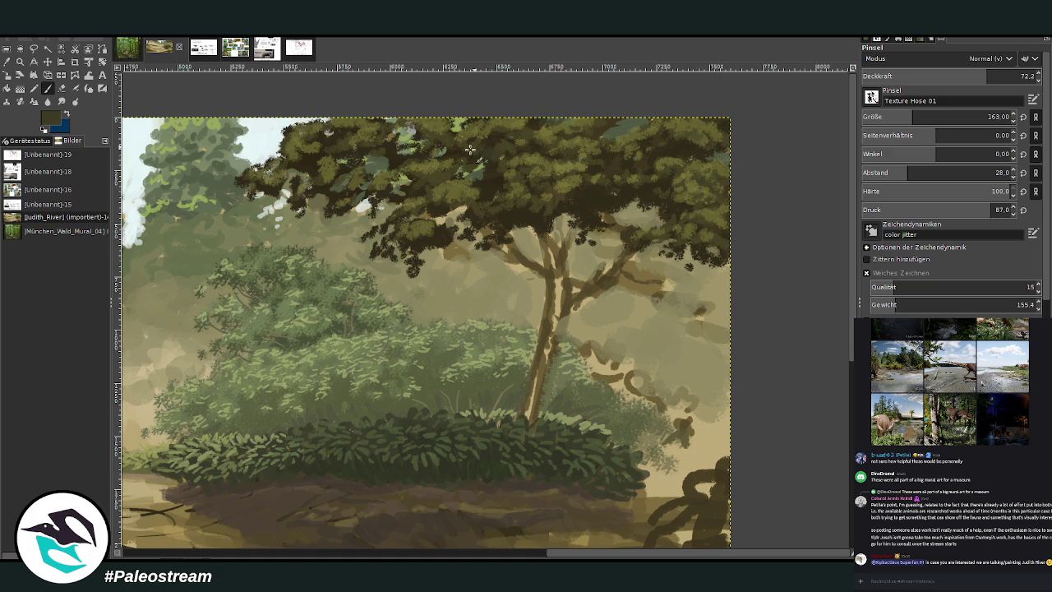
{"action": "mouse_move", "coordinate": [419, 130]}
{"action": "left_mouse_down"}
{"action": "mouse_move", "coordinate": [401, 143]}
{"action": "mouse_move", "coordinate": [353, 135]}
{"action": "mouse_move", "coordinate": [387, 141]}
{"action": "mouse_move", "coordinate": [267, 189]}
{"action": "left_mouse_up"}
{"action": "left_click_drag", "start_coordinate": [461, 203], "coordinate": [434, 204]}
{"action": "left_click", "coordinate": [640, 184]}
{"action": "key", "text": "alt+2"}
{"action": "key", "text": "minus"}
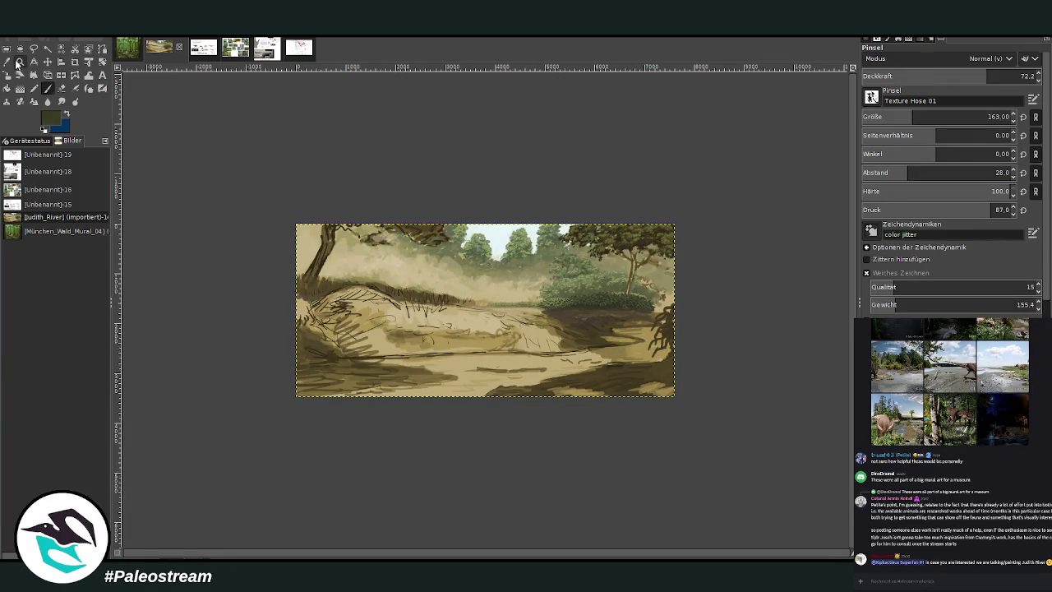
Step: Zoom into the upper left, sample the dark tree colour, and paint foliage at brush size 241
{"action": "left_click", "coordinate": [20, 63]}
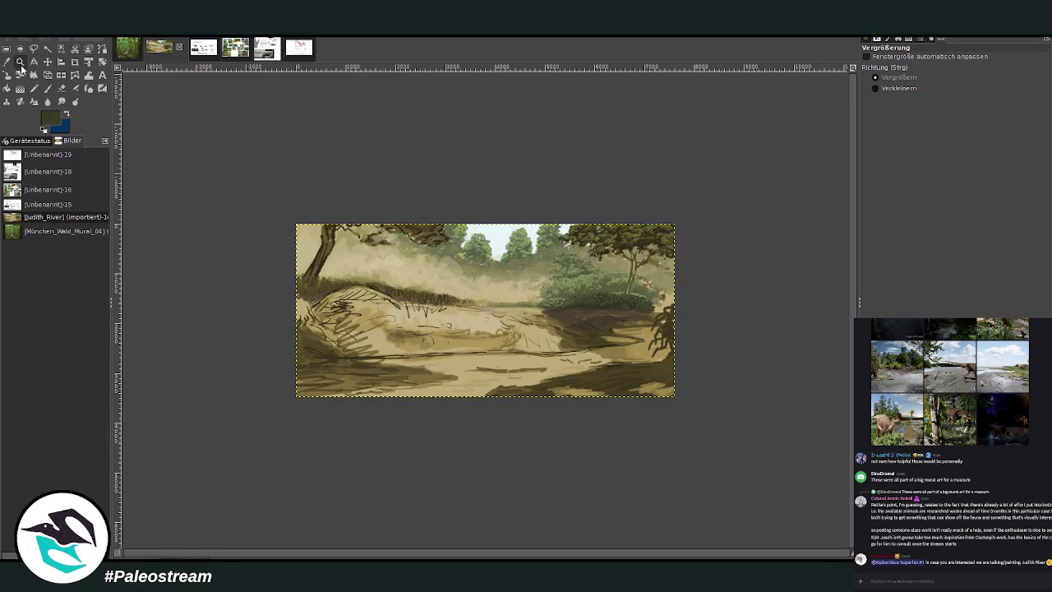
{"action": "left_click_drag", "start_coordinate": [330, 160], "coordinate": [647, 325]}
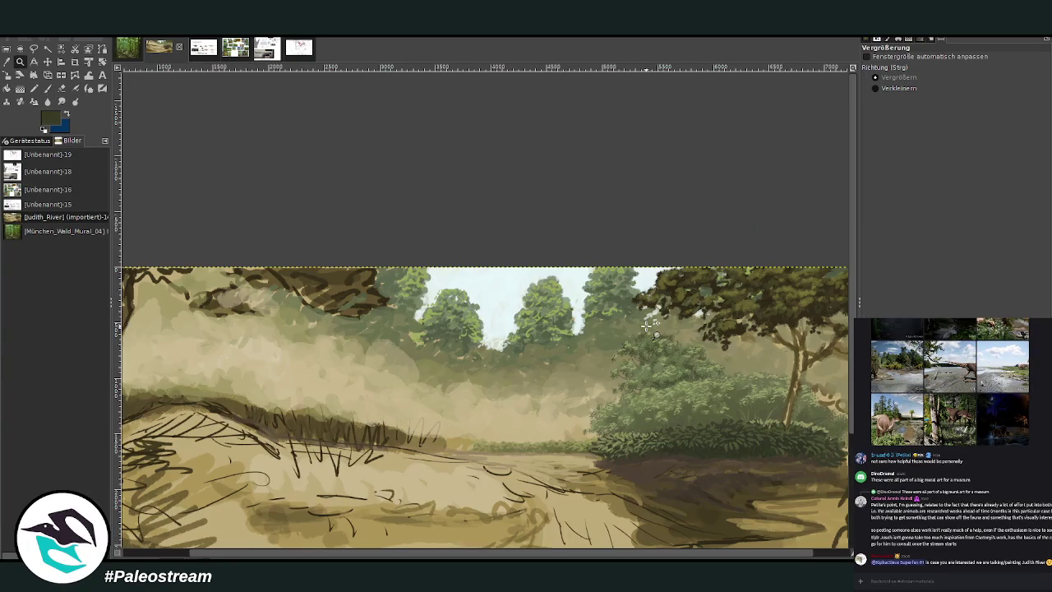
{"action": "left_click", "coordinate": [5, 63]}
{"action": "left_click", "coordinate": [777, 319]}
{"action": "left_click", "coordinate": [20, 63]}
{"action": "left_click", "coordinate": [206, 169]}
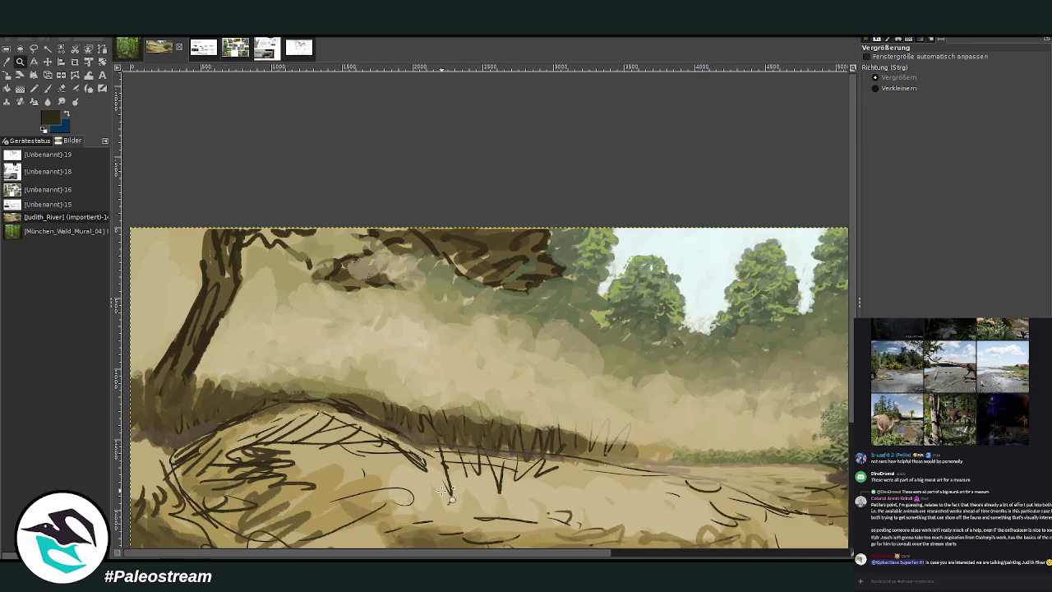
{"action": "left_click", "coordinate": [47, 88]}
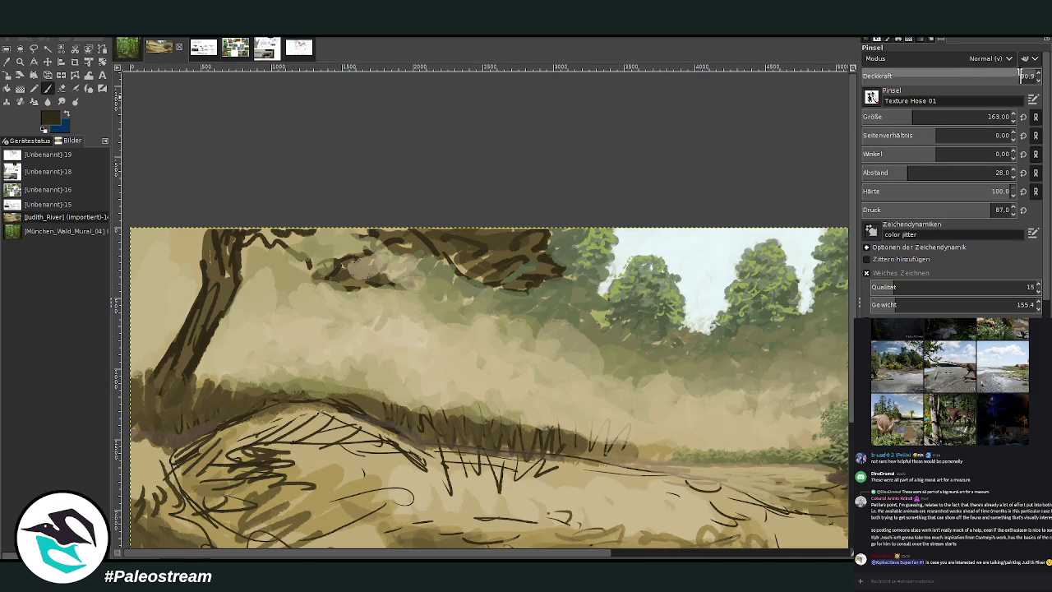
{"action": "left_click_drag", "start_coordinate": [917, 117], "coordinate": [926, 116]}
{"action": "mouse_move", "coordinate": [496, 286]}
{"action": "left_mouse_down"}
{"action": "mouse_move", "coordinate": [562, 265]}
{"action": "mouse_move", "coordinate": [518, 243]}
{"action": "mouse_move", "coordinate": [551, 248]}
{"action": "mouse_move", "coordinate": [517, 245]}
{"action": "mouse_move", "coordinate": [486, 266]}
{"action": "mouse_move", "coordinate": [497, 280]}
{"action": "mouse_move", "coordinate": [475, 271]}
{"action": "mouse_move", "coordinate": [534, 242]}
{"action": "mouse_move", "coordinate": [580, 261]}
{"action": "mouse_move", "coordinate": [569, 237]}
{"action": "mouse_move", "coordinate": [493, 240]}
{"action": "mouse_move", "coordinate": [442, 273]}
{"action": "mouse_move", "coordinate": [429, 264]}
{"action": "mouse_move", "coordinate": [436, 249]}
{"action": "mouse_move", "coordinate": [394, 239]}
{"action": "mouse_move", "coordinate": [439, 238]}
{"action": "mouse_move", "coordinate": [399, 231]}
{"action": "mouse_move", "coordinate": [361, 279]}
{"action": "mouse_move", "coordinate": [379, 296]}
{"action": "mouse_move", "coordinate": [401, 284]}
{"action": "mouse_move", "coordinate": [351, 287]}
{"action": "mouse_move", "coordinate": [324, 268]}
{"action": "mouse_move", "coordinate": [369, 250]}
{"action": "mouse_move", "coordinate": [327, 270]}
{"action": "mouse_move", "coordinate": [304, 257]}
{"action": "mouse_move", "coordinate": [308, 227]}
{"action": "mouse_move", "coordinate": [364, 216]}
{"action": "mouse_move", "coordinate": [472, 234]}
{"action": "mouse_move", "coordinate": [464, 268]}
{"action": "mouse_move", "coordinate": [485, 287]}
{"action": "mouse_move", "coordinate": [457, 253]}
{"action": "mouse_move", "coordinate": [467, 232]}
{"action": "mouse_move", "coordinate": [406, 246]}
{"action": "mouse_move", "coordinate": [413, 263]}
{"action": "left_mouse_up"}
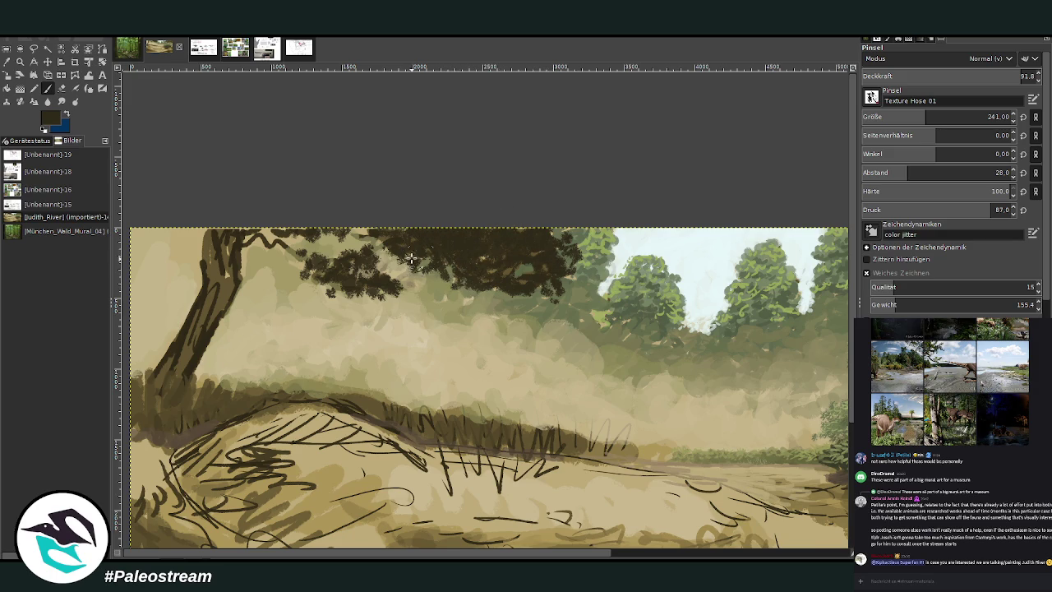
Step: Sample olive from the right tree, paint upper-left canopy highlights, then drop opacity to 72.9
{"action": "left_click_drag", "start_coordinate": [518, 555], "coordinate": [752, 554]}
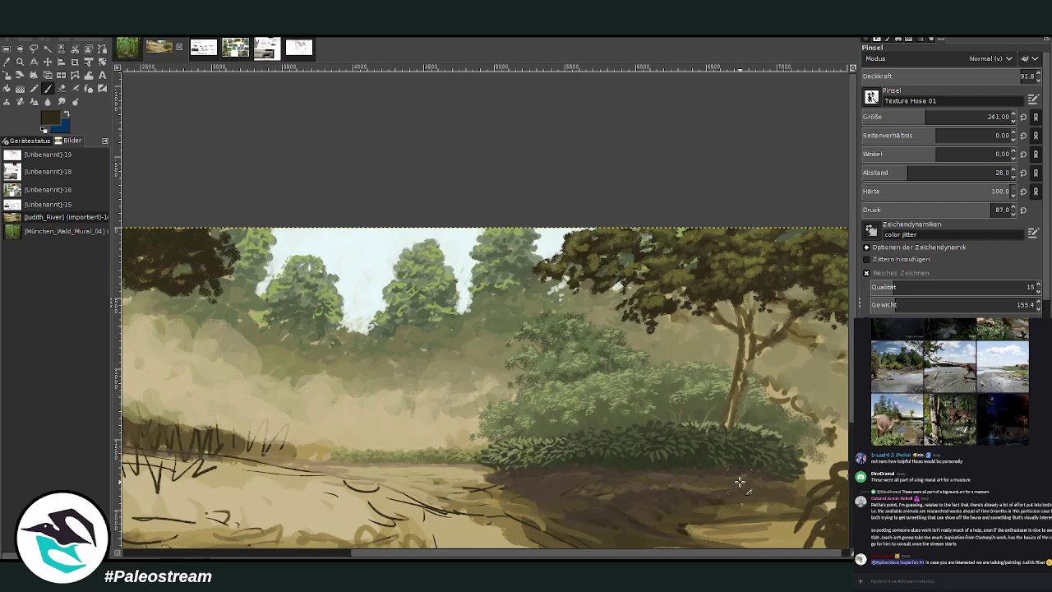
{"action": "key", "text": "o"}
{"action": "left_click", "coordinate": [735, 281]}
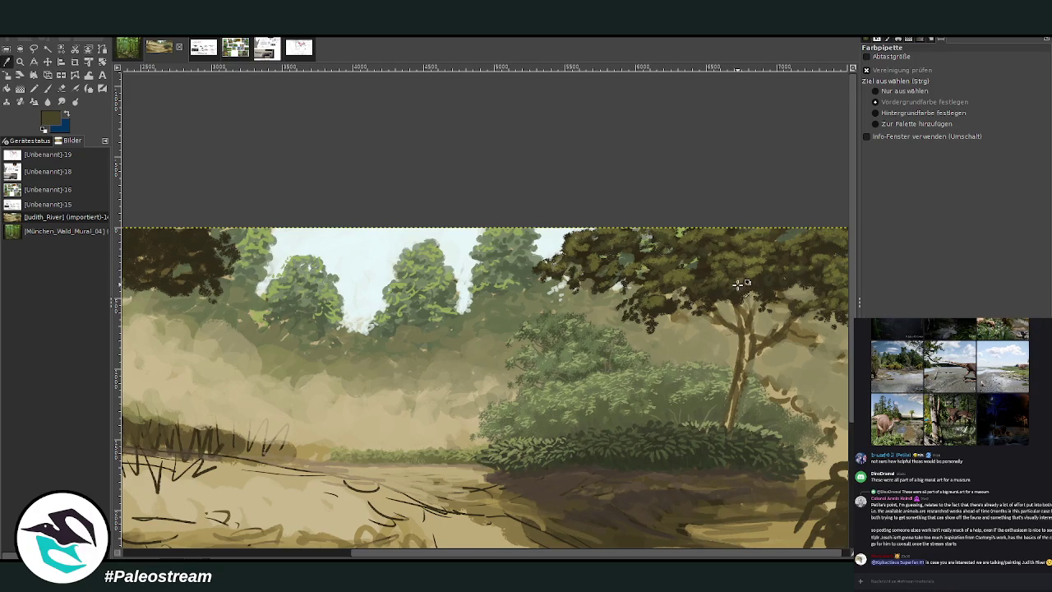
{"action": "key", "text": "p"}
{"action": "left_click_drag", "start_coordinate": [429, 555], "coordinate": [234, 556]}
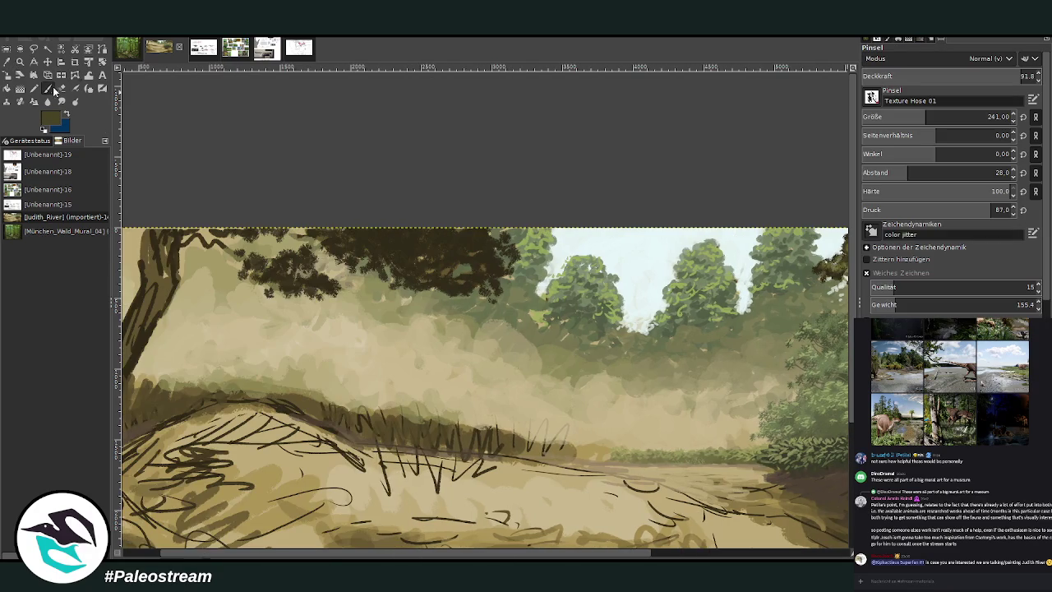
{"action": "left_click", "coordinate": [989, 75]}
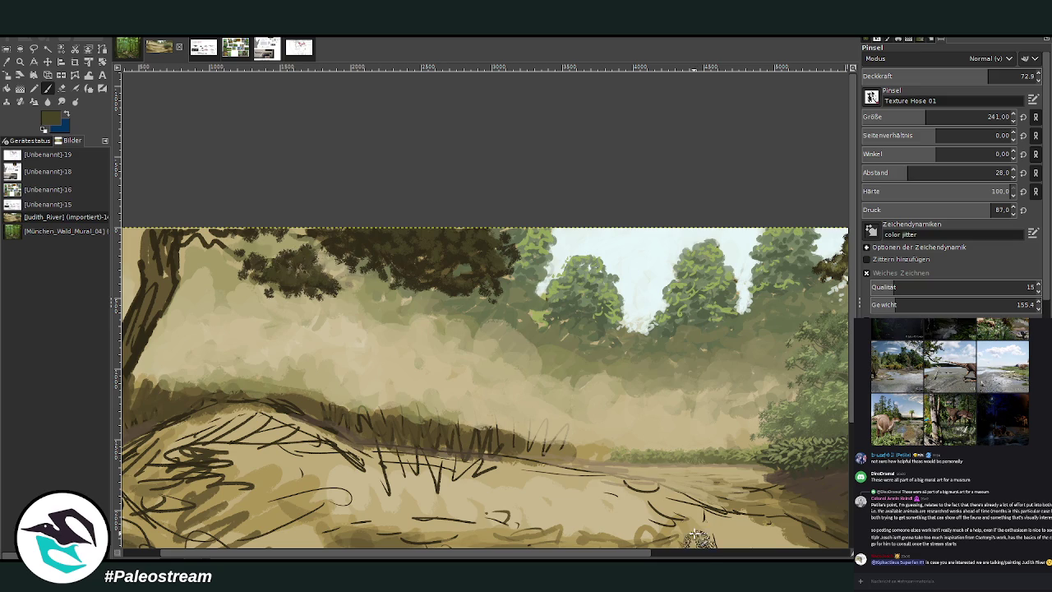
Step: Paint a lighter olive from the right tree into the canopy, then set opacity 62.1 and size 163
{"action": "key", "text": "o"}
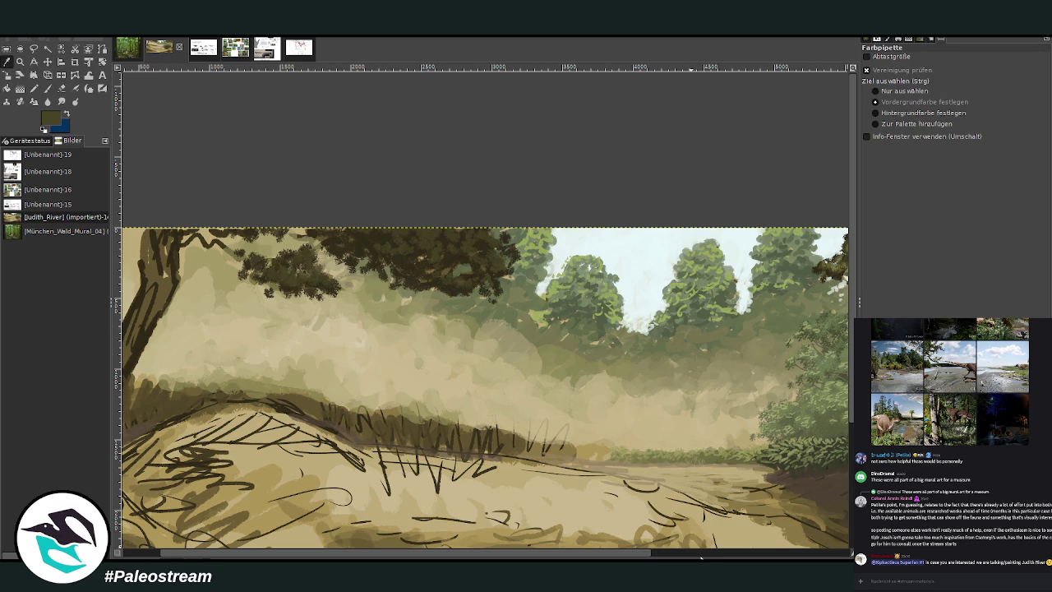
{"action": "left_click", "coordinate": [701, 554]}
{"action": "left_click", "coordinate": [740, 263]}
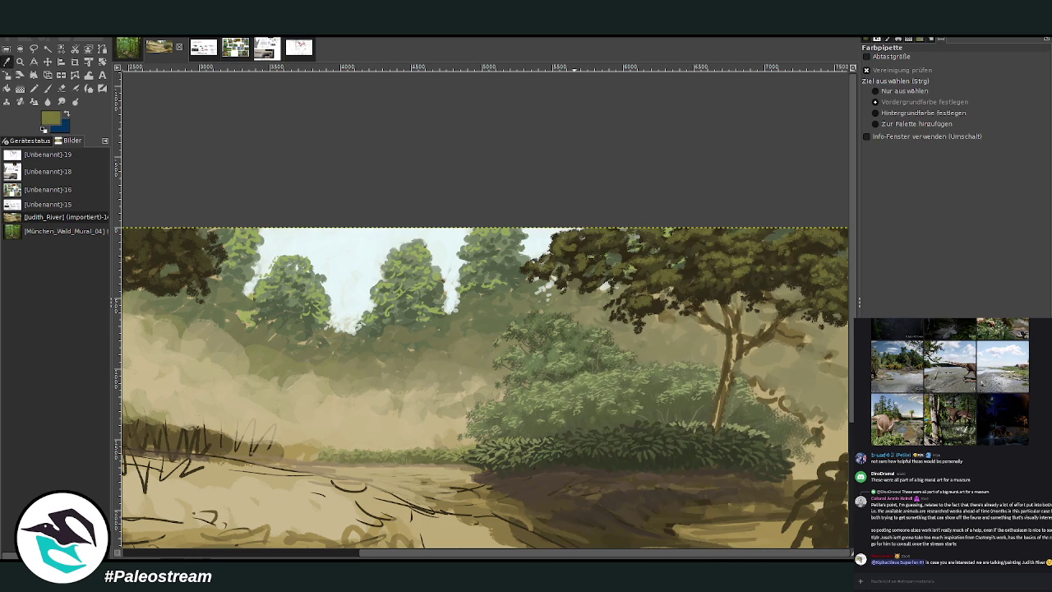
{"action": "key", "text": "p"}
{"action": "left_click", "coordinate": [355, 548]}
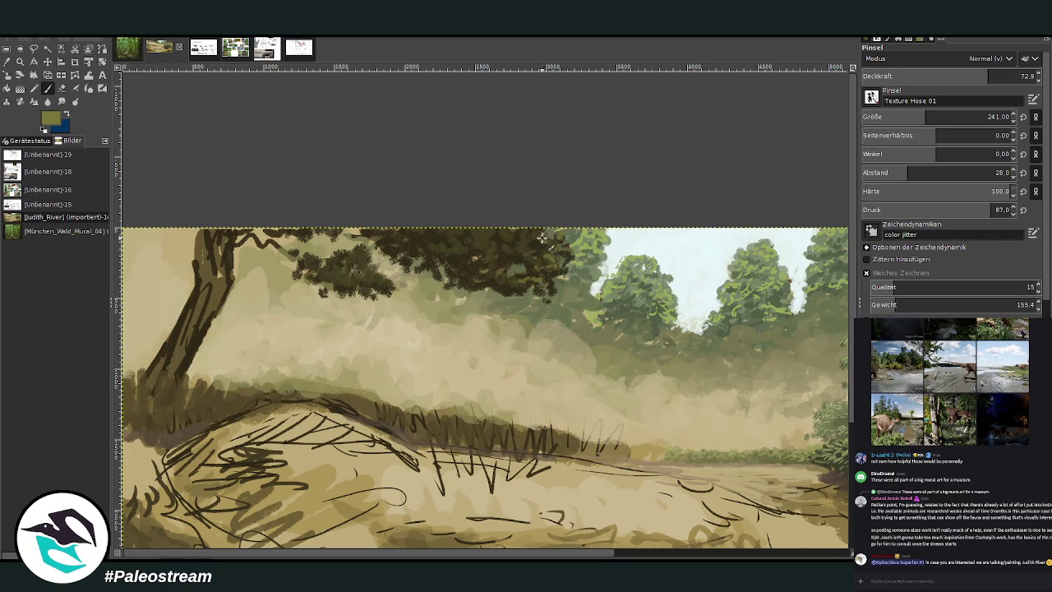
{"action": "left_click", "coordinate": [967, 76]}
{"action": "left_click", "coordinate": [912, 117]}
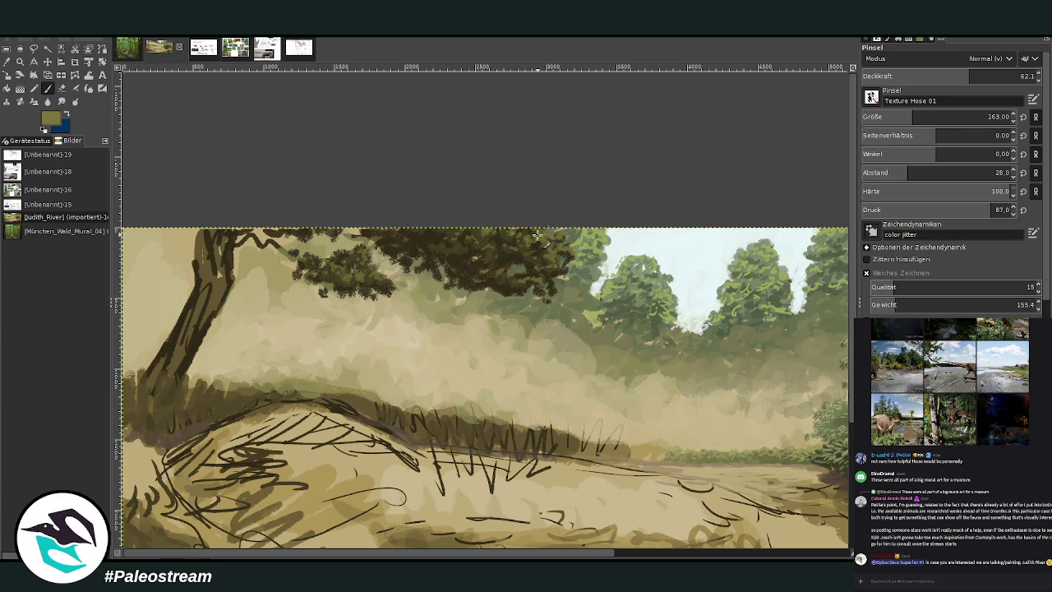
{"action": "scroll", "coordinate": [442, 237], "scroll_direction": "down", "scroll_amount": 2}
{"action": "scroll", "coordinate": [441, 237], "scroll_direction": "down", "scroll_amount": 1}
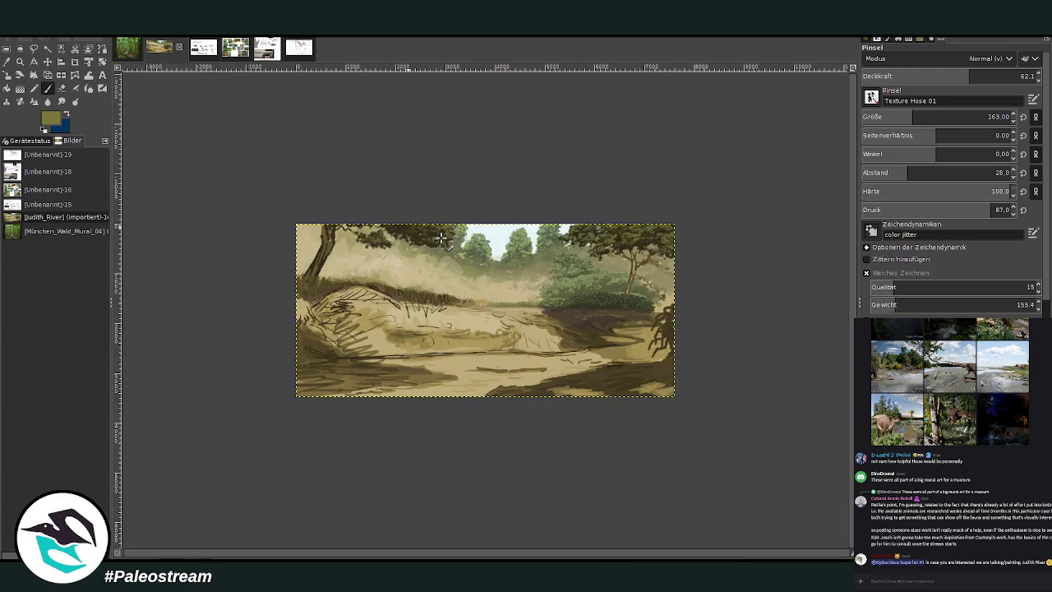
Step: Sample the reddish-brown trunk from the juniper reference collage and switch to the Charcoal 01 brush
{"action": "key", "text": "z"}
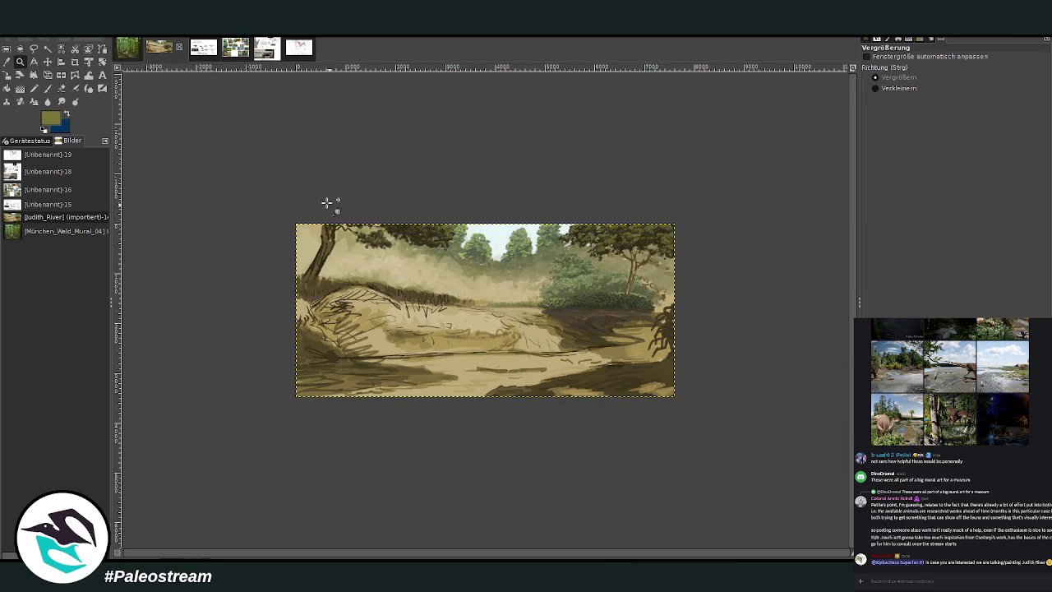
{"action": "left_click_drag", "start_coordinate": [305, 222], "coordinate": [457, 314]}
{"action": "left_click", "coordinate": [238, 51]}
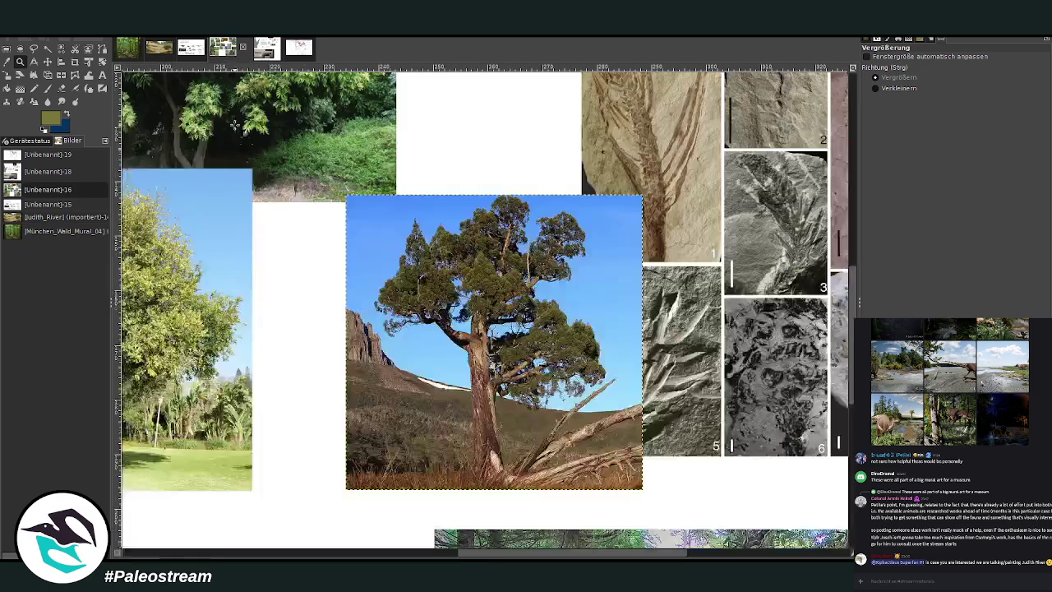
{"action": "left_click", "coordinate": [7, 61]}
{"action": "left_click", "coordinate": [492, 424]}
{"action": "left_click", "coordinate": [47, 88]}
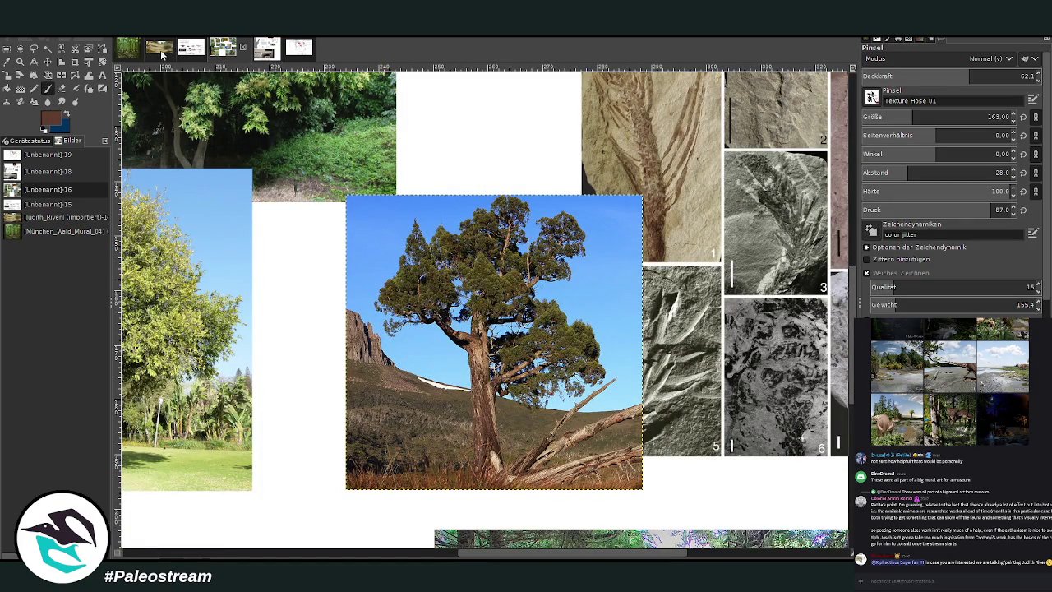
{"action": "left_click", "coordinate": [159, 50]}
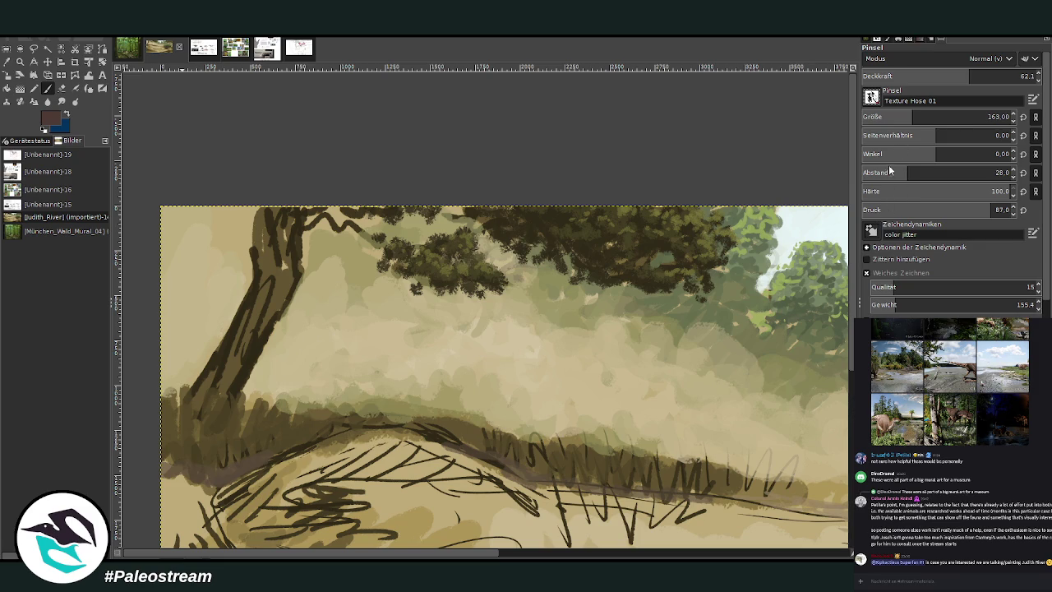
{"action": "left_click_drag", "start_coordinate": [933, 116], "coordinate": [987, 117]}
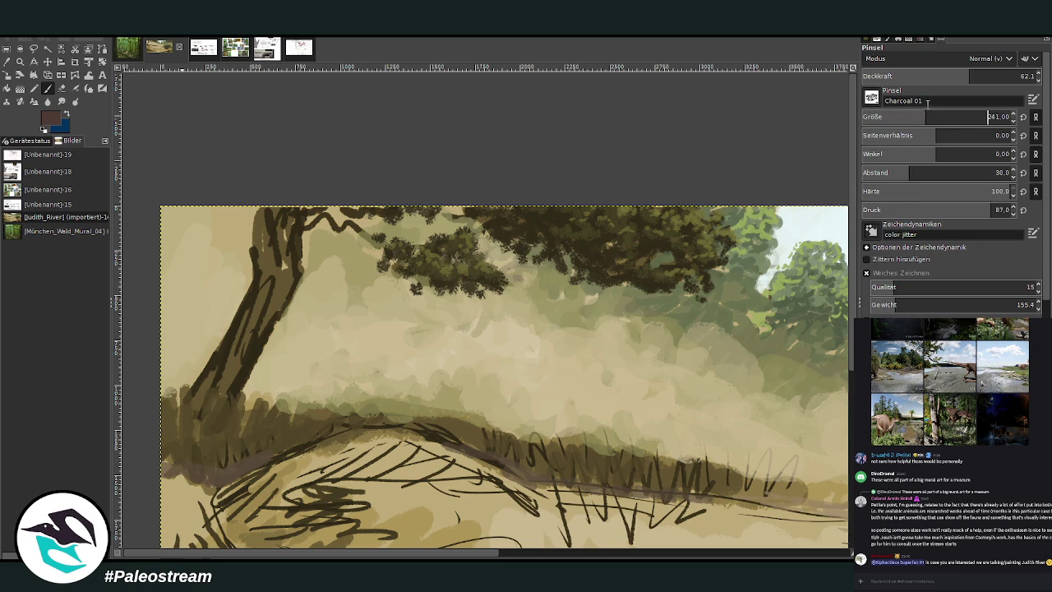
Step: Repaint the left tree trunk in purple-brown charcoal at 71.6 opacity, then size 194
{"action": "left_click_drag", "start_coordinate": [968, 78], "coordinate": [1021, 76]}
{"action": "mouse_move", "coordinate": [238, 362]}
{"action": "left_mouse_down"}
{"action": "mouse_move", "coordinate": [241, 345]}
{"action": "mouse_move", "coordinate": [217, 414]}
{"action": "left_mouse_up"}
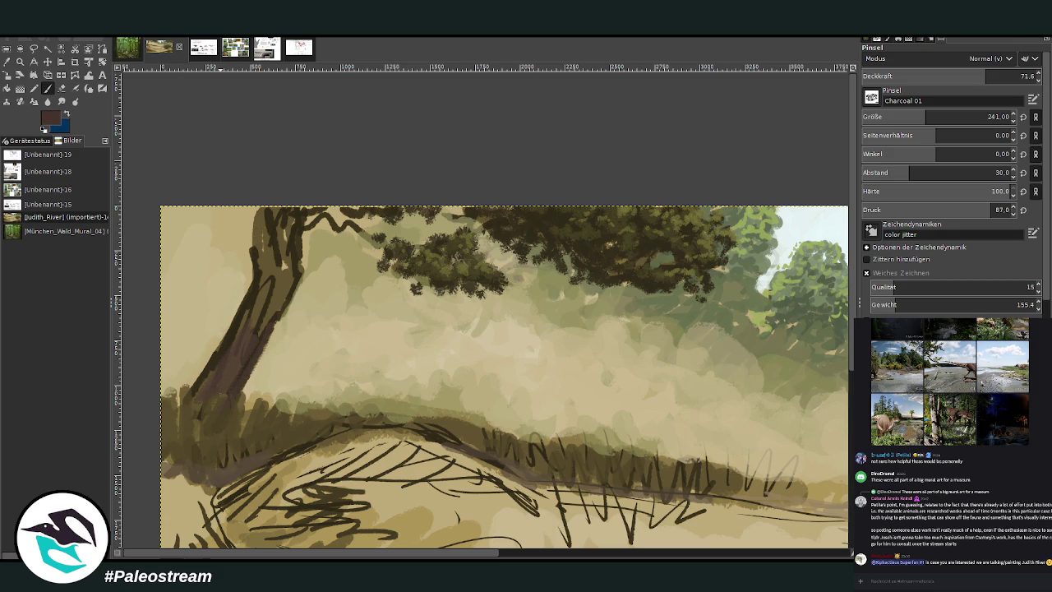
{"action": "left_click_drag", "start_coordinate": [906, 117], "coordinate": [843, 64]}
{"action": "mouse_move", "coordinate": [256, 324]}
{"action": "left_mouse_down"}
{"action": "mouse_move", "coordinate": [263, 288]}
{"action": "mouse_move", "coordinate": [176, 418]}
{"action": "mouse_move", "coordinate": [237, 367]}
{"action": "mouse_move", "coordinate": [287, 277]}
{"action": "mouse_move", "coordinate": [281, 223]}
{"action": "mouse_move", "coordinate": [272, 265]}
{"action": "mouse_move", "coordinate": [273, 193]}
{"action": "left_mouse_up"}
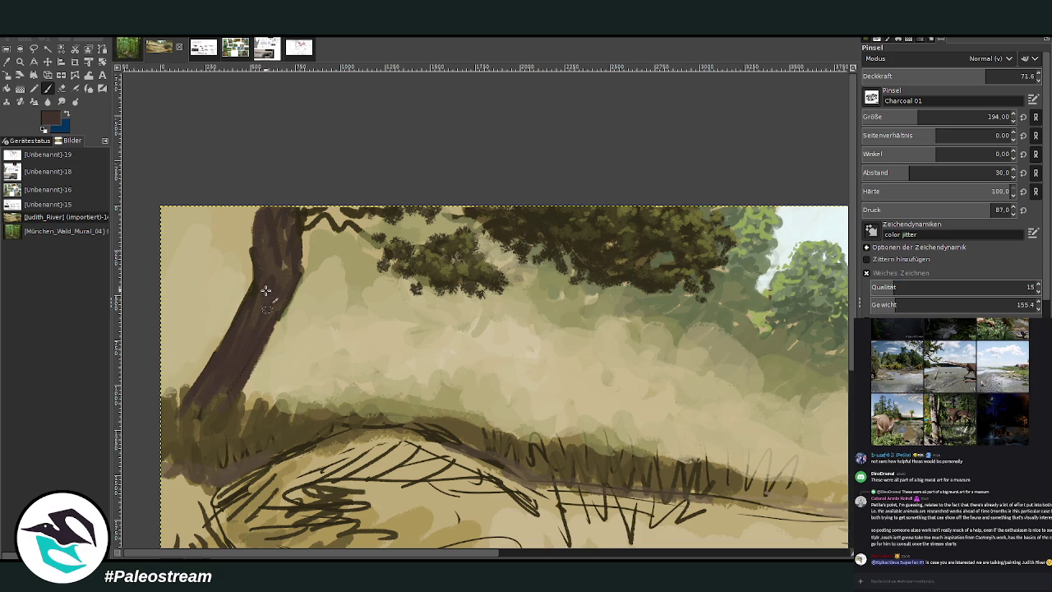
Step: Paint thin dark branches through the canopy at 89.9 opacity and brush size 121
{"action": "left_click", "coordinate": [1019, 75]}
{"action": "left_click", "coordinate": [904, 116]}
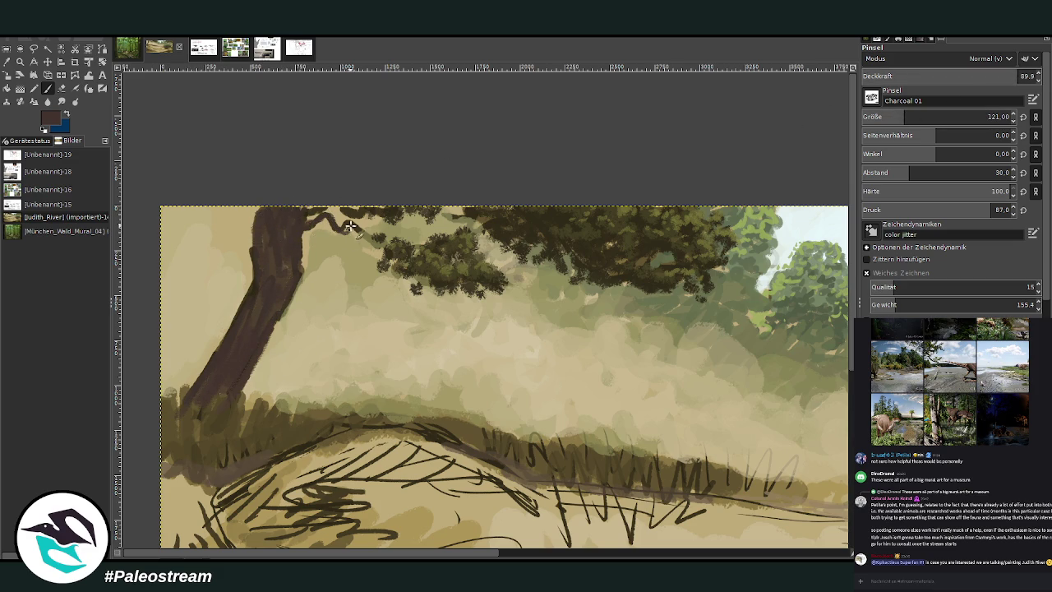
{"action": "mouse_move", "coordinate": [381, 245]}
{"action": "left_mouse_down"}
{"action": "mouse_move", "coordinate": [436, 246]}
{"action": "mouse_move", "coordinate": [431, 231]}
{"action": "left_mouse_up"}
{"action": "left_click_drag", "start_coordinate": [341, 243], "coordinate": [356, 252]}
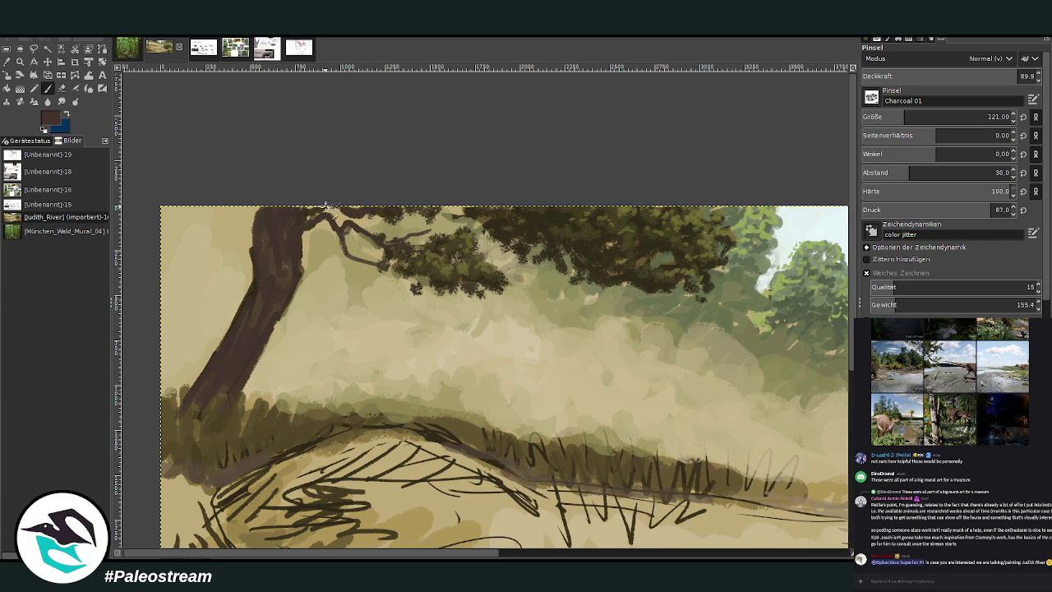
{"action": "left_click_drag", "start_coordinate": [457, 230], "coordinate": [530, 246]}
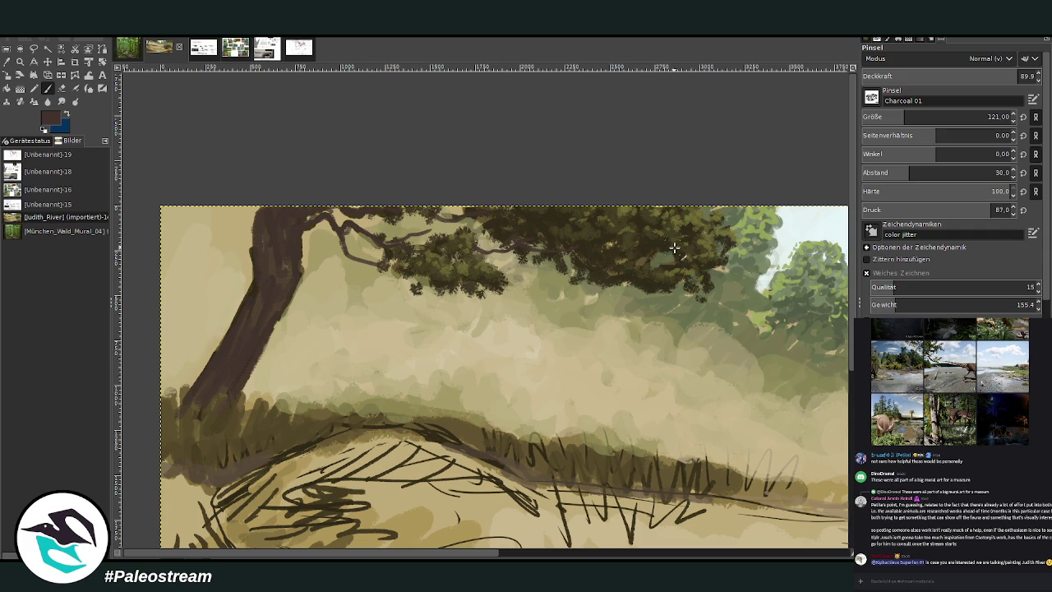
{"action": "left_click_drag", "start_coordinate": [629, 294], "coordinate": [672, 306]}
{"action": "left_click_drag", "start_coordinate": [534, 555], "coordinate": [774, 438]}
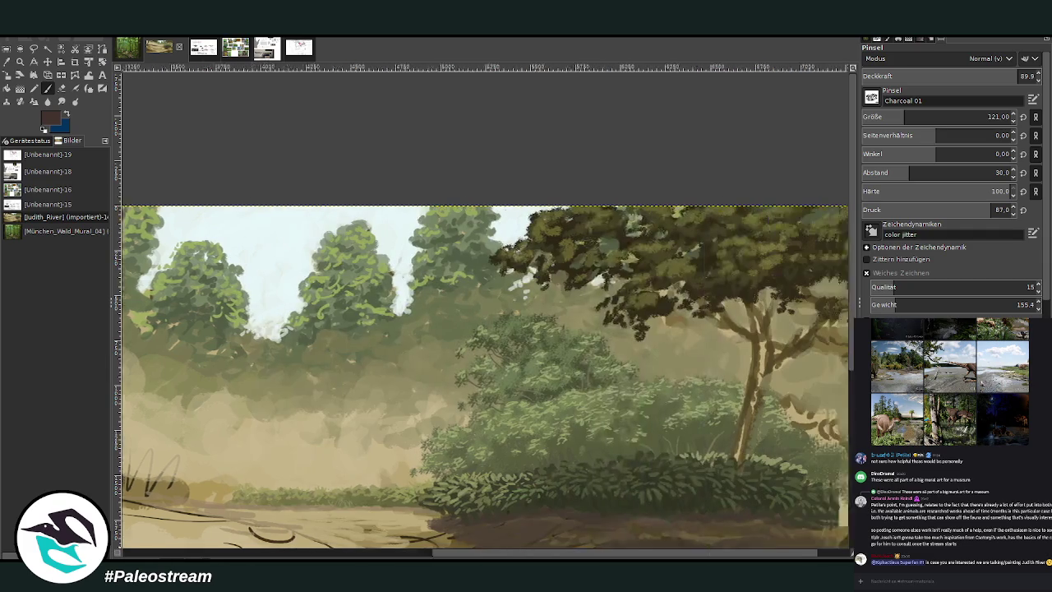
Step: Darken the right tree's lower trunk, upper trunk and right branches with charcoal strokes
{"action": "left_click_drag", "start_coordinate": [694, 398], "coordinate": [682, 466]}
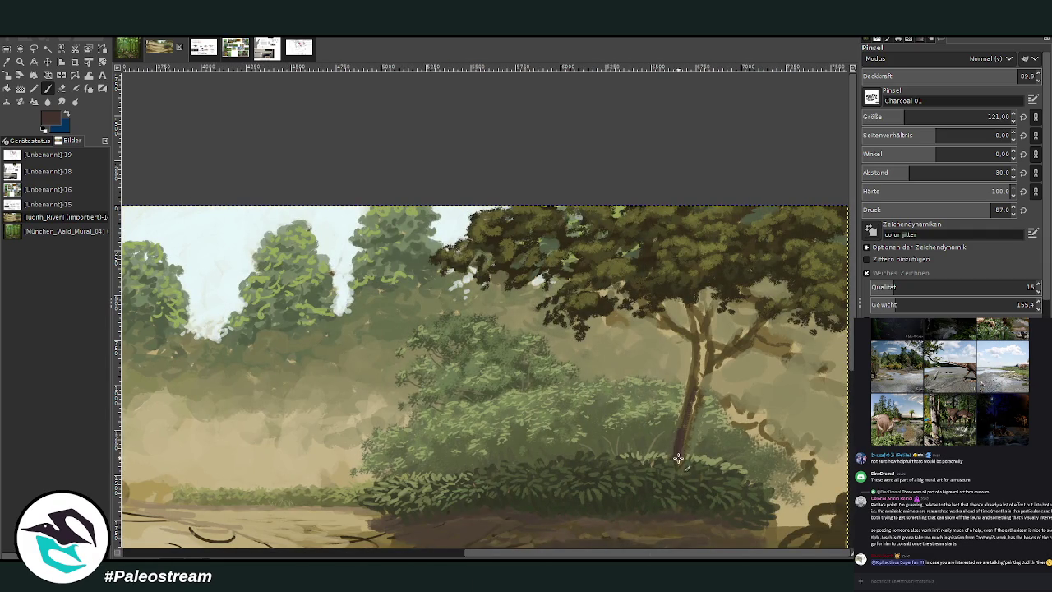
{"action": "mouse_move", "coordinate": [689, 427]}
{"action": "left_mouse_down"}
{"action": "mouse_move", "coordinate": [694, 446]}
{"action": "mouse_move", "coordinate": [704, 376]}
{"action": "mouse_move", "coordinate": [697, 322]}
{"action": "left_mouse_up"}
{"action": "left_click_drag", "start_coordinate": [700, 365], "coordinate": [694, 319]}
{"action": "mouse_move", "coordinate": [707, 403]}
{"action": "left_mouse_down"}
{"action": "mouse_move", "coordinate": [714, 353]}
{"action": "mouse_move", "coordinate": [731, 348]}
{"action": "mouse_move", "coordinate": [744, 301]}
{"action": "left_mouse_up"}
{"action": "left_click_drag", "start_coordinate": [741, 353], "coordinate": [770, 336]}
{"action": "mouse_move", "coordinate": [708, 363]}
{"action": "left_mouse_down"}
{"action": "mouse_move", "coordinate": [748, 344]}
{"action": "mouse_move", "coordinate": [709, 377]}
{"action": "mouse_move", "coordinate": [723, 289]}
{"action": "left_mouse_up"}
Step: Add a left-reaching branch, extend the trunk into the bushes, and set brush size 59
{"action": "left_click_drag", "start_coordinate": [698, 322], "coordinate": [693, 287]}
{"action": "mouse_move", "coordinate": [696, 340]}
{"action": "left_mouse_down"}
{"action": "mouse_move", "coordinate": [633, 303]}
{"action": "mouse_move", "coordinate": [697, 345]}
{"action": "mouse_move", "coordinate": [683, 419]}
{"action": "left_mouse_up"}
{"action": "left_click_drag", "start_coordinate": [681, 293], "coordinate": [695, 344]}
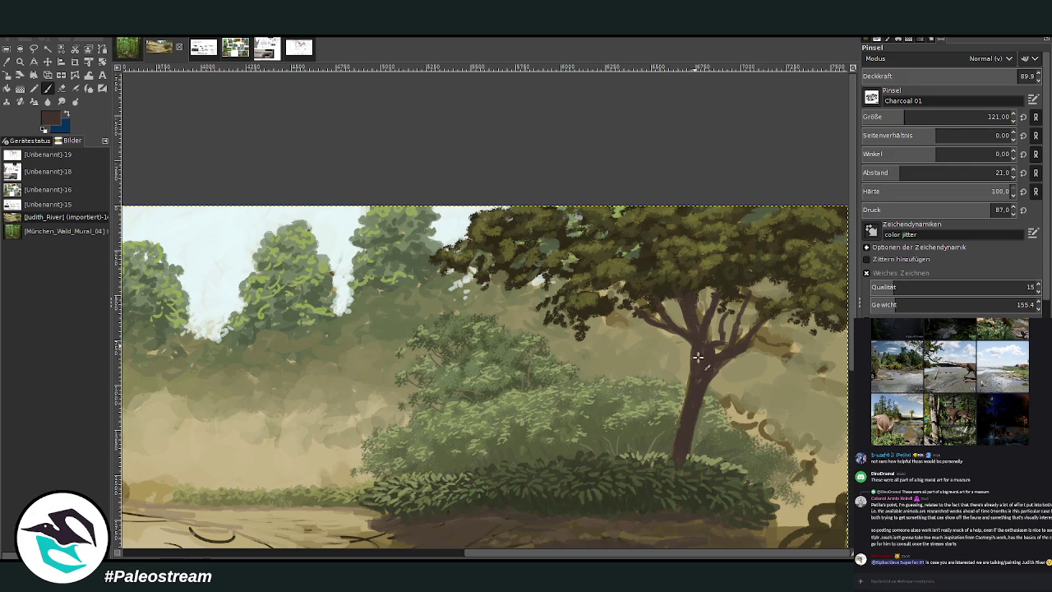
{"action": "left_click_drag", "start_coordinate": [691, 386], "coordinate": [673, 453]}
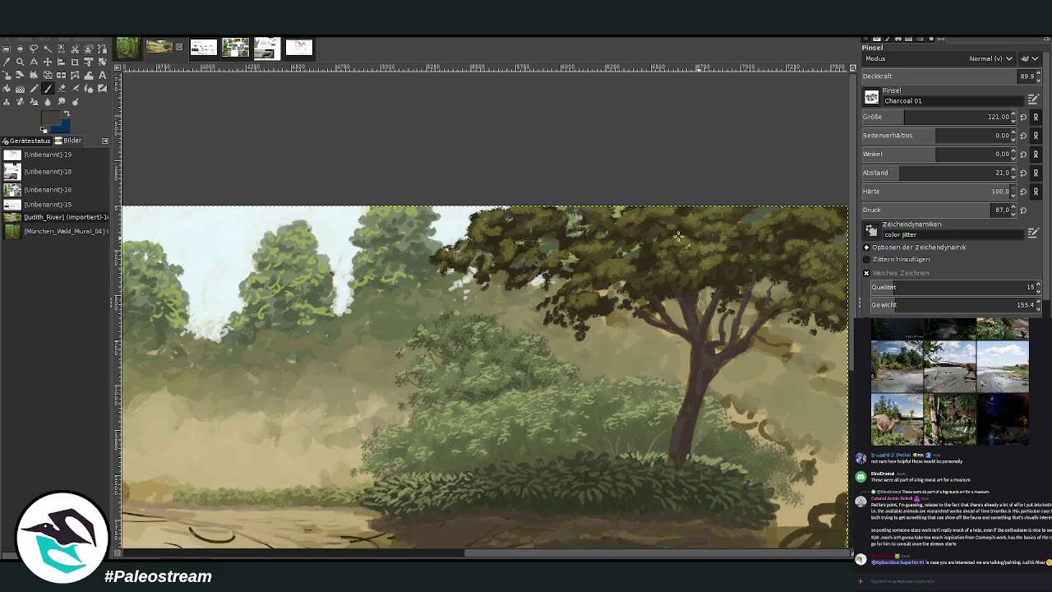
{"action": "left_click", "coordinate": [861, 113]}
{"action": "left_click", "coordinate": [456, 555]}
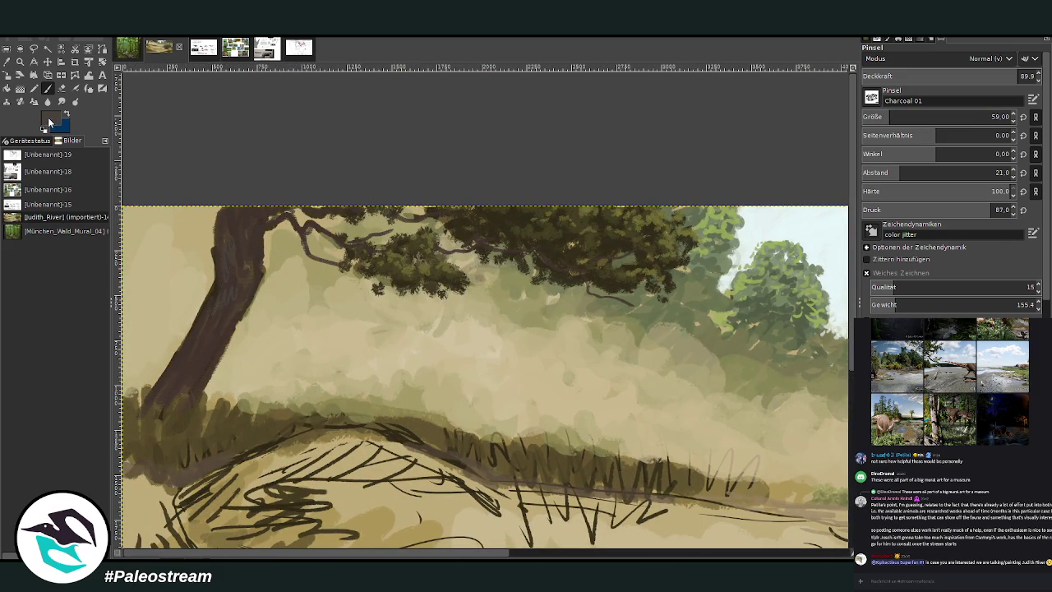
Step: Sample a lighter colour and darken the left trunk's lower-left edge at 61.2 opacity
{"action": "left_click", "coordinate": [832, 316], "text": "ctrl"}
{"action": "left_click", "coordinate": [819, 313], "text": "ctrl"}
{"action": "left_click", "coordinate": [970, 74]}
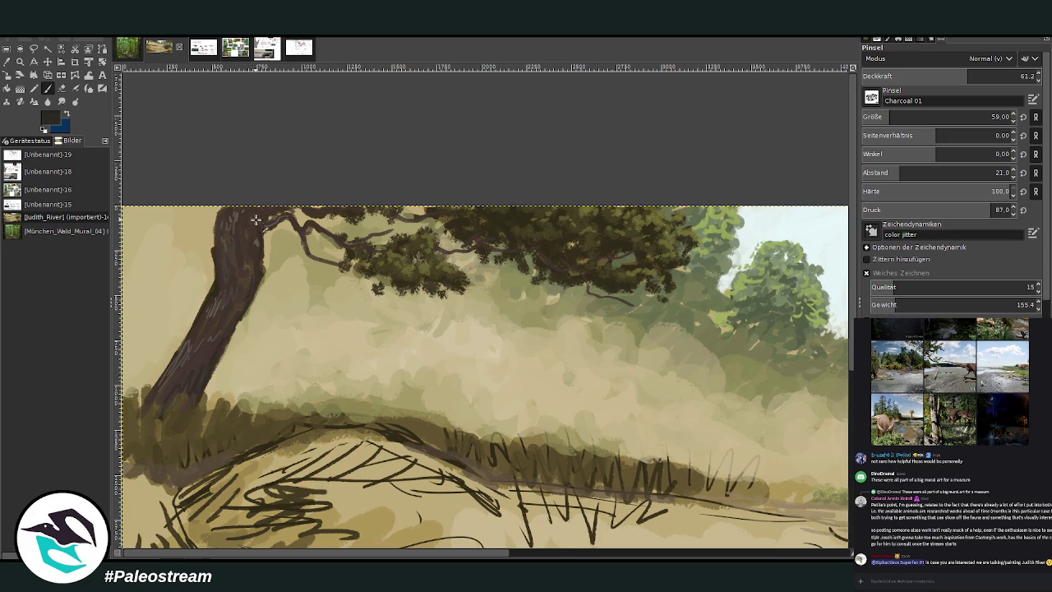
{"action": "left_click_drag", "start_coordinate": [177, 392], "coordinate": [134, 415]}
{"action": "scroll", "coordinate": [563, 557], "scroll_direction": "right", "scroll_amount": 3}
{"action": "scroll", "coordinate": [562, 557], "scroll_direction": "right", "scroll_amount": 3}
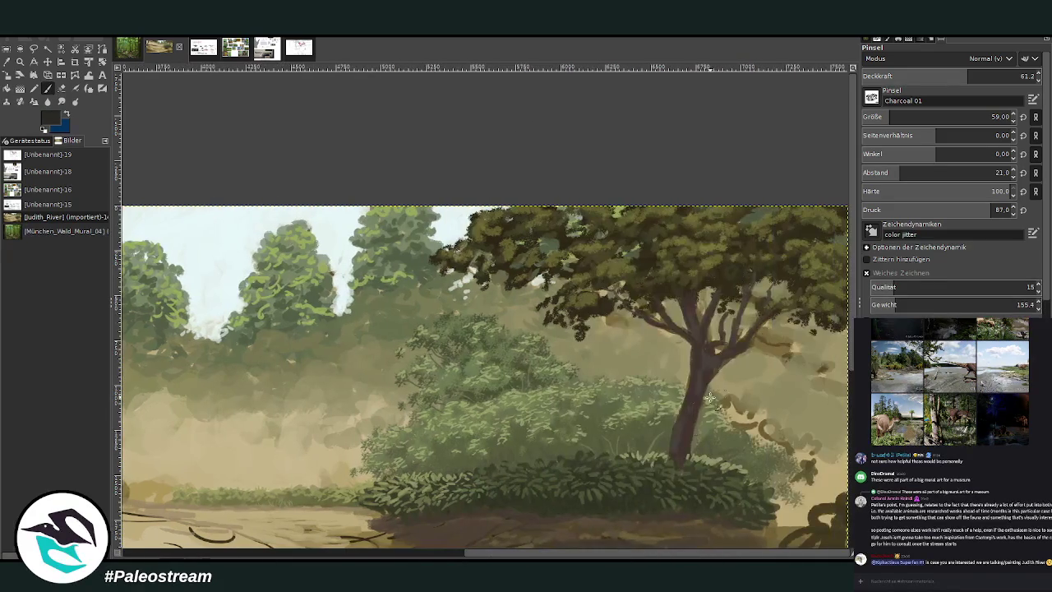
{"action": "scroll", "coordinate": [644, 556], "scroll_direction": "left", "scroll_amount": 6}
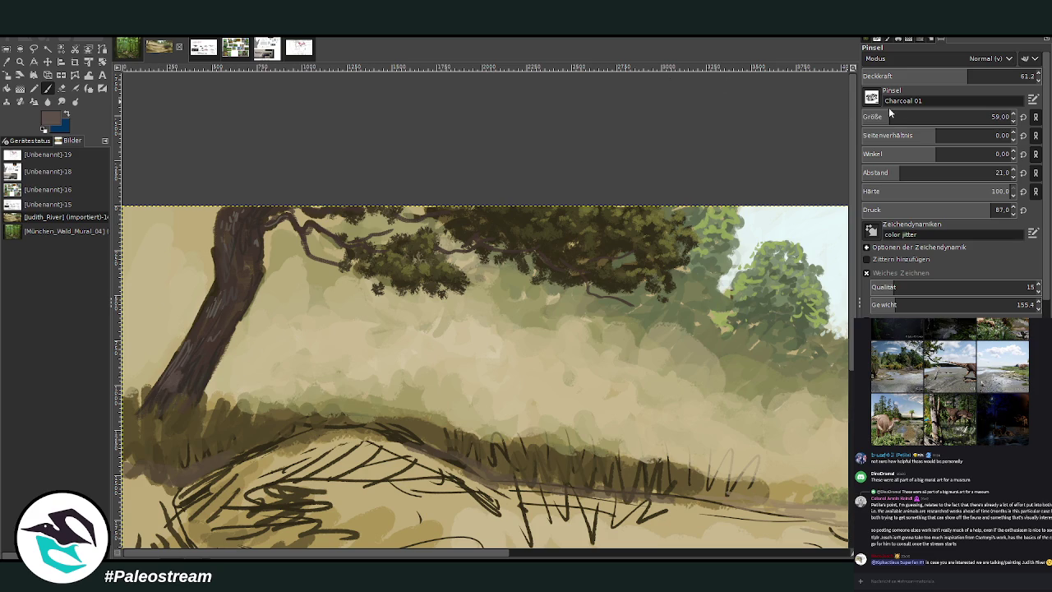
Step: Raise opacity and brush size to 146 and add lighter bark highlights to the lower trunk
{"action": "left_click", "coordinate": [1005, 76]}
{"action": "left_click", "coordinate": [988, 117]}
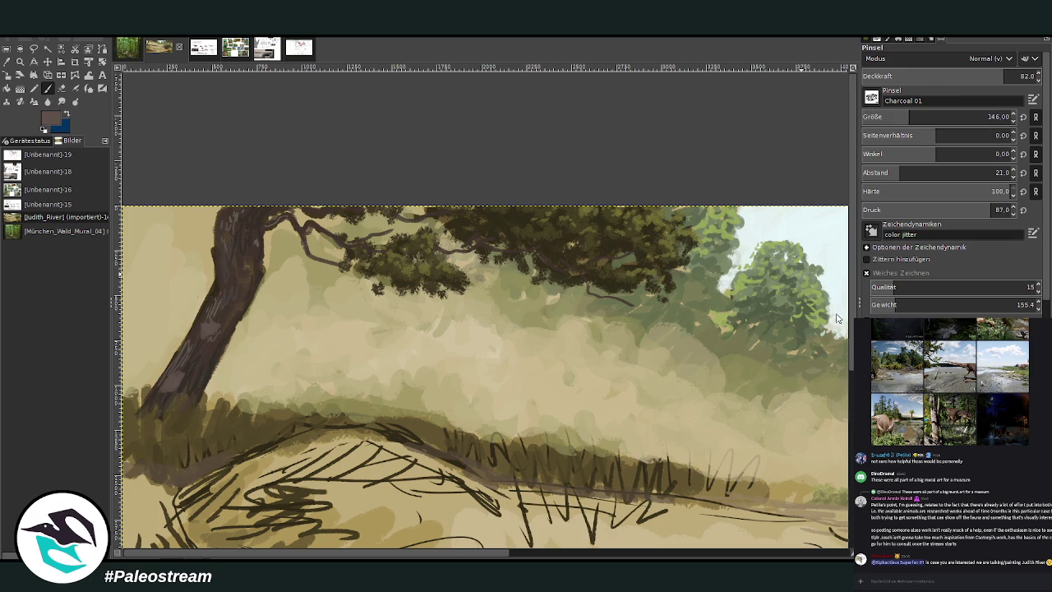
{"action": "mouse_move", "coordinate": [200, 324]}
{"action": "left_mouse_down"}
{"action": "mouse_move", "coordinate": [157, 404]}
{"action": "mouse_move", "coordinate": [174, 377]}
{"action": "left_mouse_up"}
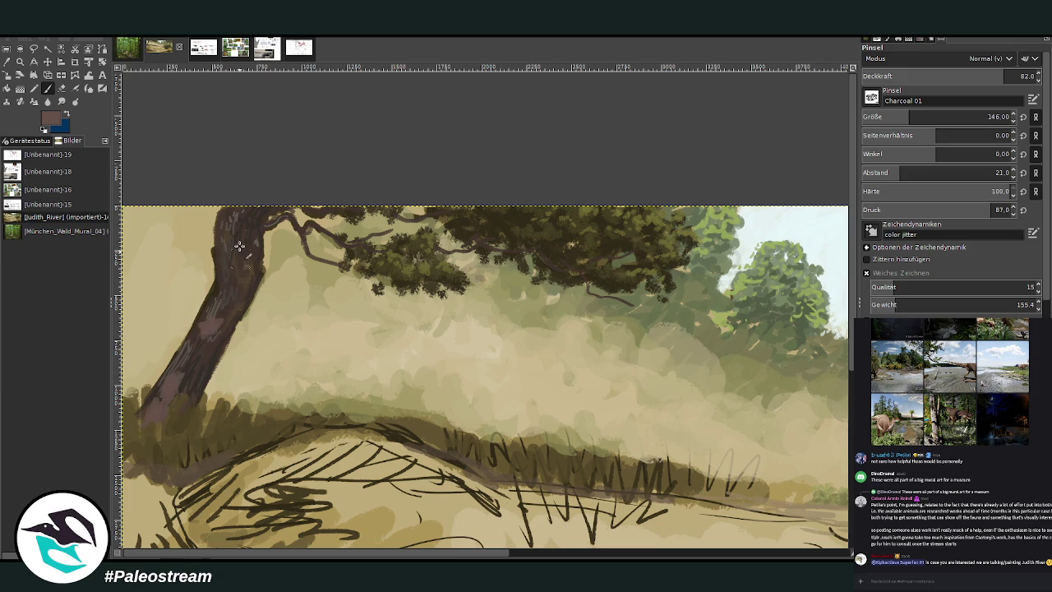
{"action": "scroll", "coordinate": [231, 289], "scroll_direction": "down", "scroll_amount": 2}
{"action": "scroll", "coordinate": [231, 289], "scroll_direction": "down", "scroll_amount": 2}
{"action": "left_click", "coordinate": [20, 62]}
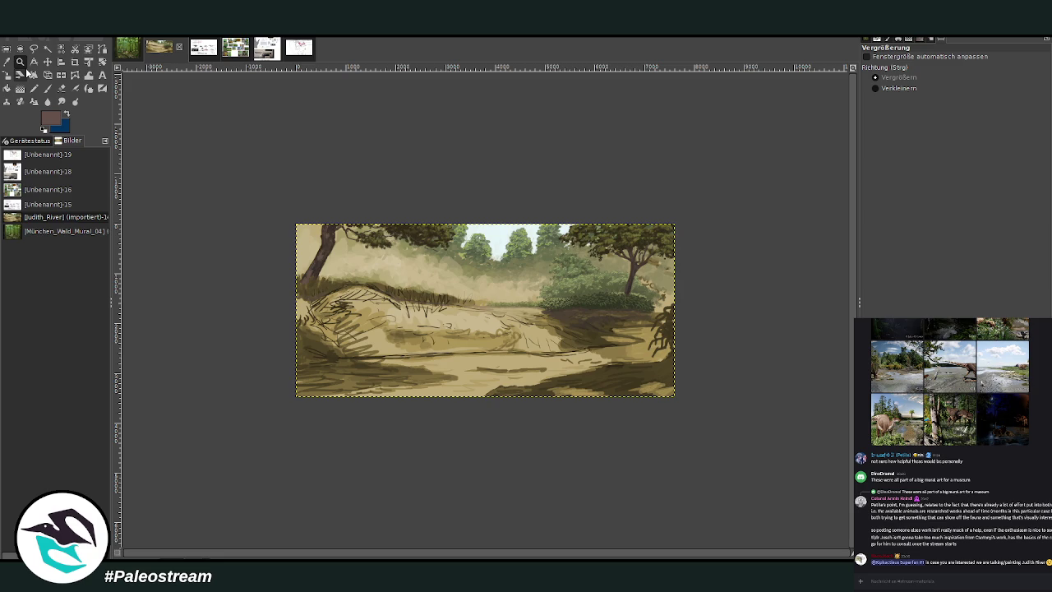
Step: Zoom in, sample a colour, and paint a reddish-brown shadow along the bottom edge
{"action": "left_click_drag", "start_coordinate": [350, 179], "coordinate": [552, 342]}
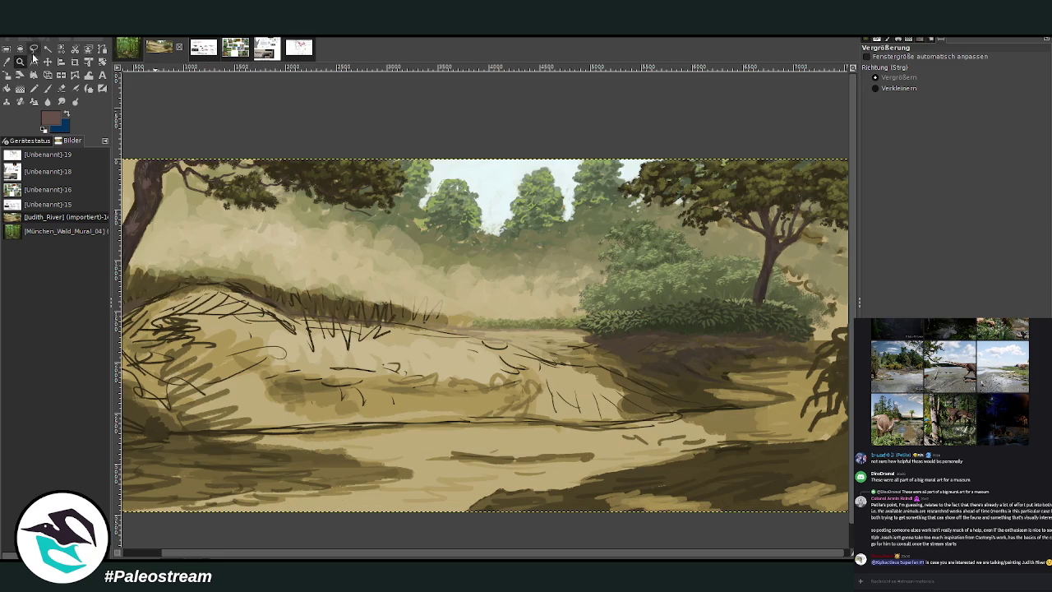
{"action": "key", "text": "o"}
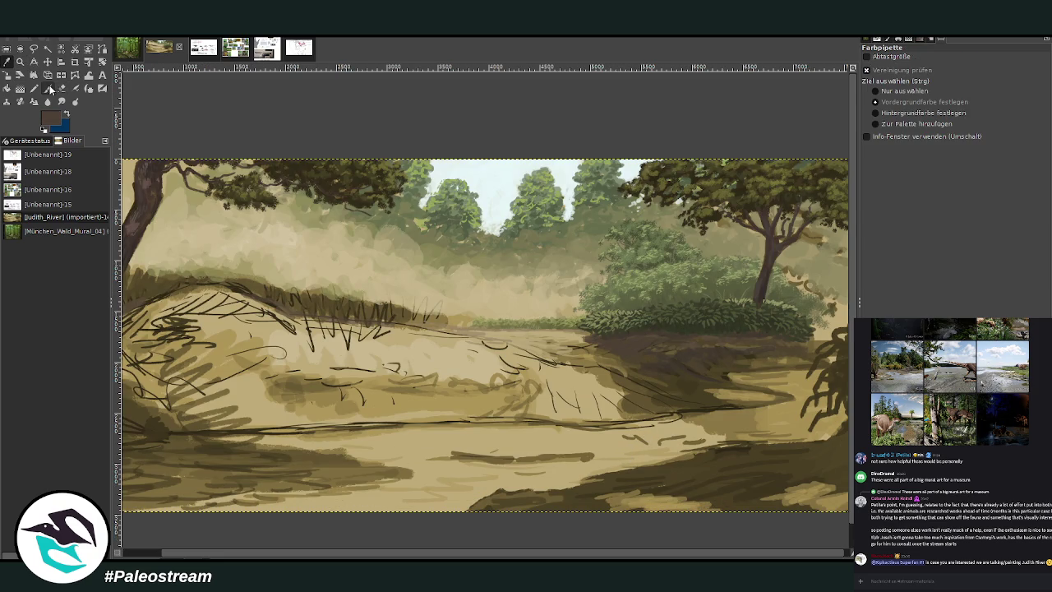
{"action": "left_click", "coordinate": [49, 88]}
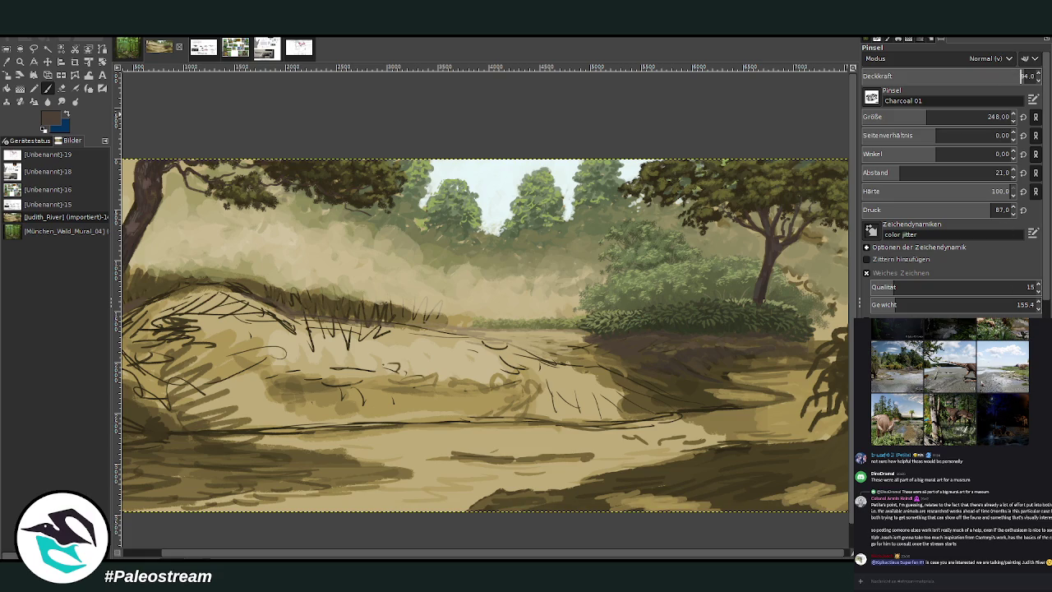
{"action": "left_click_drag", "start_coordinate": [547, 508], "coordinate": [555, 502]}
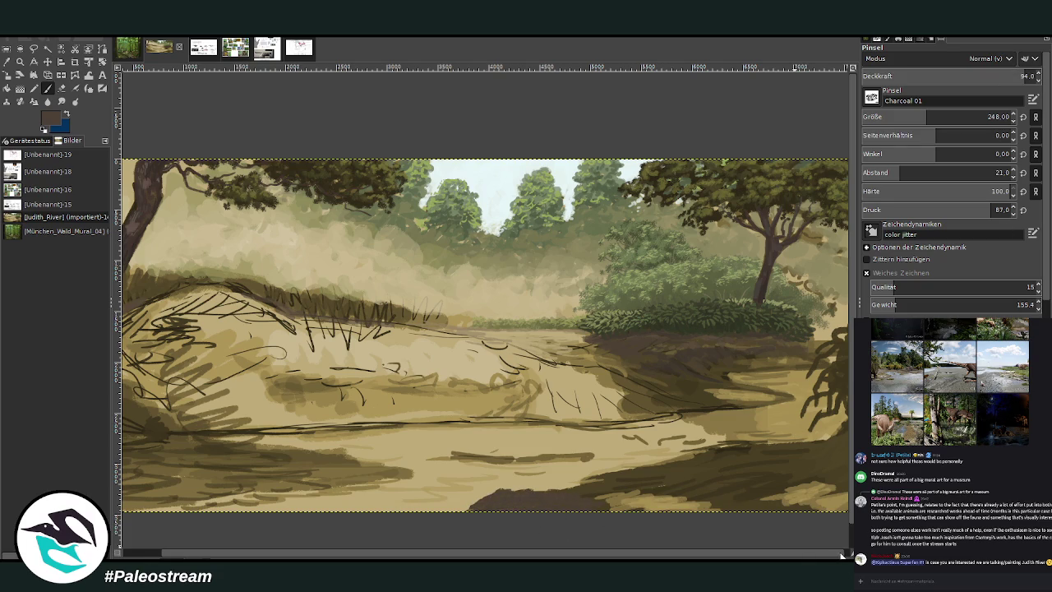
Step: Enlarge the brush to 471 and darken the lower-right ground, lowering opacity to 58.4
{"action": "left_click_drag", "start_coordinate": [842, 556], "coordinate": [848, 557]}
{"action": "left_click_drag", "start_coordinate": [912, 117], "coordinate": [940, 116]}
{"action": "left_click_drag", "start_coordinate": [973, 76], "coordinate": [947, 76]}
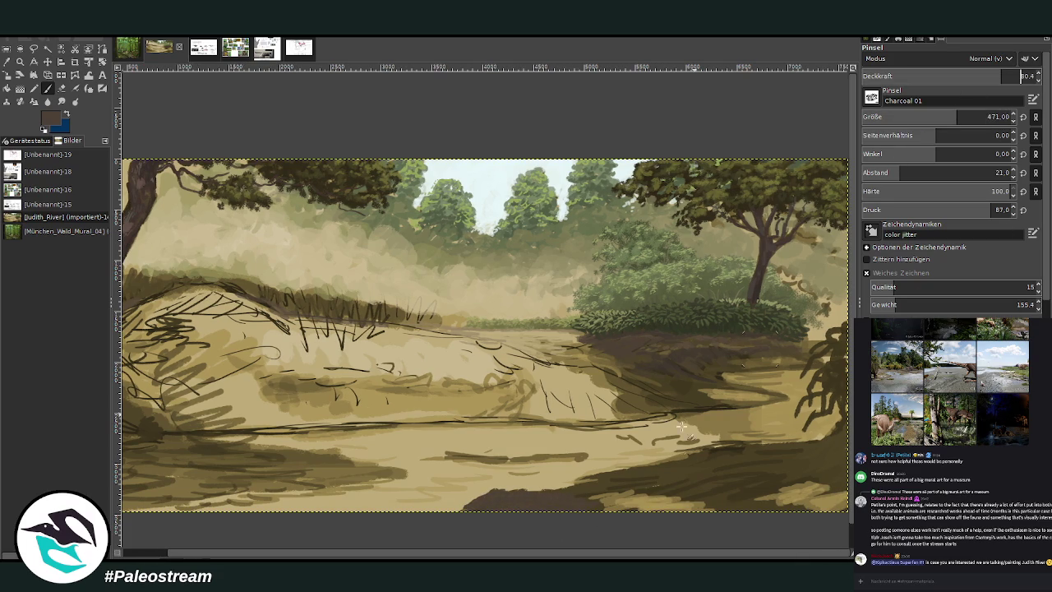
{"action": "left_click_drag", "start_coordinate": [622, 486], "coordinate": [748, 510]}
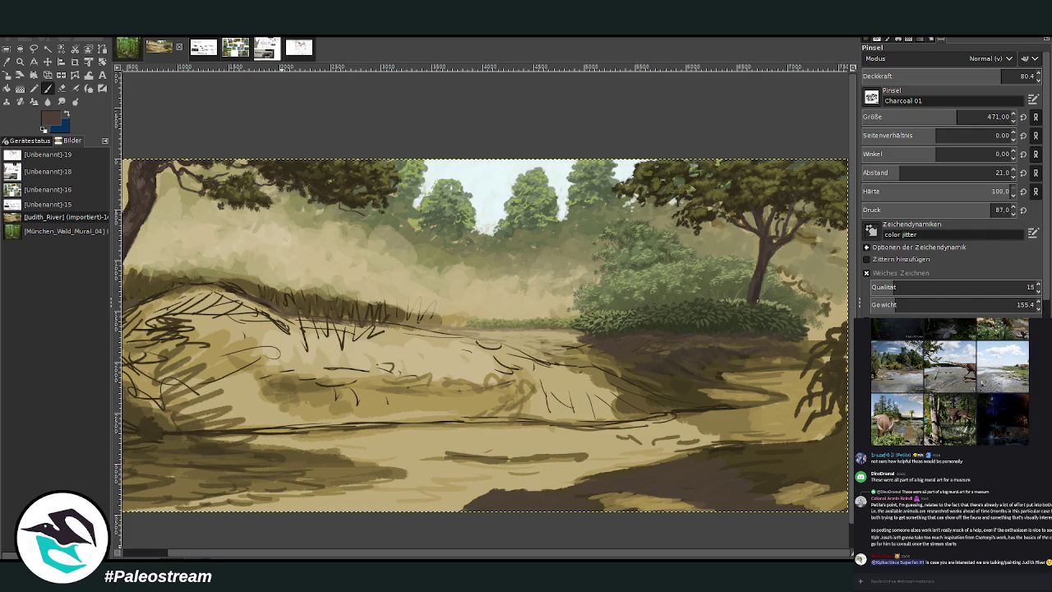
{"action": "mouse_move", "coordinate": [795, 467]}
{"action": "left_mouse_down"}
{"action": "mouse_move", "coordinate": [761, 485]}
{"action": "mouse_move", "coordinate": [805, 460]}
{"action": "mouse_move", "coordinate": [776, 454]}
{"action": "mouse_move", "coordinate": [767, 470]}
{"action": "left_mouse_up"}
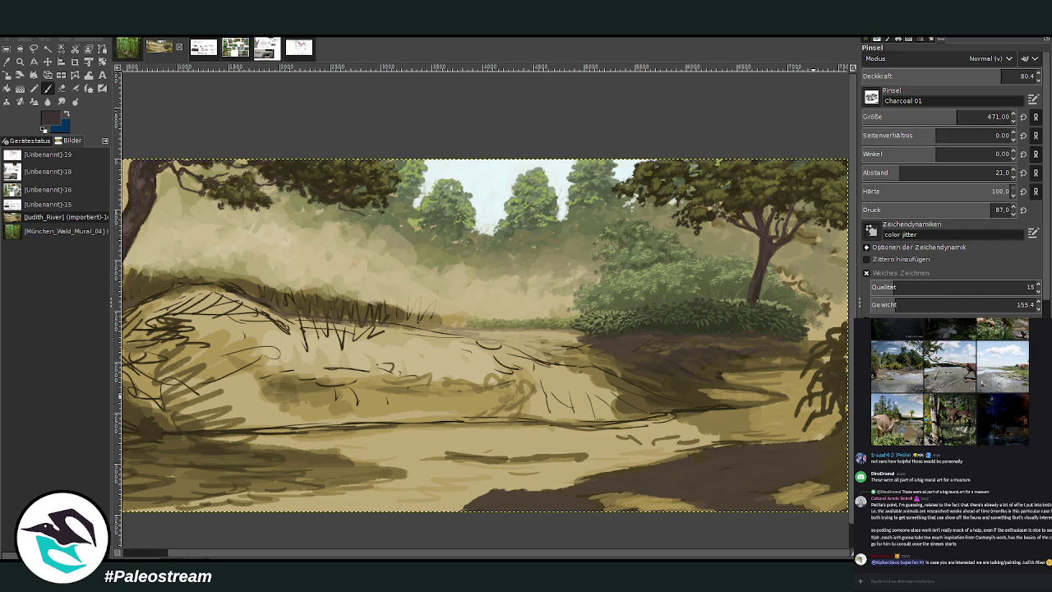
{"action": "left_click_drag", "start_coordinate": [979, 80], "coordinate": [963, 80]}
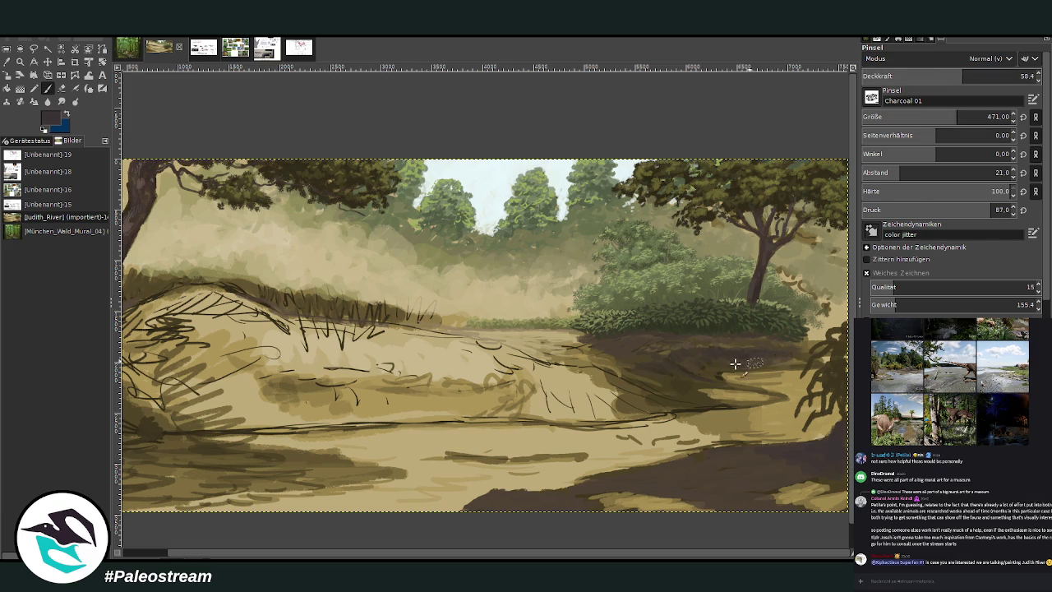
{"action": "left_click_drag", "start_coordinate": [557, 556], "coordinate": [510, 557]}
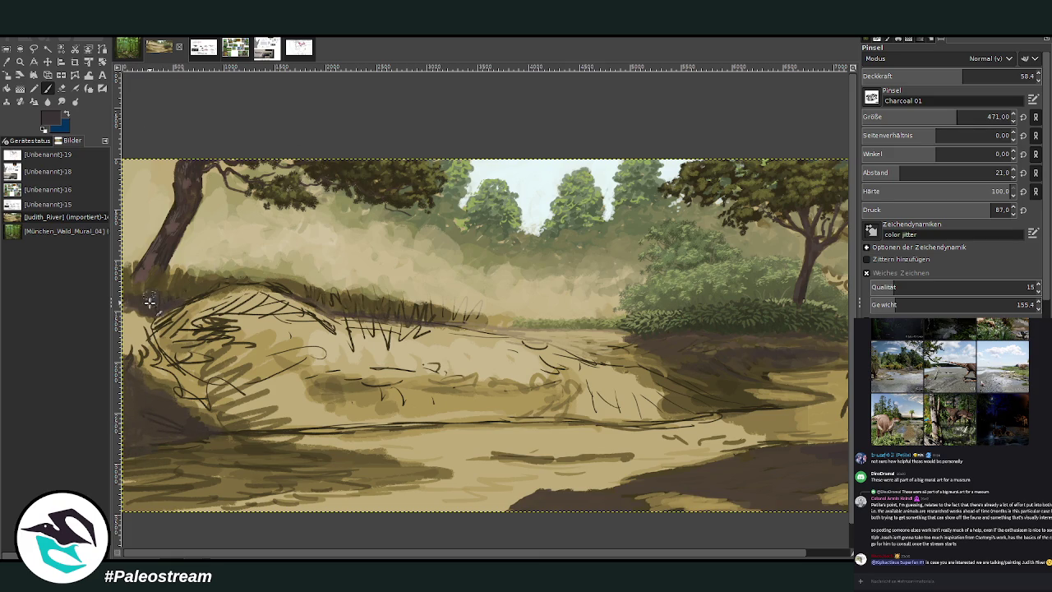
Step: Sample a dark colour and set the Charcoal 01 brush to size 191 at 75.4 opacity
{"action": "left_click", "coordinate": [921, 111]}
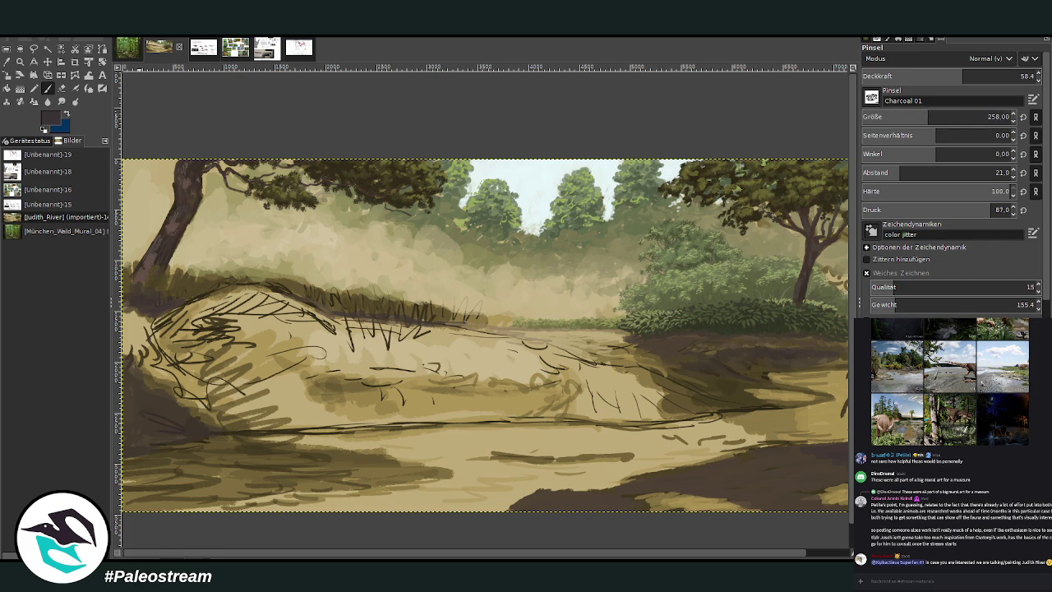
{"action": "left_click", "coordinate": [6, 62]}
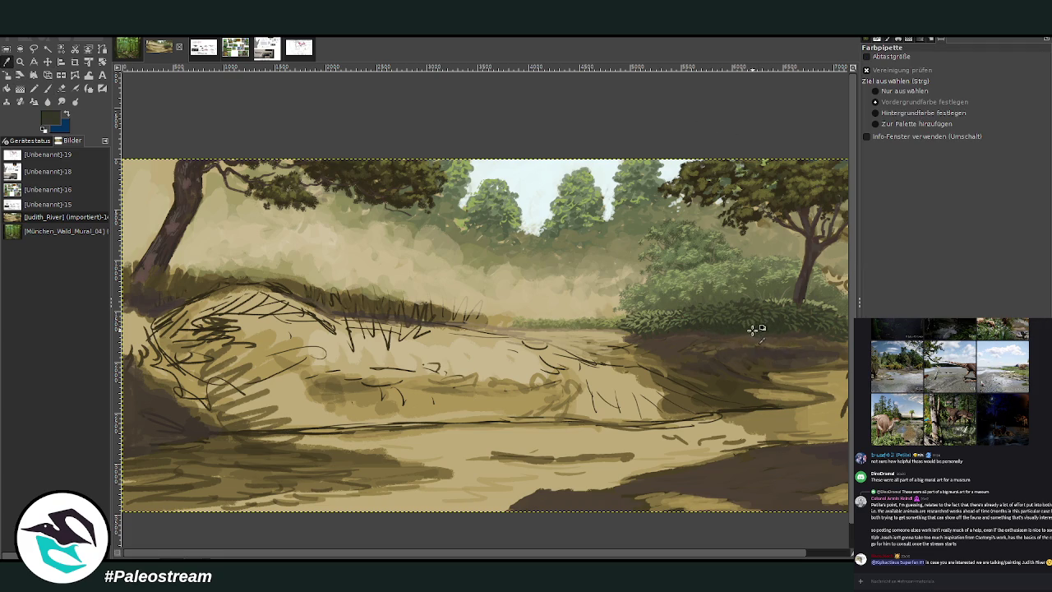
{"action": "left_click", "coordinate": [48, 88]}
{"action": "left_click_drag", "start_coordinate": [949, 76], "coordinate": [1017, 76]}
{"action": "left_click", "coordinate": [906, 118]}
{"action": "left_click_drag", "start_coordinate": [906, 118], "coordinate": [615, 129]}
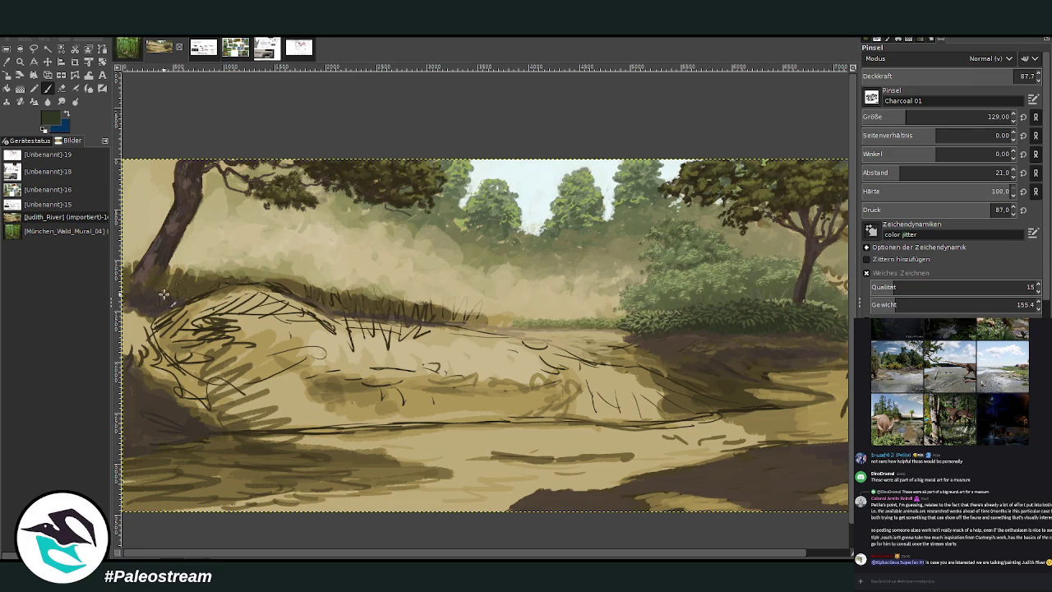
{"action": "left_click_drag", "start_coordinate": [910, 116], "coordinate": [917, 116]}
{"action": "left_click", "coordinate": [993, 76]}
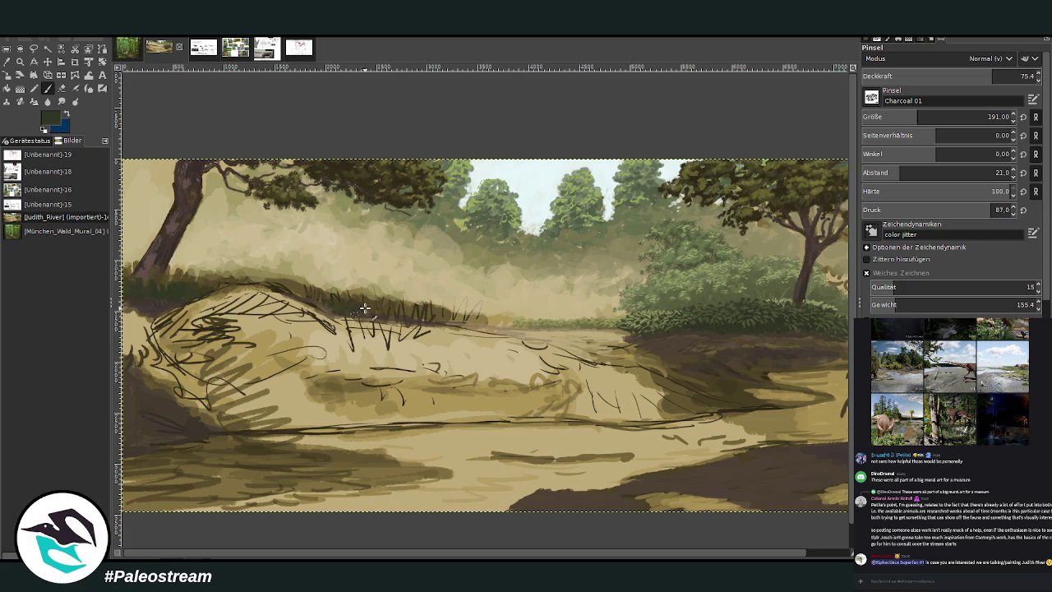
Step: Lay dense dark grass strokes along the mound's ridge and zoom out
{"action": "left_click_drag", "start_coordinate": [359, 306], "coordinate": [435, 323]}
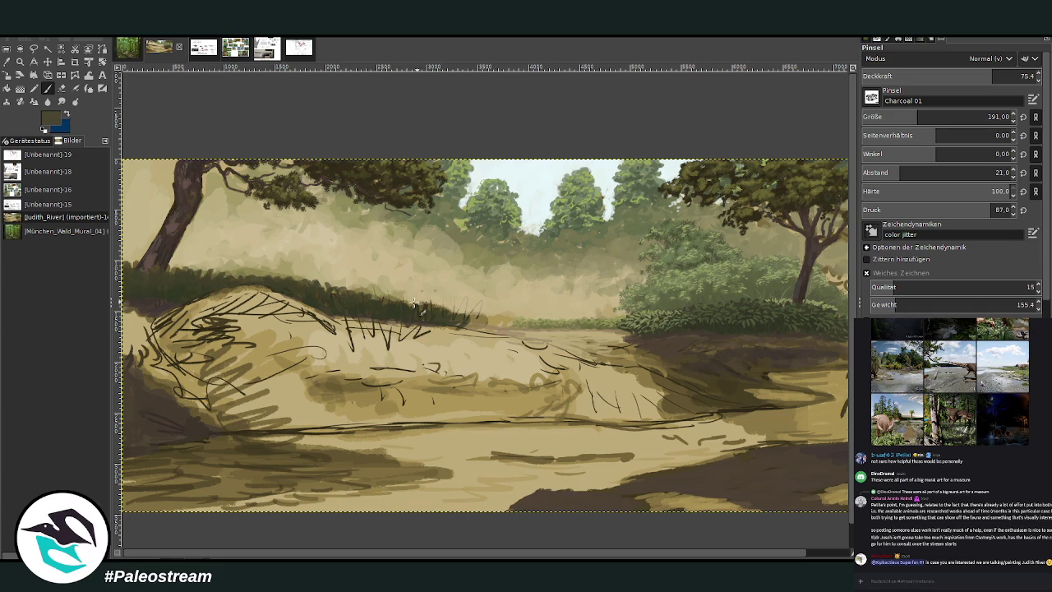
{"action": "mouse_move", "coordinate": [383, 298]}
{"action": "left_mouse_down"}
{"action": "mouse_move", "coordinate": [474, 323]}
{"action": "mouse_move", "coordinate": [489, 312]}
{"action": "mouse_move", "coordinate": [476, 327]}
{"action": "mouse_move", "coordinate": [501, 327]}
{"action": "left_mouse_up"}
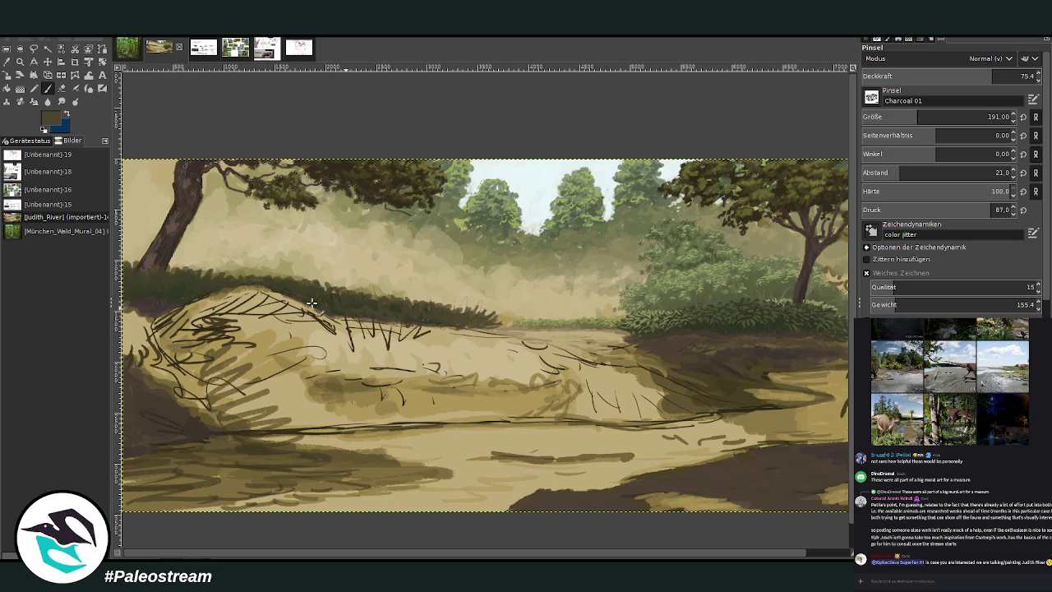
{"action": "key", "text": "minus"}
{"action": "key", "text": "minus"}
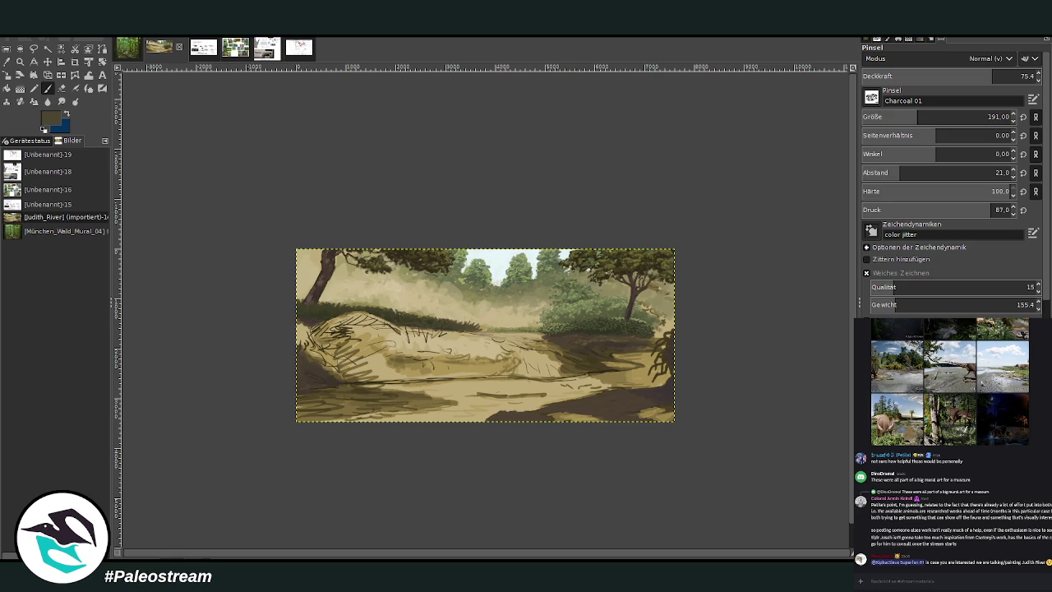
Step: Zoom in on the riverbank scene, sample a canvas colour, and set opacity to 42.6
{"action": "left_click", "coordinate": [19, 60]}
{"action": "left_click", "coordinate": [552, 332], "text": "ctrl"}
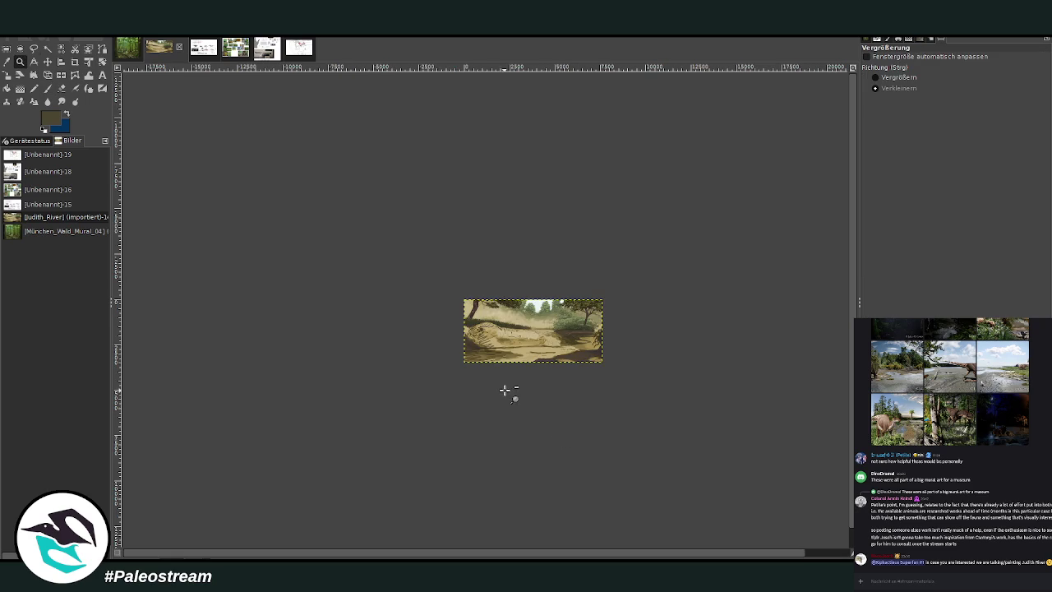
{"action": "left_click_drag", "start_coordinate": [513, 275], "coordinate": [566, 330]}
{"action": "left_click", "coordinate": [485, 283]}
{"action": "left_click", "coordinate": [387, 197]}
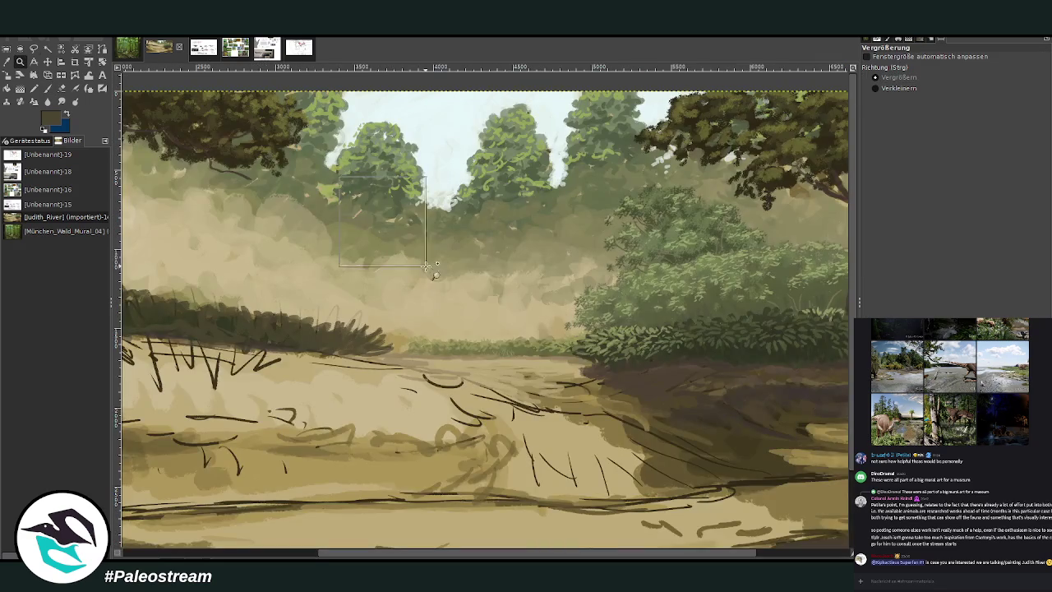
{"action": "left_click", "coordinate": [387, 216]}
{"action": "key", "text": "o"}
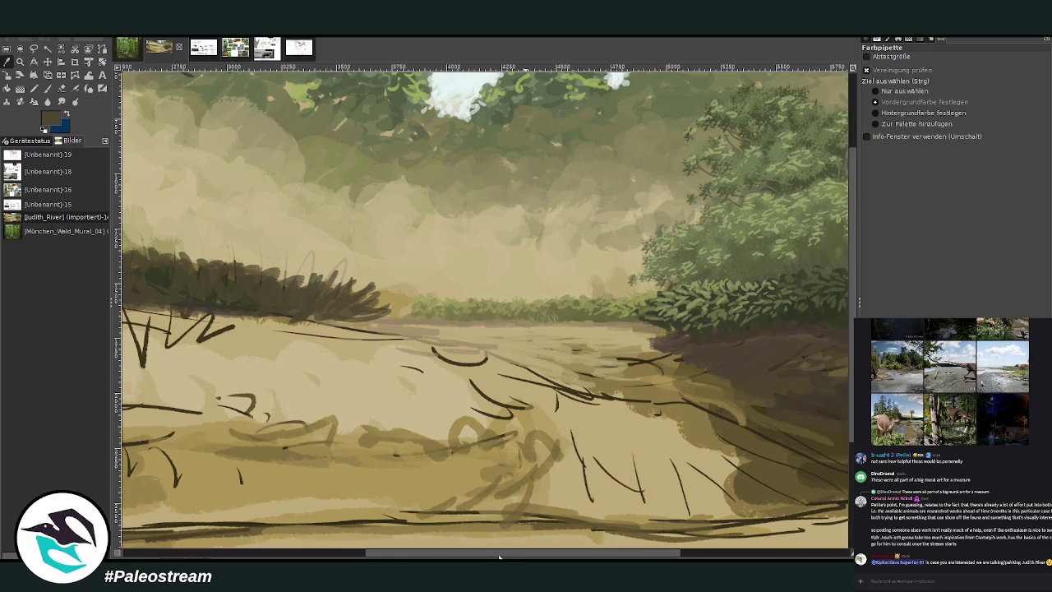
{"action": "left_click_drag", "start_coordinate": [498, 556], "coordinate": [646, 555]}
{"action": "left_click", "coordinate": [47, 88]}
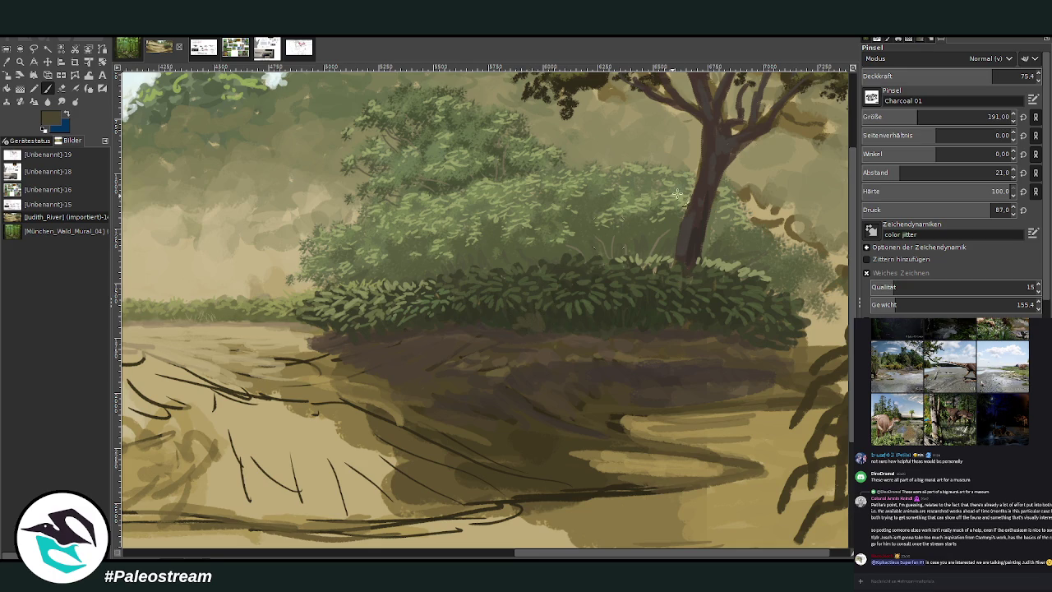
{"action": "key", "text": "less"}
{"action": "key", "text": "less"}
{"action": "key", "text": "less"}
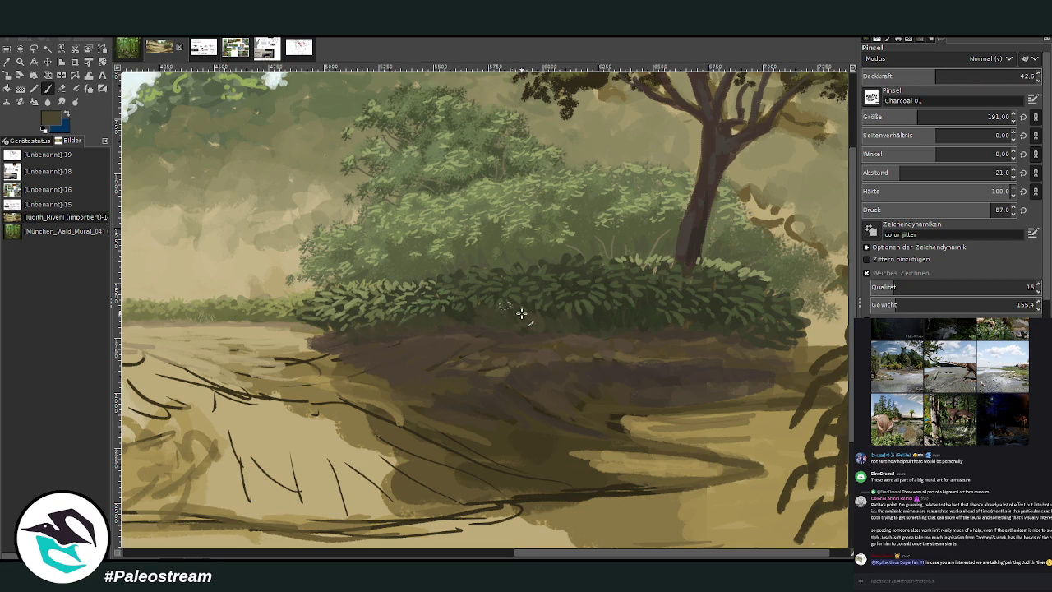
Step: Raise opacity to 58.4 and sample the light beige of the riverbank
{"action": "left_click", "coordinate": [6, 64]}
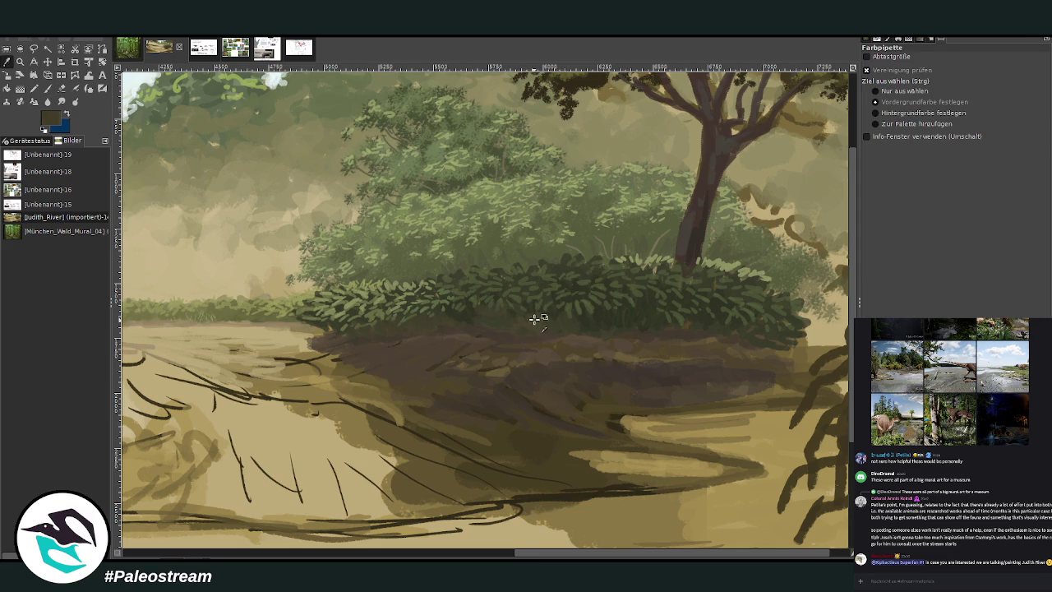
{"action": "left_click", "coordinate": [47, 89]}
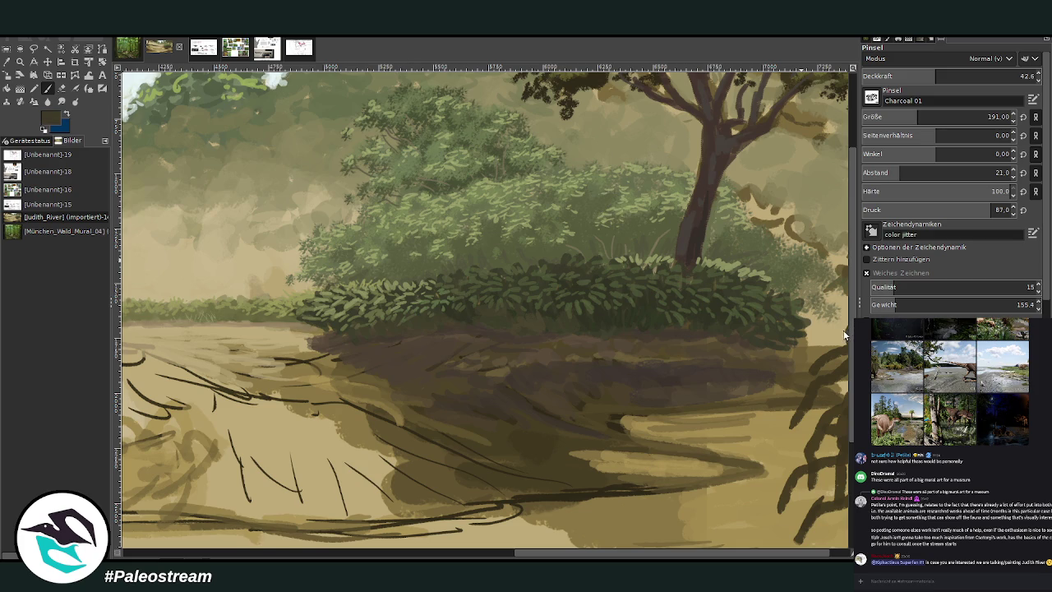
{"action": "left_click", "coordinate": [962, 74]}
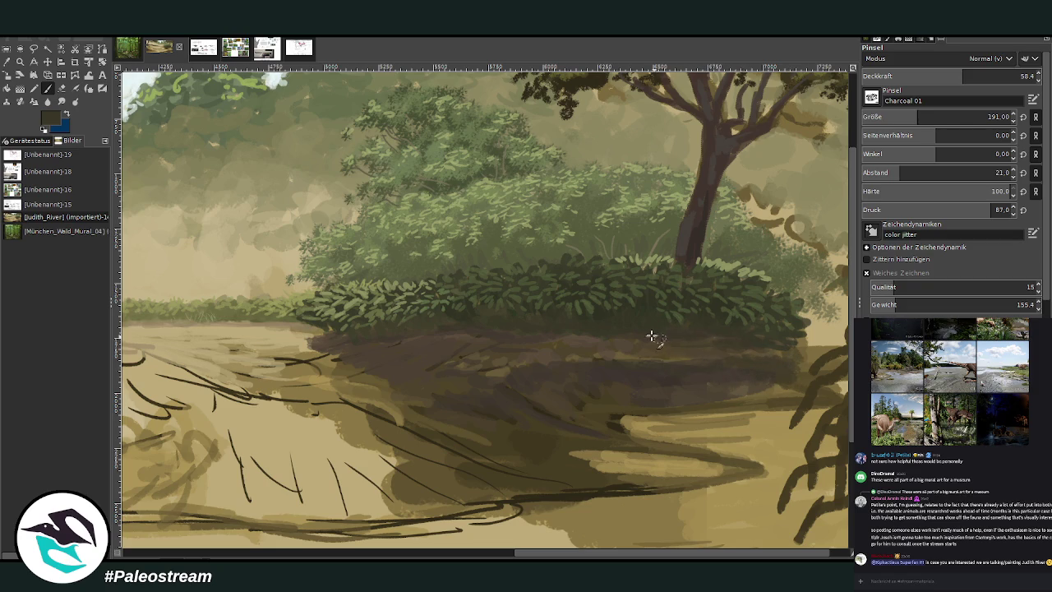
{"action": "scroll", "coordinate": [501, 477], "scroll_direction": "left", "scroll_amount": 5}
{"action": "scroll", "coordinate": [476, 378], "scroll_direction": "left", "scroll_amount": 5}
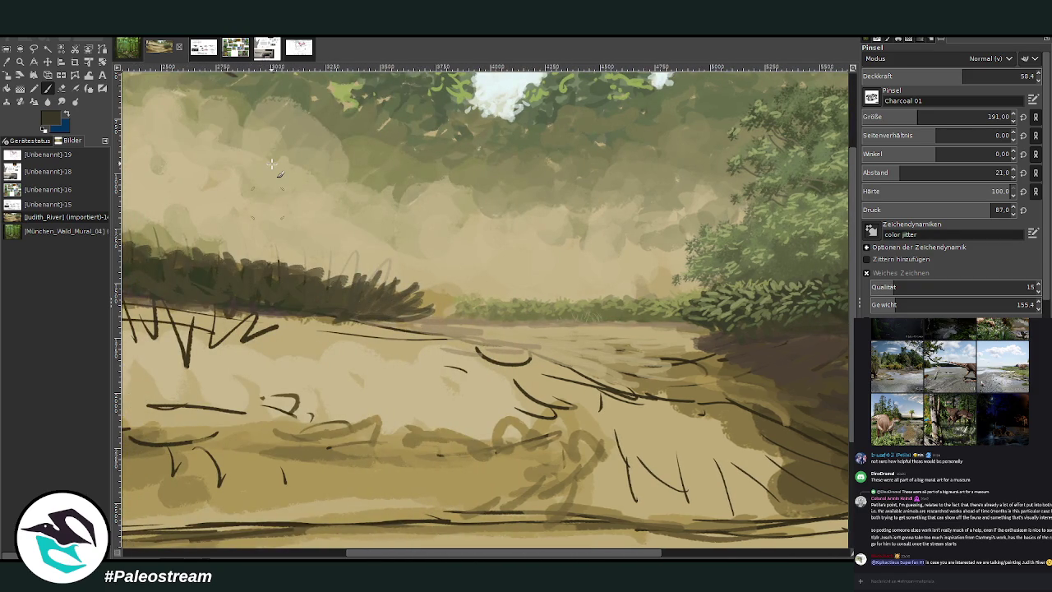
{"action": "key", "text": "o"}
{"action": "left_click", "coordinate": [430, 334]}
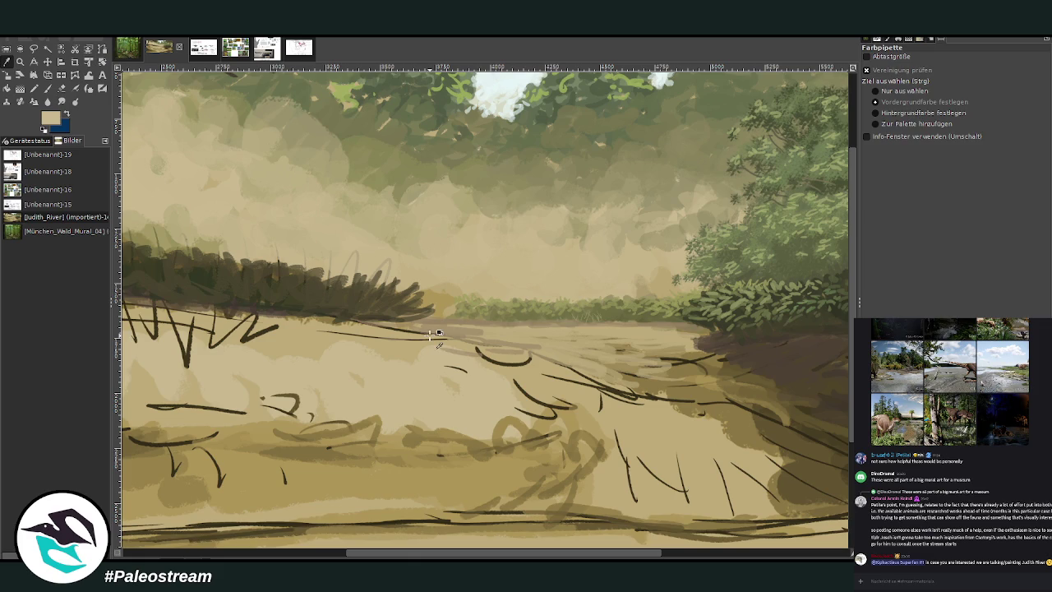
{"action": "key", "text": "p"}
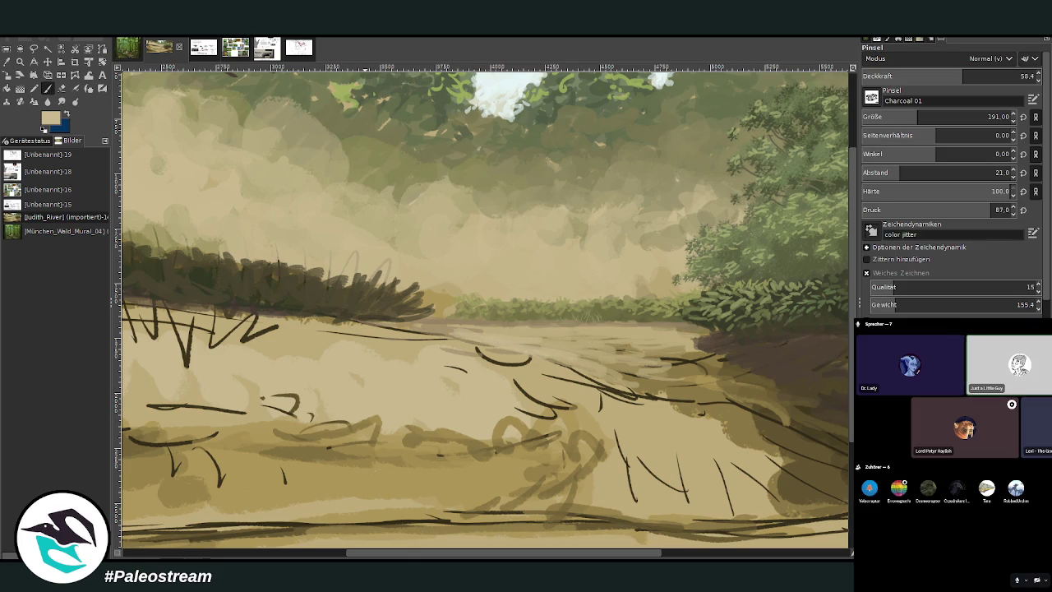
{"action": "right_click", "coordinate": [898, 488]}
{"action": "left_click", "coordinate": [924, 326]}
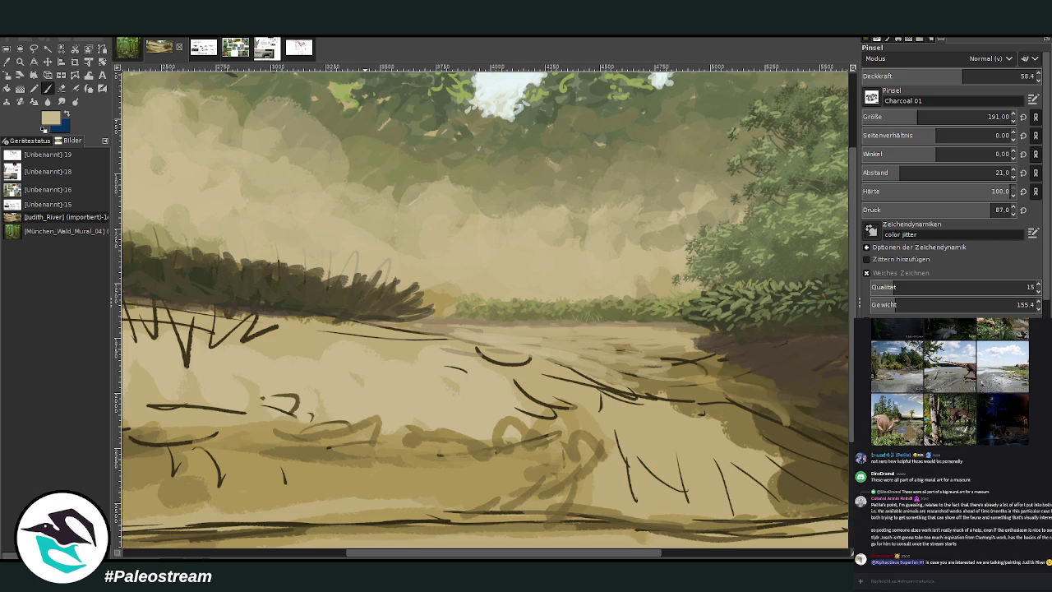
Step: Paint light tan strokes over the riverbank path and along its edge
{"action": "mouse_move", "coordinate": [443, 329]}
{"action": "left_mouse_down"}
{"action": "mouse_move", "coordinate": [612, 386]}
{"action": "mouse_move", "coordinate": [639, 346]}
{"action": "left_mouse_up"}
{"action": "mouse_move", "coordinate": [542, 337]}
{"action": "left_mouse_down"}
{"action": "mouse_move", "coordinate": [607, 340]}
{"action": "mouse_move", "coordinate": [435, 325]}
{"action": "left_mouse_up"}
{"action": "left_click_drag", "start_coordinate": [563, 339], "coordinate": [494, 335]}
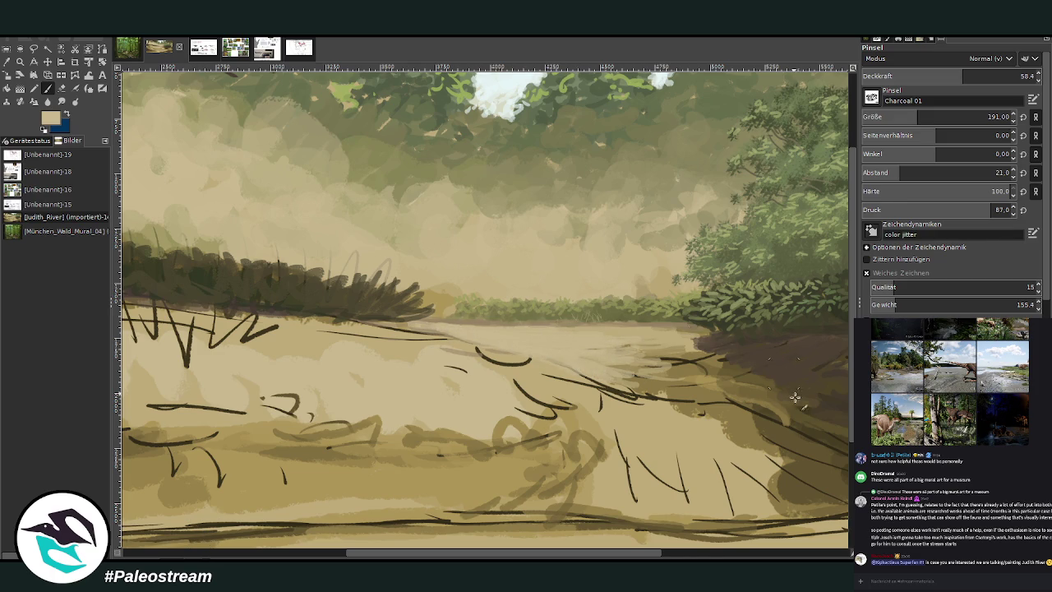
{"action": "left_click_drag", "start_coordinate": [650, 553], "coordinate": [709, 553]}
{"action": "scroll", "coordinate": [483, 371], "scroll_direction": "down", "scroll_amount": 1}
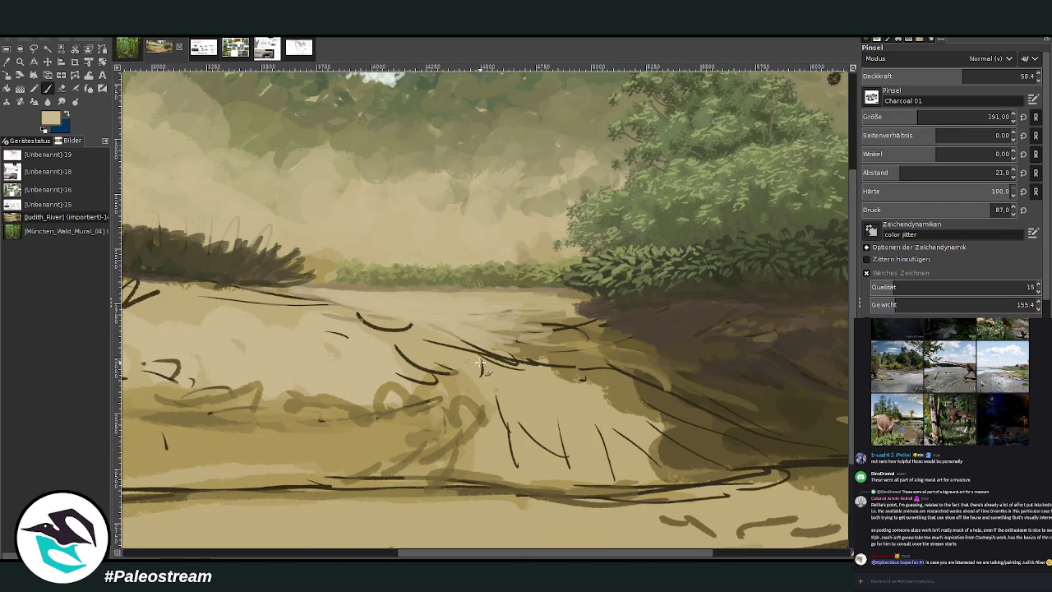
{"action": "left_click_drag", "start_coordinate": [483, 371], "coordinate": [575, 319]}
Step: At size 392 and 43.2 opacity, cover the path's dark lines and shade below the mound
{"action": "left_click", "coordinate": [942, 113]}
{"action": "left_click_drag", "start_coordinate": [942, 112], "coordinate": [947, 113]}
{"action": "left_click", "coordinate": [917, 72]}
{"action": "mouse_move", "coordinate": [481, 337]}
{"action": "left_mouse_down"}
{"action": "mouse_move", "coordinate": [482, 467]}
{"action": "mouse_move", "coordinate": [526, 419]}
{"action": "mouse_move", "coordinate": [608, 476]}
{"action": "mouse_move", "coordinate": [589, 396]}
{"action": "mouse_move", "coordinate": [690, 469]}
{"action": "mouse_move", "coordinate": [723, 475]}
{"action": "mouse_move", "coordinate": [559, 489]}
{"action": "mouse_move", "coordinate": [715, 474]}
{"action": "mouse_move", "coordinate": [403, 480]}
{"action": "mouse_move", "coordinate": [653, 470]}
{"action": "left_mouse_up"}
{"action": "mouse_move", "coordinate": [461, 451]}
{"action": "left_mouse_down"}
{"action": "mouse_move", "coordinate": [477, 386]}
{"action": "mouse_move", "coordinate": [403, 375]}
{"action": "left_mouse_up"}
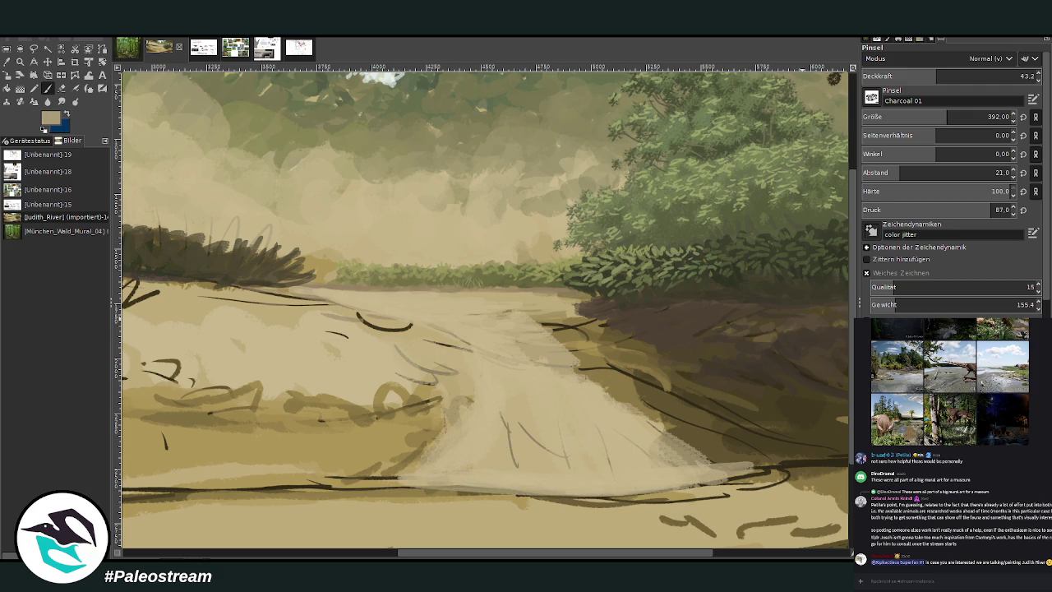
{"action": "mouse_move", "coordinate": [436, 423]}
{"action": "left_mouse_down"}
{"action": "mouse_move", "coordinate": [395, 436]}
{"action": "mouse_move", "coordinate": [362, 423]}
{"action": "mouse_move", "coordinate": [329, 447]}
{"action": "left_mouse_up"}
{"action": "scroll", "coordinate": [345, 482], "scroll_direction": "left", "scroll_amount": 5}
{"action": "mouse_move", "coordinate": [673, 406]}
{"action": "left_mouse_down"}
{"action": "mouse_move", "coordinate": [645, 428]}
{"action": "mouse_move", "coordinate": [460, 419]}
{"action": "mouse_move", "coordinate": [376, 450]}
{"action": "mouse_move", "coordinate": [275, 420]}
{"action": "mouse_move", "coordinate": [337, 447]}
{"action": "mouse_move", "coordinate": [630, 433]}
{"action": "left_mouse_up"}
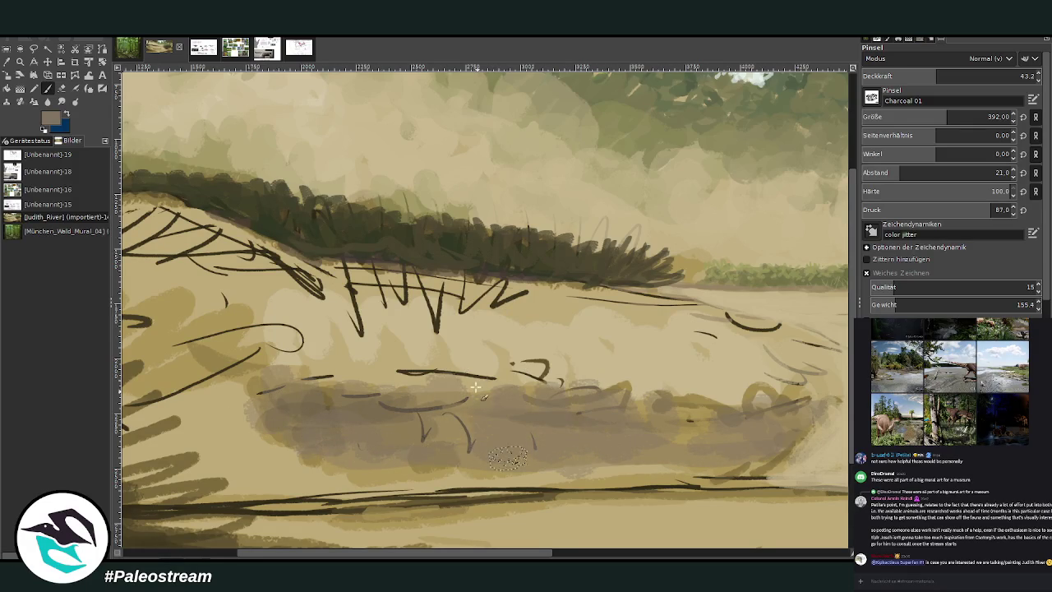
Step: Deepen the grey-brown shadow under the mound and soften its left edge with grey-beige
{"action": "scroll", "coordinate": [370, 427], "scroll_direction": "left", "scroll_amount": 5}
{"action": "left_click_drag", "start_coordinate": [489, 406], "coordinate": [428, 419]}
{"action": "mouse_move", "coordinate": [304, 460]}
{"action": "left_mouse_down"}
{"action": "mouse_move", "coordinate": [158, 363]}
{"action": "mouse_move", "coordinate": [181, 406]}
{"action": "mouse_move", "coordinate": [304, 481]}
{"action": "mouse_move", "coordinate": [221, 359]}
{"action": "mouse_move", "coordinate": [164, 328]}
{"action": "mouse_move", "coordinate": [247, 411]}
{"action": "mouse_move", "coordinate": [272, 362]}
{"action": "left_mouse_up"}
{"action": "mouse_move", "coordinate": [189, 365]}
{"action": "left_mouse_down"}
{"action": "mouse_move", "coordinate": [180, 310]}
{"action": "mouse_move", "coordinate": [145, 369]}
{"action": "mouse_move", "coordinate": [273, 438]}
{"action": "left_mouse_up"}
Step: Lay a grey band along the path's lower edge, then brighten it with sampled light tan
{"action": "scroll", "coordinate": [468, 556], "scroll_direction": "right", "scroll_amount": 5}
{"action": "scroll", "coordinate": [469, 555], "scroll_direction": "right", "scroll_amount": 5}
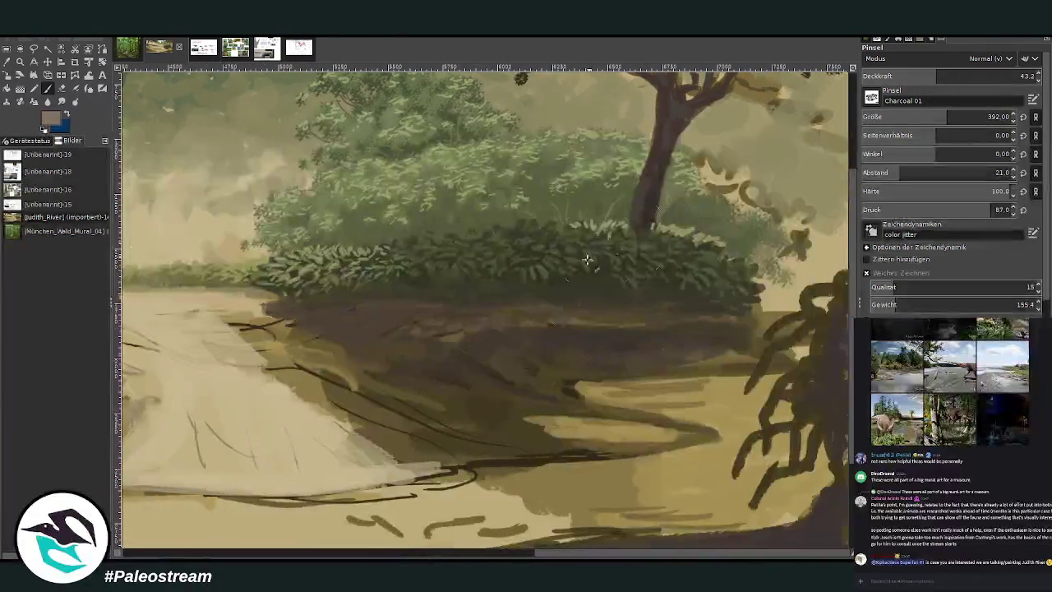
{"action": "mouse_move", "coordinate": [561, 434]}
{"action": "left_mouse_down"}
{"action": "mouse_move", "coordinate": [626, 441]}
{"action": "mouse_move", "coordinate": [599, 446]}
{"action": "left_mouse_up"}
{"action": "left_click_drag", "start_coordinate": [690, 429], "coordinate": [625, 419]}
{"action": "key", "text": "o"}
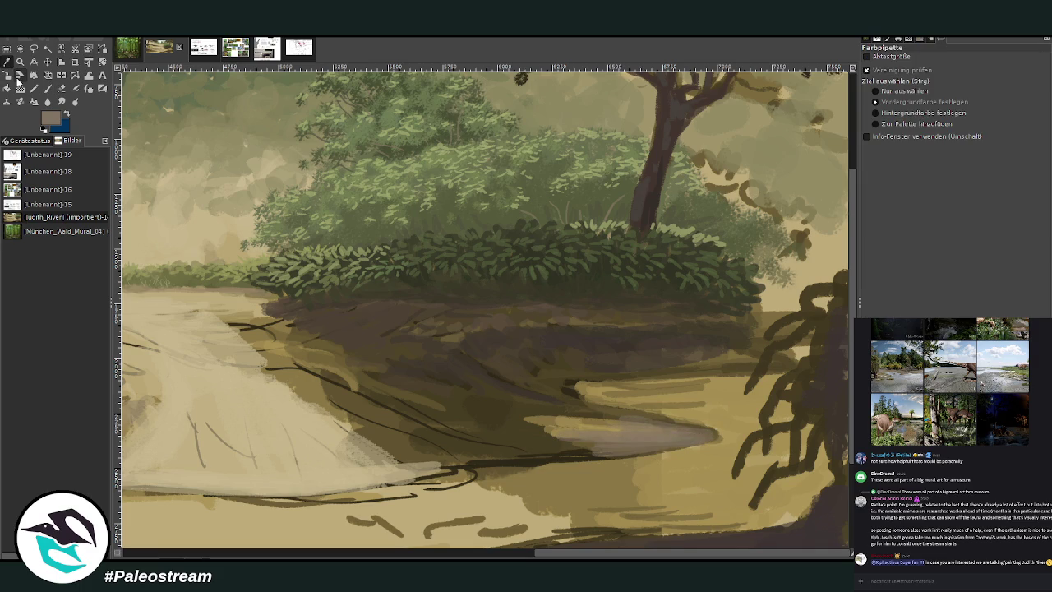
{"action": "left_click", "coordinate": [337, 452]}
{"action": "key", "text": "p"}
{"action": "mouse_move", "coordinate": [641, 442]}
{"action": "left_mouse_down"}
{"action": "mouse_move", "coordinate": [709, 437]}
{"action": "mouse_move", "coordinate": [608, 446]}
{"action": "left_mouse_up"}
{"action": "left_click_drag", "start_coordinate": [694, 433], "coordinate": [597, 429]}
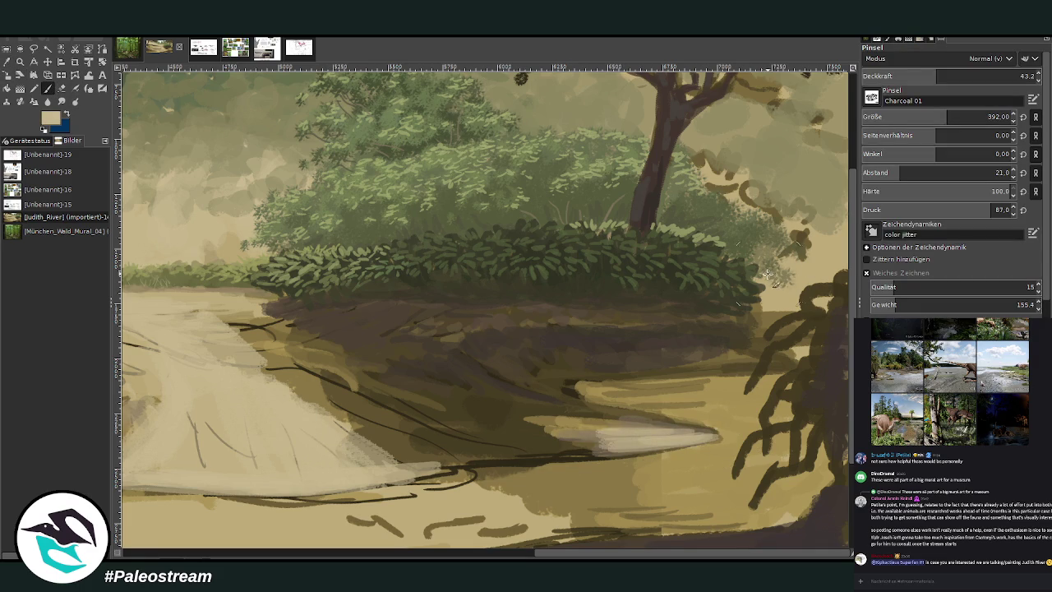
Step: Haze the dark squiggles right of the bush, stepping opacity down from 27.1 to 8.8
{"action": "mouse_move", "coordinate": [816, 258]}
{"action": "left_mouse_down"}
{"action": "mouse_move", "coordinate": [801, 189]}
{"action": "mouse_move", "coordinate": [826, 205]}
{"action": "mouse_move", "coordinate": [764, 176]}
{"action": "mouse_move", "coordinate": [769, 206]}
{"action": "mouse_move", "coordinate": [719, 181]}
{"action": "mouse_move", "coordinate": [813, 173]}
{"action": "mouse_move", "coordinate": [830, 156]}
{"action": "mouse_move", "coordinate": [729, 161]}
{"action": "mouse_move", "coordinate": [715, 134]}
{"action": "mouse_move", "coordinate": [793, 165]}
{"action": "mouse_move", "coordinate": [767, 212]}
{"action": "mouse_move", "coordinate": [698, 198]}
{"action": "mouse_move", "coordinate": [674, 206]}
{"action": "mouse_move", "coordinate": [682, 168]}
{"action": "left_mouse_up"}
{"action": "left_click", "coordinate": [905, 76]}
{"action": "left_click", "coordinate": [895, 76]}
{"action": "mouse_move", "coordinate": [772, 249]}
{"action": "left_mouse_down"}
{"action": "mouse_move", "coordinate": [715, 215]}
{"action": "mouse_move", "coordinate": [768, 271]}
{"action": "mouse_move", "coordinate": [719, 203]}
{"action": "left_mouse_up"}
{"action": "left_click", "coordinate": [878, 76]}
{"action": "mouse_move", "coordinate": [616, 202]}
{"action": "left_mouse_down"}
{"action": "mouse_move", "coordinate": [584, 206]}
{"action": "mouse_move", "coordinate": [583, 180]}
{"action": "mouse_move", "coordinate": [635, 152]}
{"action": "mouse_move", "coordinate": [604, 193]}
{"action": "mouse_move", "coordinate": [522, 213]}
{"action": "left_mouse_up"}
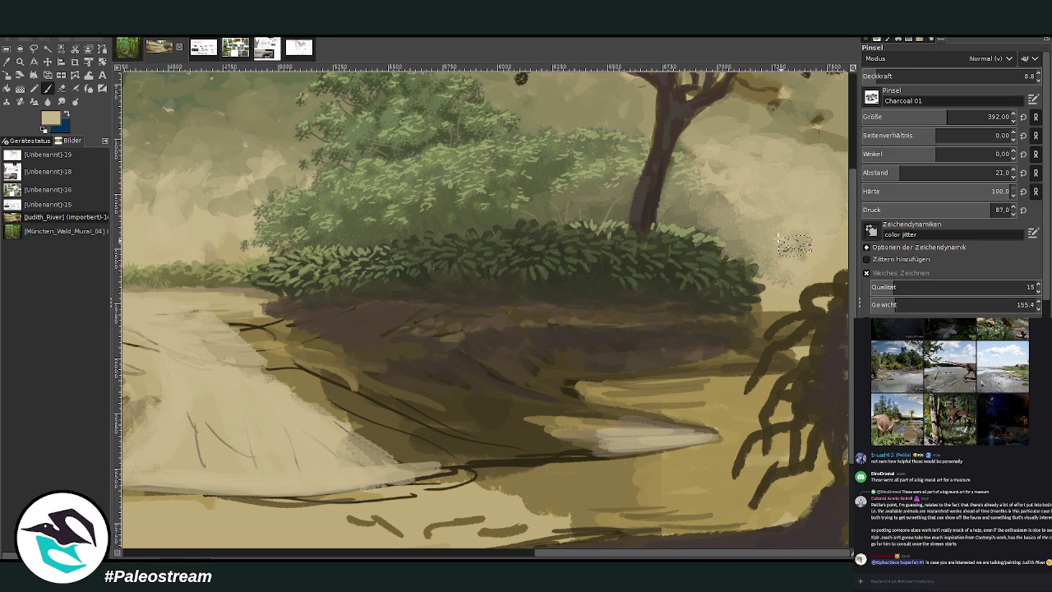
{"action": "mouse_move", "coordinate": [801, 135]}
{"action": "left_mouse_down"}
{"action": "mouse_move", "coordinate": [742, 89]}
{"action": "mouse_move", "coordinate": [787, 190]}
{"action": "mouse_move", "coordinate": [751, 201]}
{"action": "left_mouse_up"}
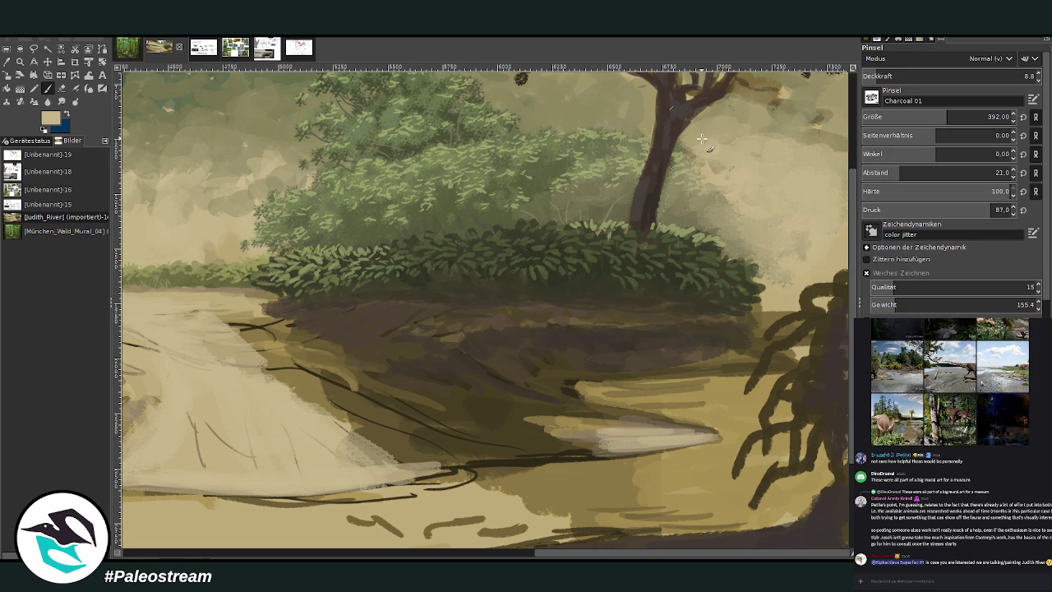
{"action": "key", "text": "minus"}
{"action": "key", "text": "minus"}
{"action": "key", "text": "minus"}
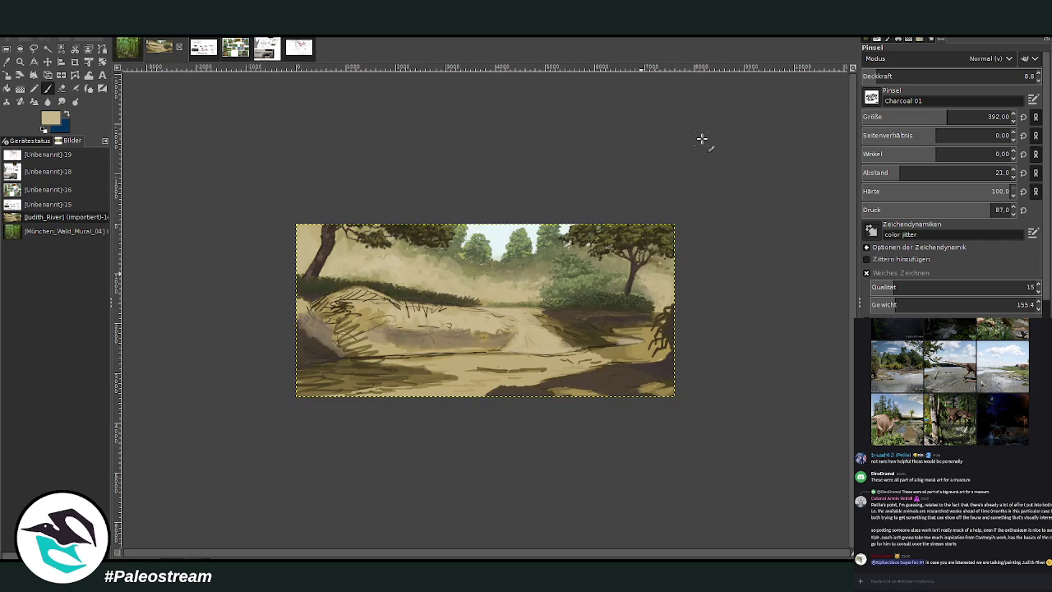
Step: Zoom in and paint beige over the dark ground along the bottom right
{"action": "key", "text": "z"}
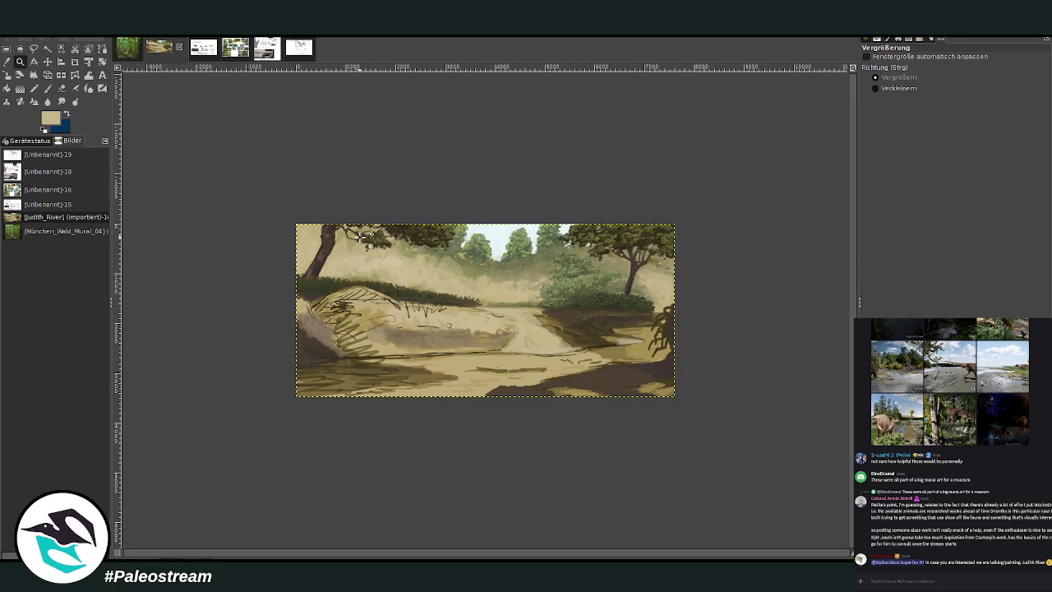
{"action": "left_click", "coordinate": [651, 353]}
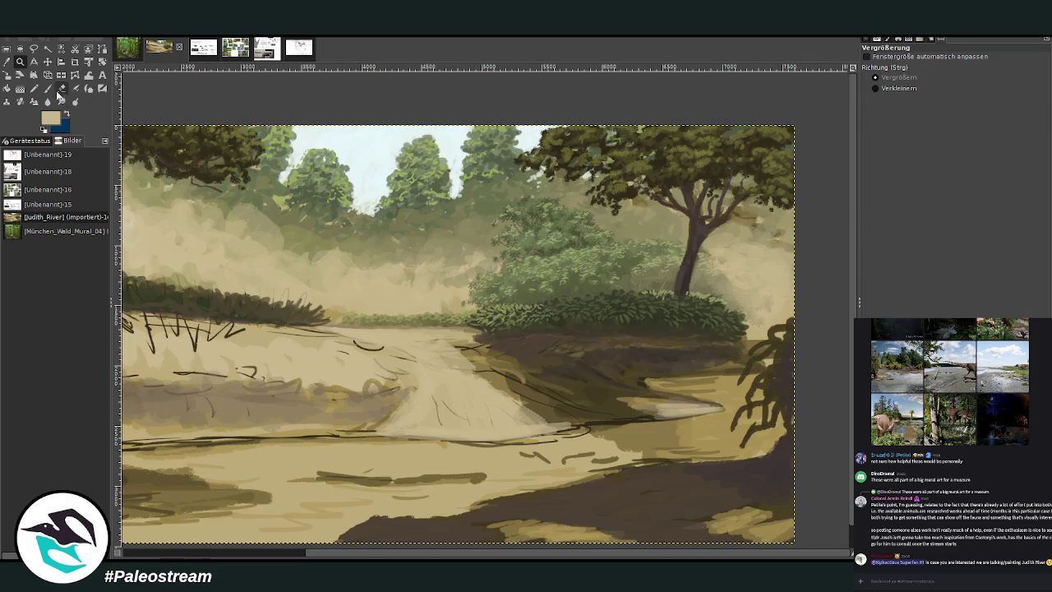
{"action": "left_click", "coordinate": [47, 88]}
{"action": "left_click_drag", "start_coordinate": [773, 535], "coordinate": [699, 522]}
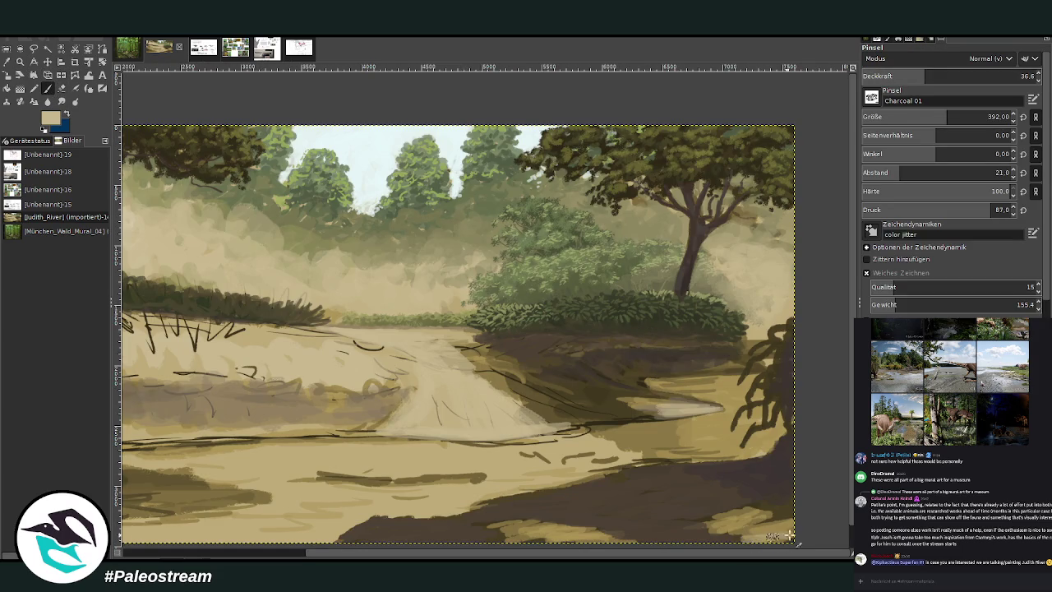
{"action": "left_click_drag", "start_coordinate": [616, 534], "coordinate": [604, 538]}
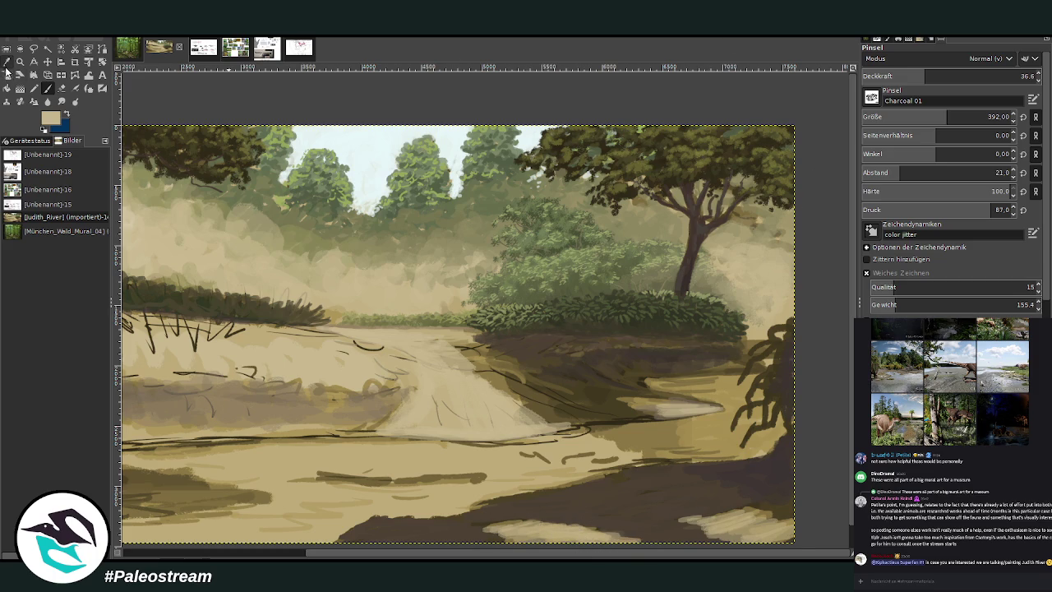
Step: Sample the path's light tan and set the brush to opacity 52.4, size 350
{"action": "left_click", "coordinate": [6, 73]}
{"action": "left_click", "coordinate": [688, 476]}
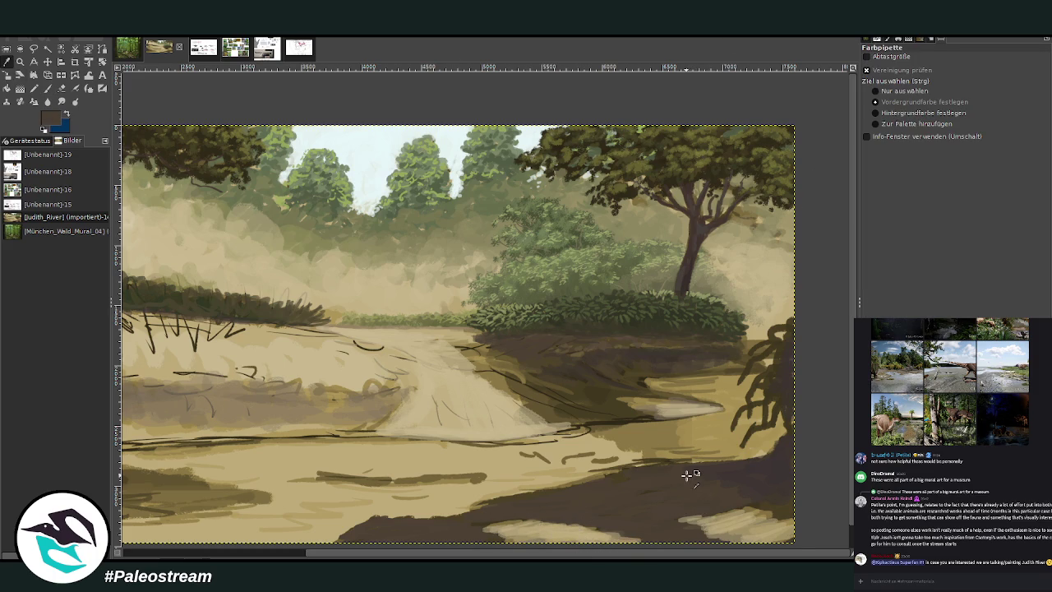
{"action": "left_click", "coordinate": [48, 88]}
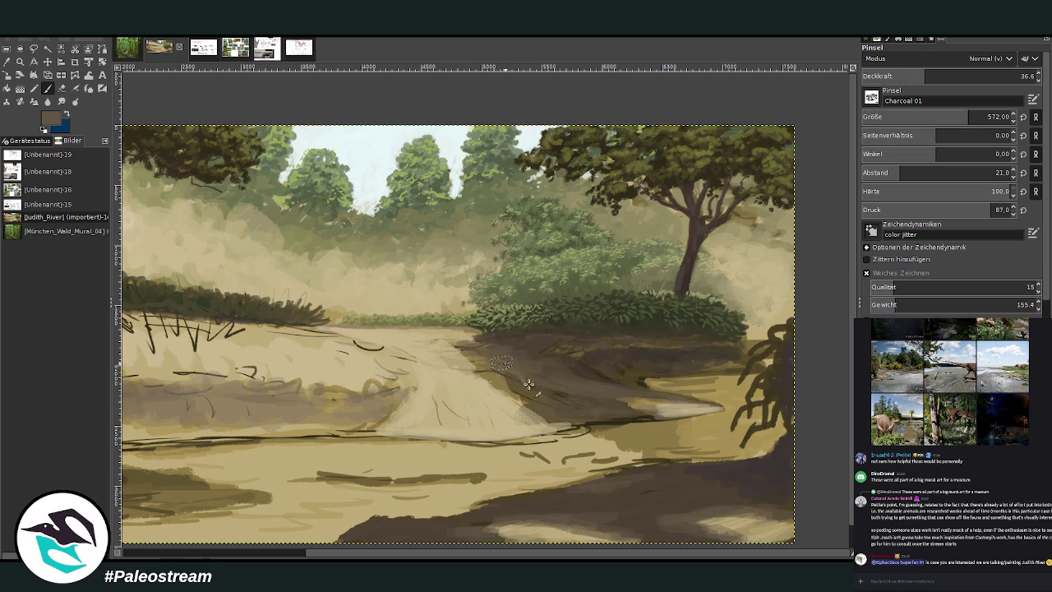
{"action": "key", "text": "o"}
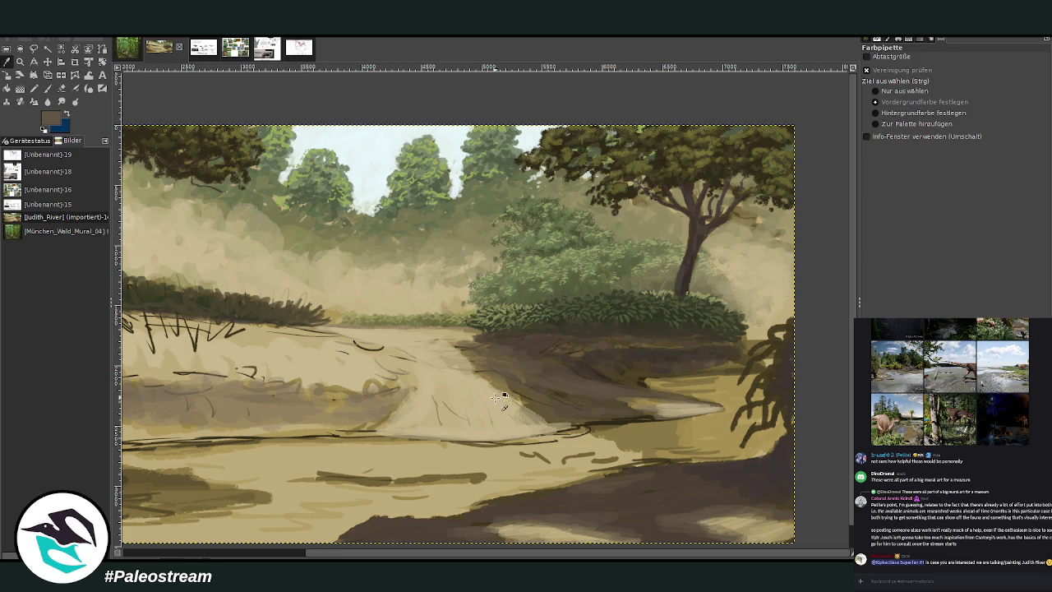
{"action": "left_click", "coordinate": [351, 395]}
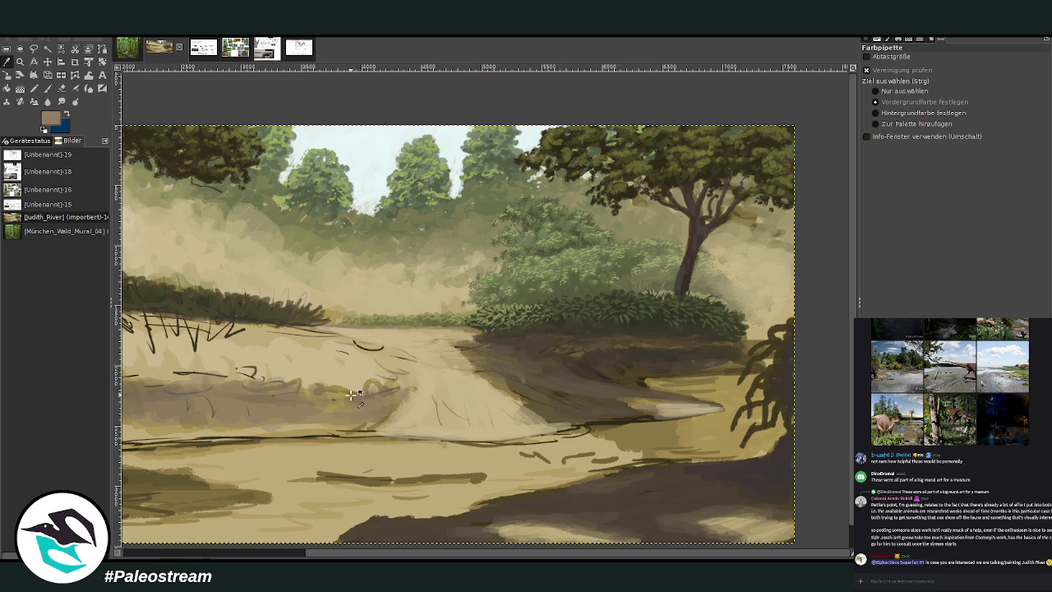
{"action": "left_click", "coordinate": [47, 90]}
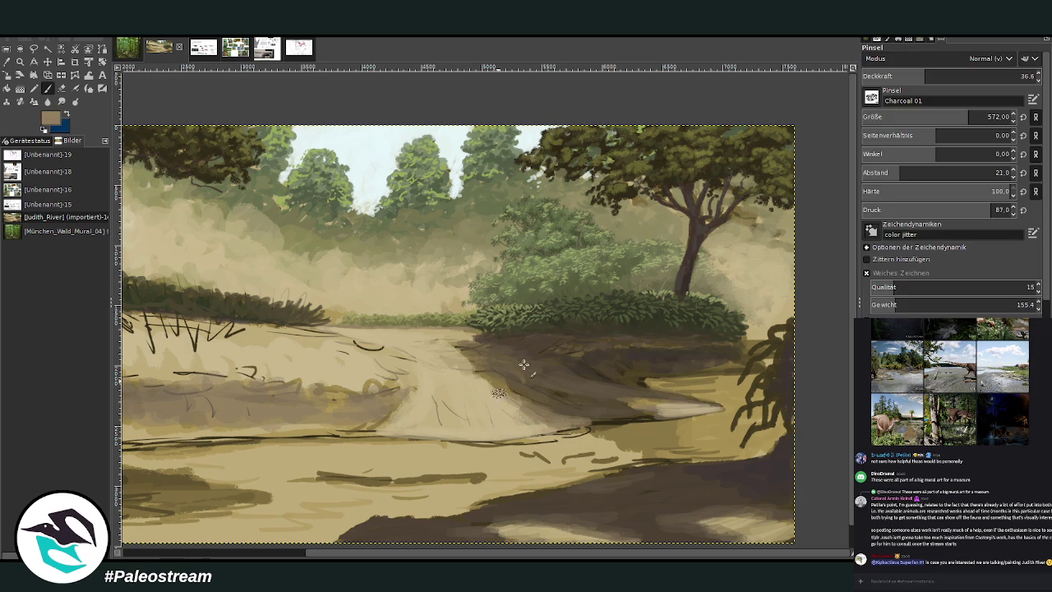
{"action": "left_click", "coordinate": [951, 75]}
{"action": "left_click", "coordinate": [941, 116]}
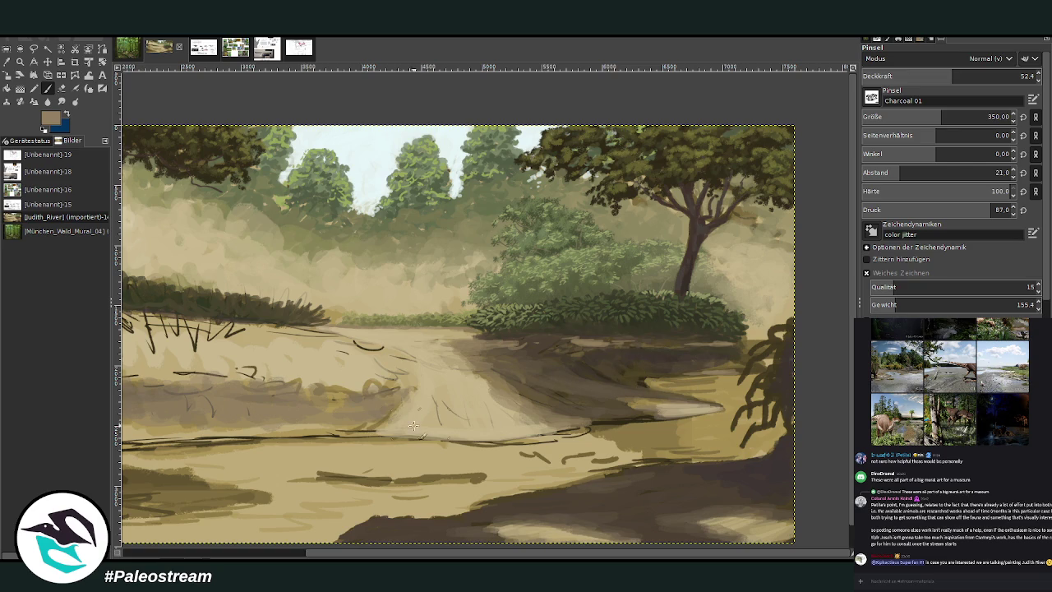
{"action": "scroll", "coordinate": [313, 544], "scroll_direction": "left", "scroll_amount": 5}
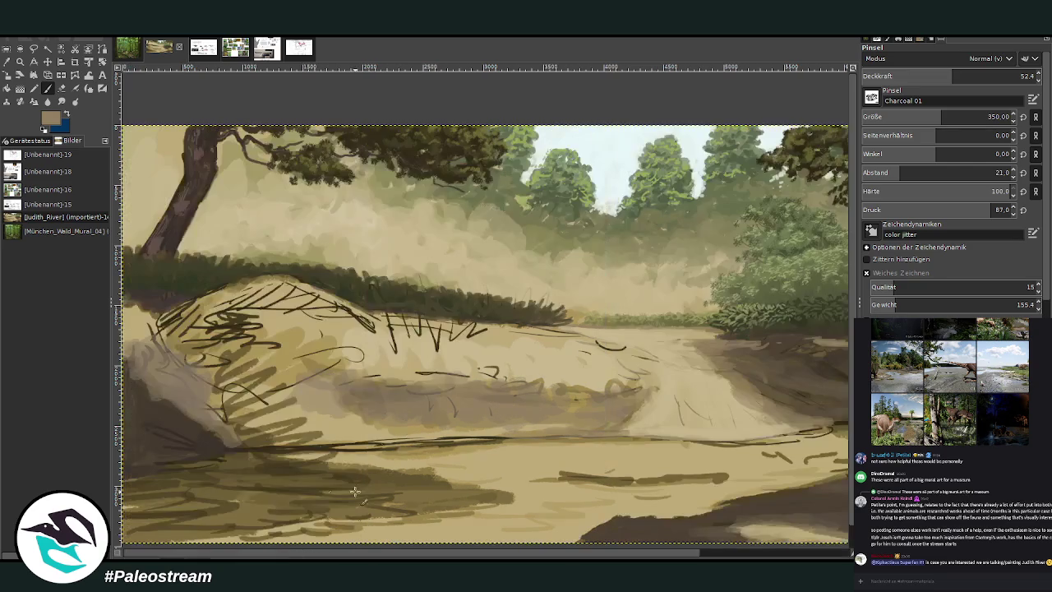
Step: Soften the left bank's dark ground line, then stroke a dark brown shadow down the hill
{"action": "mouse_move", "coordinate": [481, 431]}
{"action": "left_mouse_down"}
{"action": "mouse_move", "coordinate": [348, 447]}
{"action": "mouse_move", "coordinate": [387, 423]}
{"action": "mouse_move", "coordinate": [333, 393]}
{"action": "mouse_move", "coordinate": [298, 444]}
{"action": "mouse_move", "coordinate": [386, 437]}
{"action": "mouse_move", "coordinate": [276, 452]}
{"action": "mouse_move", "coordinate": [288, 437]}
{"action": "mouse_move", "coordinate": [279, 382]}
{"action": "mouse_move", "coordinate": [497, 396]}
{"action": "mouse_move", "coordinate": [339, 377]}
{"action": "left_mouse_up"}
{"action": "mouse_move", "coordinate": [569, 392]}
{"action": "left_mouse_down"}
{"action": "mouse_move", "coordinate": [629, 388]}
{"action": "mouse_move", "coordinate": [511, 380]}
{"action": "left_mouse_up"}
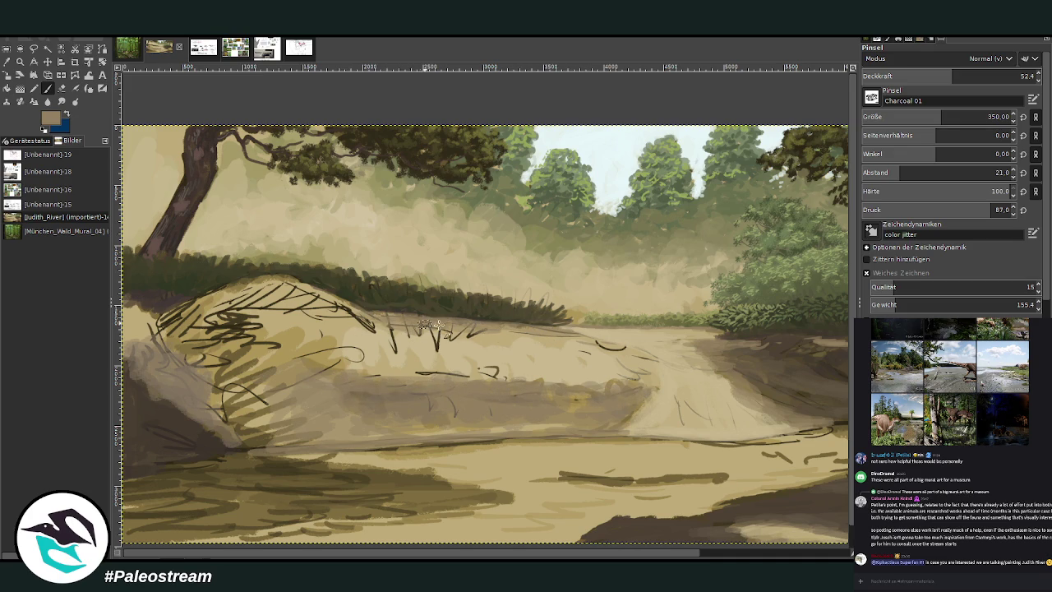
{"action": "key", "text": "o"}
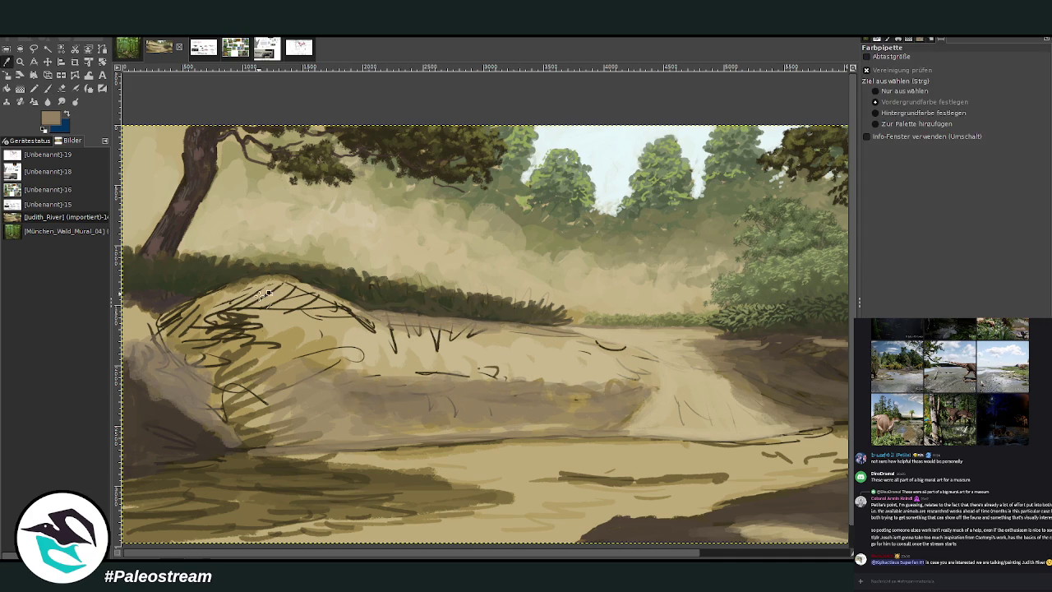
{"action": "left_click", "coordinate": [784, 345]}
{"action": "left_click", "coordinate": [34, 88]}
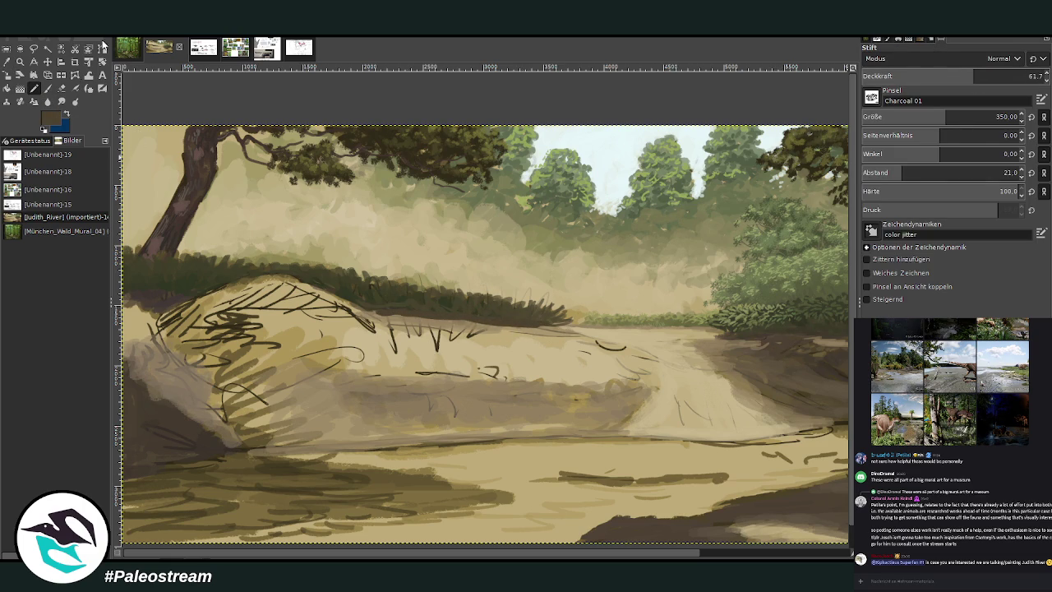
{"action": "key", "text": "p"}
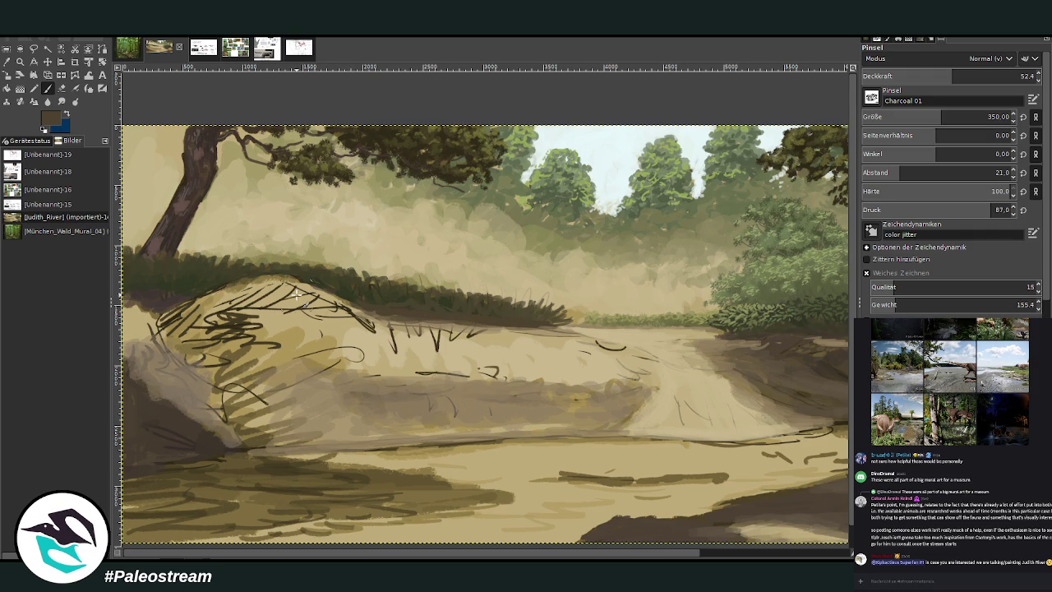
{"action": "mouse_move", "coordinate": [335, 357]}
{"action": "left_mouse_down"}
{"action": "mouse_move", "coordinate": [288, 383]}
{"action": "mouse_move", "coordinate": [234, 389]}
{"action": "left_mouse_up"}
{"action": "left_click_drag", "start_coordinate": [504, 555], "coordinate": [655, 555]}
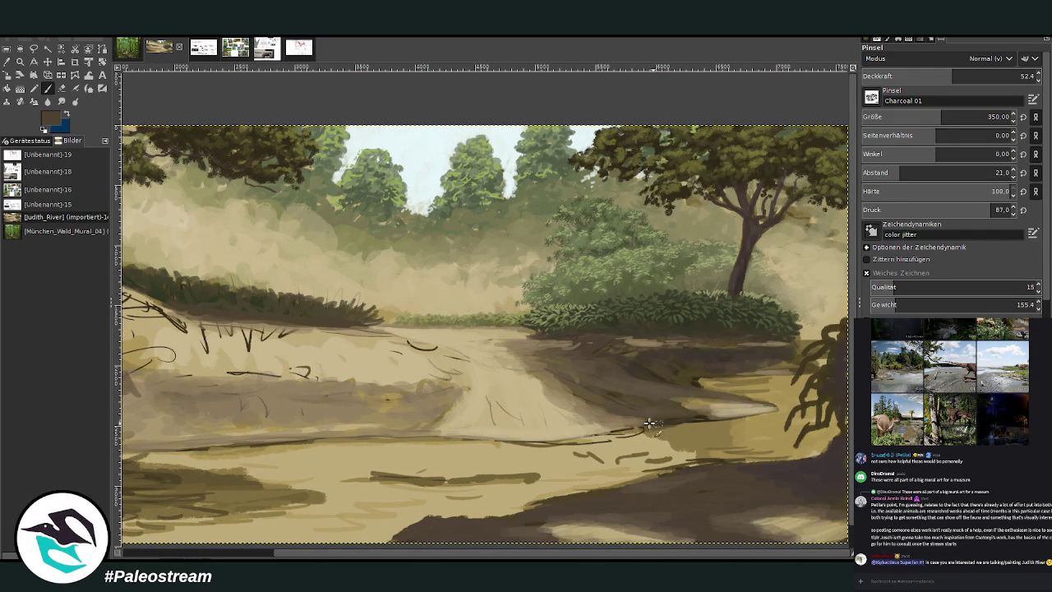
Step: Cover the dark path edge with sampled tan and darken the path band at 75.1 opacity
{"action": "key", "text": "o"}
{"action": "left_click", "coordinate": [400, 426]}
{"action": "key", "text": "p"}
{"action": "left_click_drag", "start_coordinate": [628, 428], "coordinate": [479, 436]}
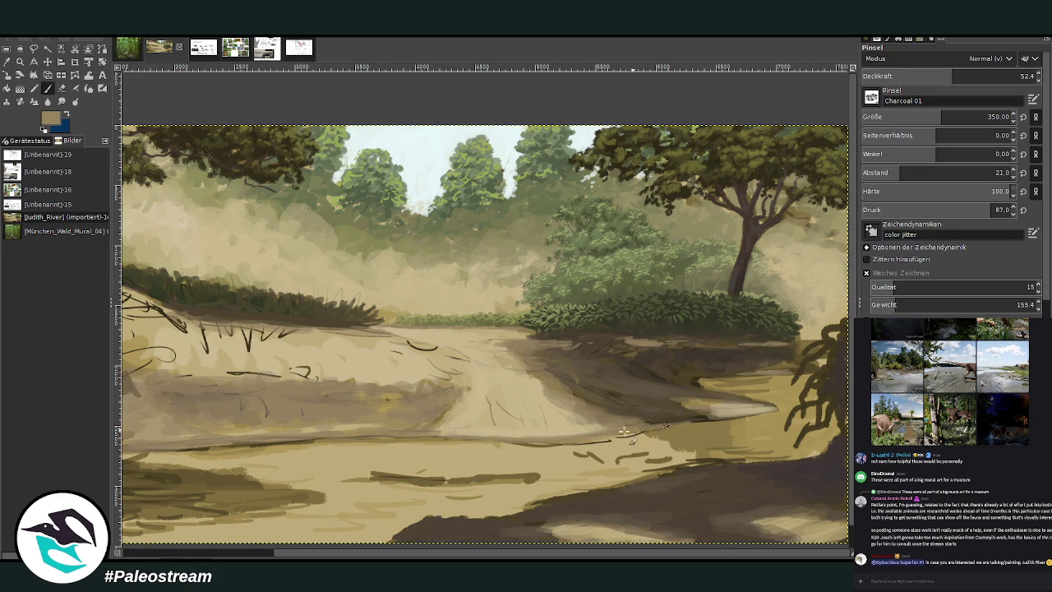
{"action": "left_click_drag", "start_coordinate": [566, 442], "coordinate": [508, 437]}
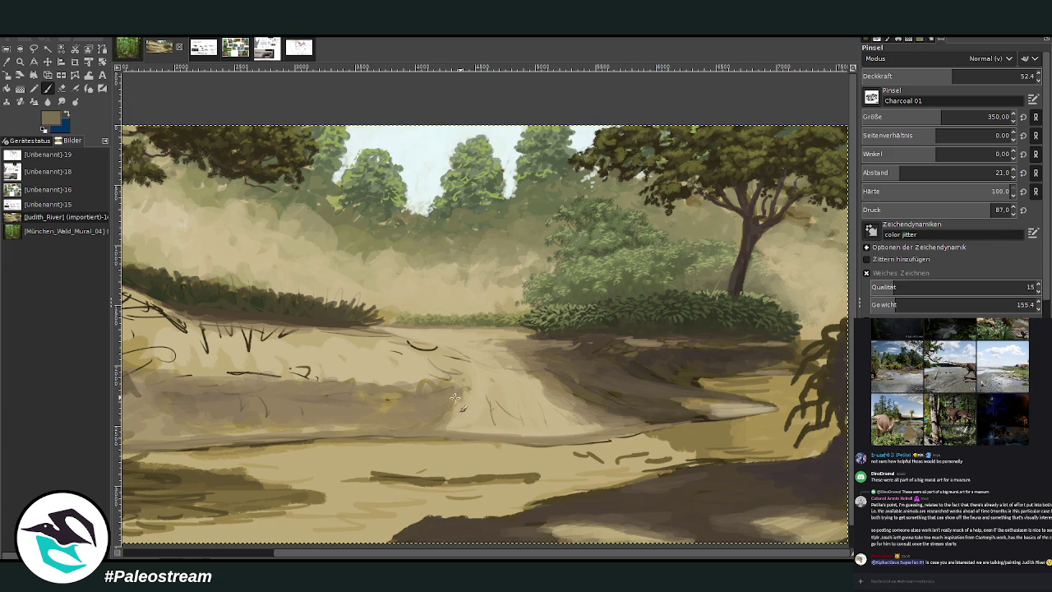
{"action": "left_click", "coordinate": [980, 76]}
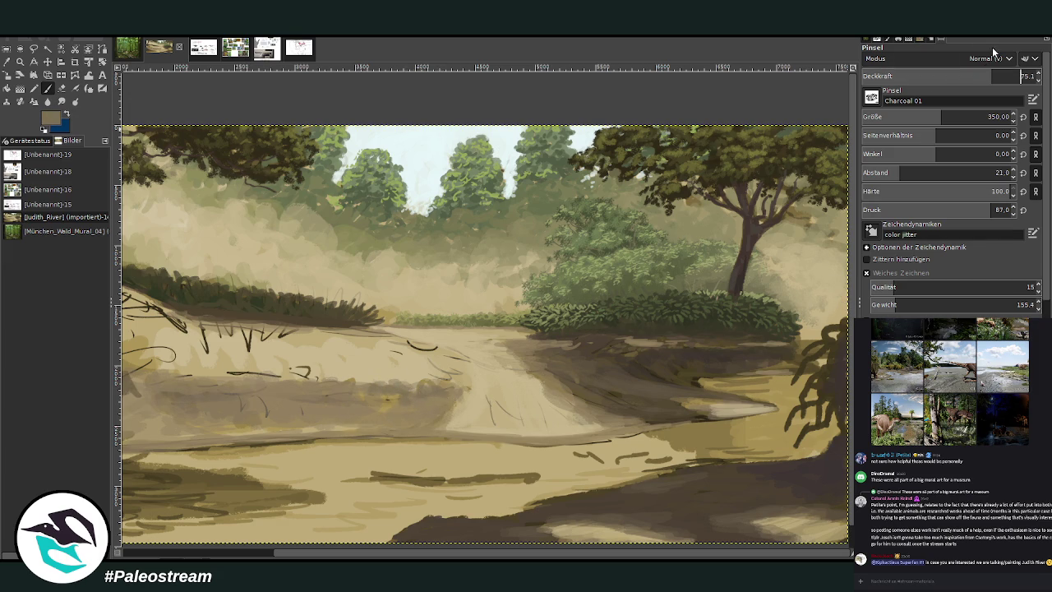
{"action": "left_click_drag", "start_coordinate": [439, 388], "coordinate": [236, 387]}
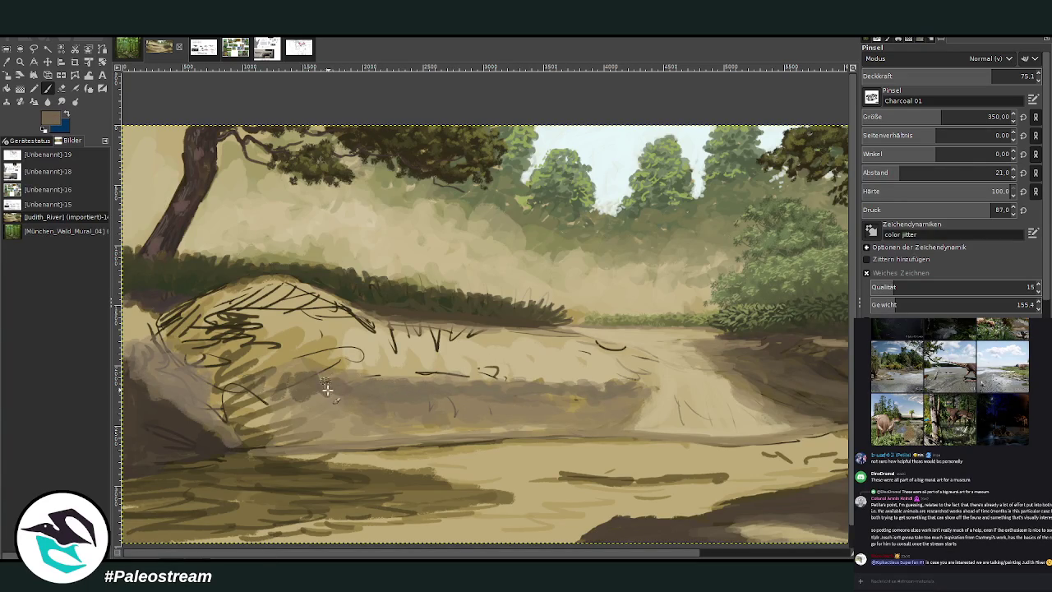
{"action": "left_click_drag", "start_coordinate": [611, 393], "coordinate": [576, 384]}
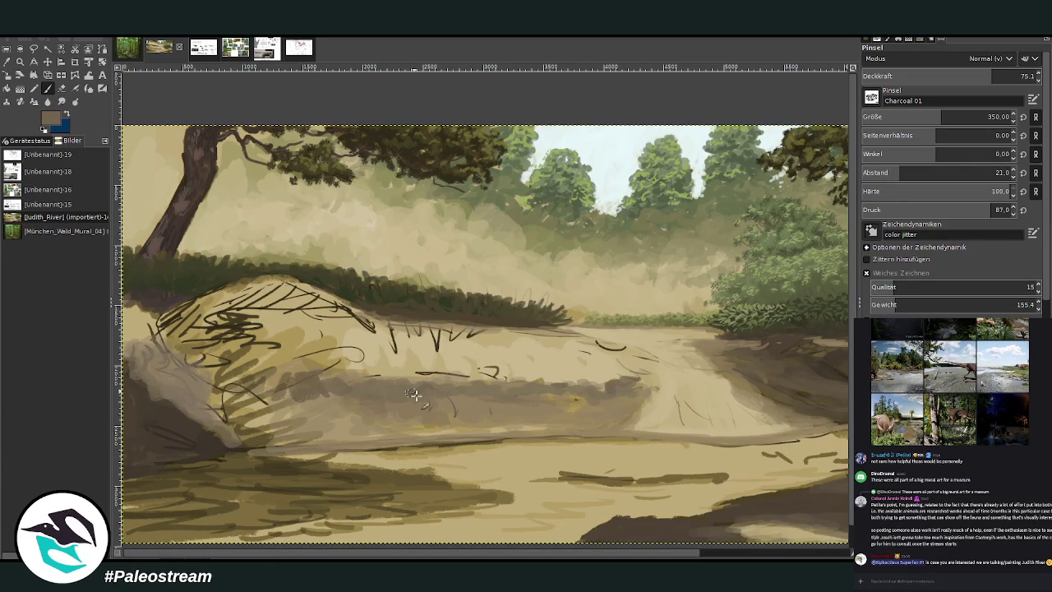
{"action": "left_click_drag", "start_coordinate": [424, 553], "coordinate": [569, 547]}
Step: Darken the path area at 40.7 opacity, then lighten its edge with beige at 69.7
{"action": "left_click", "coordinate": [989, 75]}
{"action": "mouse_move", "coordinate": [428, 420]}
{"action": "left_mouse_down"}
{"action": "mouse_move", "coordinate": [485, 394]}
{"action": "mouse_move", "coordinate": [369, 420]}
{"action": "left_mouse_up"}
{"action": "left_click", "coordinate": [930, 75]}
{"action": "mouse_move", "coordinate": [465, 378]}
{"action": "left_mouse_down"}
{"action": "mouse_move", "coordinate": [442, 337]}
{"action": "mouse_move", "coordinate": [431, 345]}
{"action": "mouse_move", "coordinate": [464, 352]}
{"action": "mouse_move", "coordinate": [365, 329]}
{"action": "left_mouse_up"}
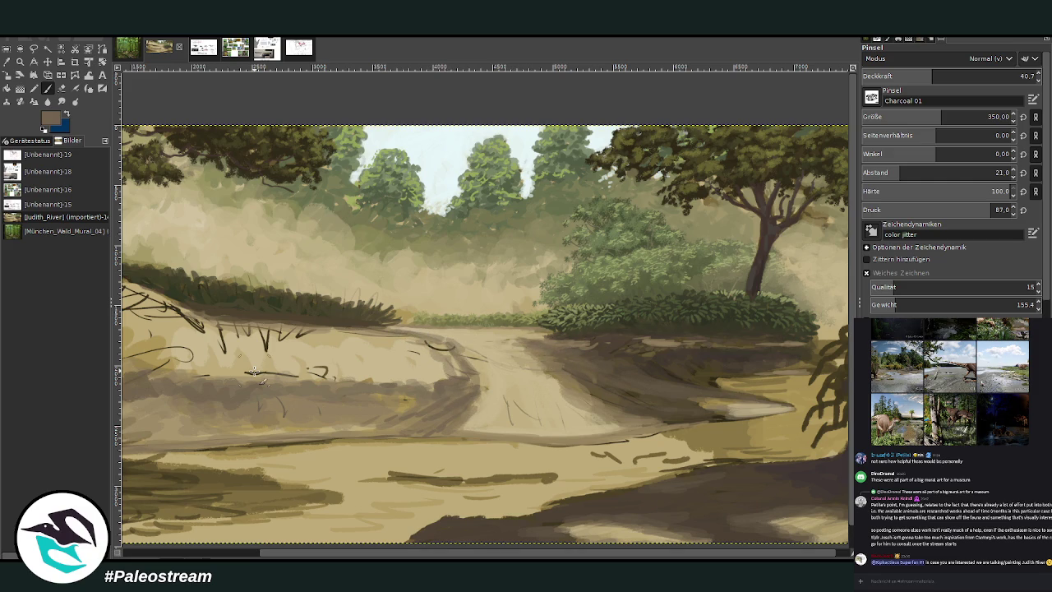
{"action": "left_click", "coordinate": [401, 362], "text": "ctrl"}
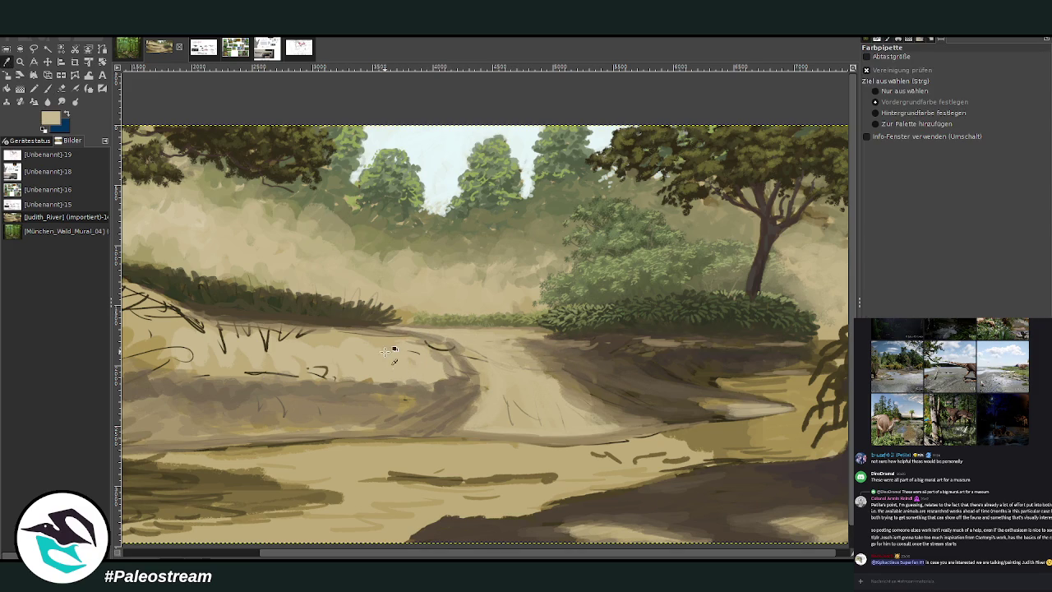
{"action": "left_click_drag", "start_coordinate": [433, 353], "coordinate": [441, 348]}
{"action": "left_click_drag", "start_coordinate": [932, 76], "coordinate": [982, 76]}
{"action": "left_click_drag", "start_coordinate": [415, 336], "coordinate": [267, 347]}
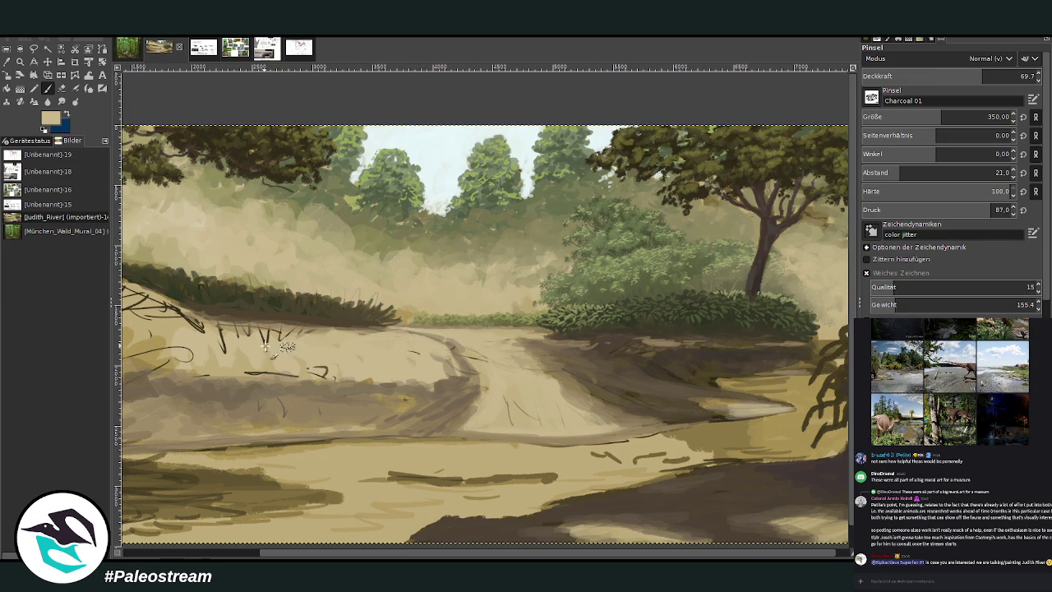
{"action": "left_click_drag", "start_coordinate": [703, 520], "coordinate": [684, 519]}
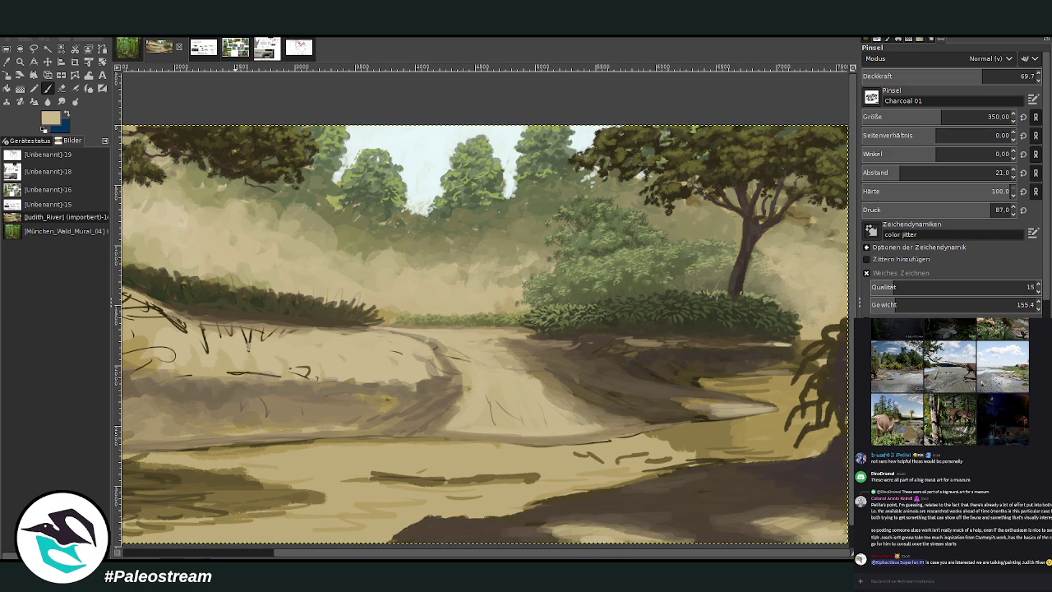
Step: Paint dark roots below the right-hand tree with a size 146 brush, then zoom out
{"action": "key", "text": "o"}
{"action": "left_click", "coordinate": [820, 475]}
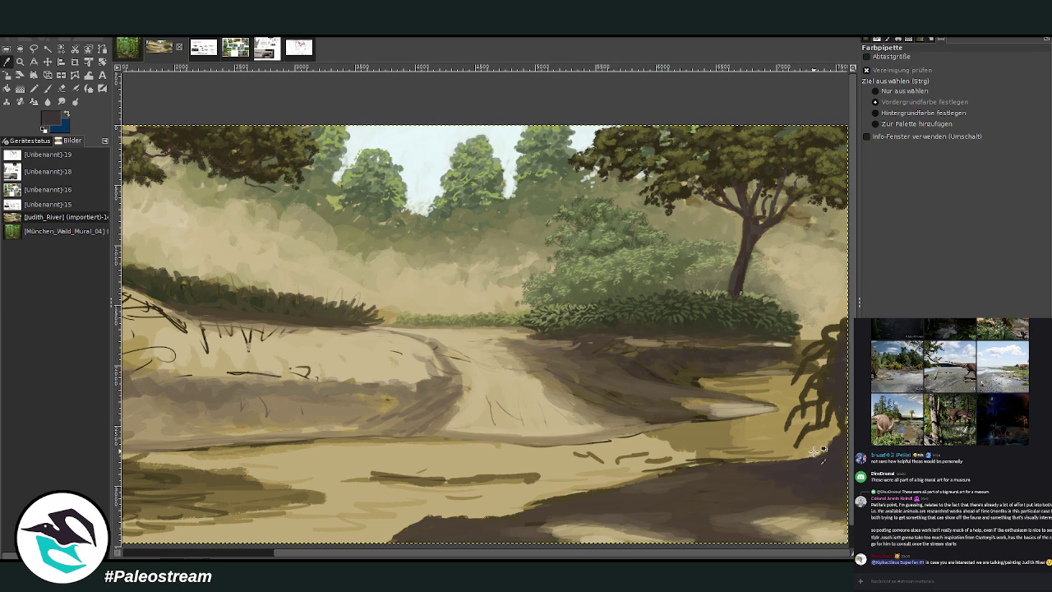
{"action": "left_click", "coordinate": [47, 88]}
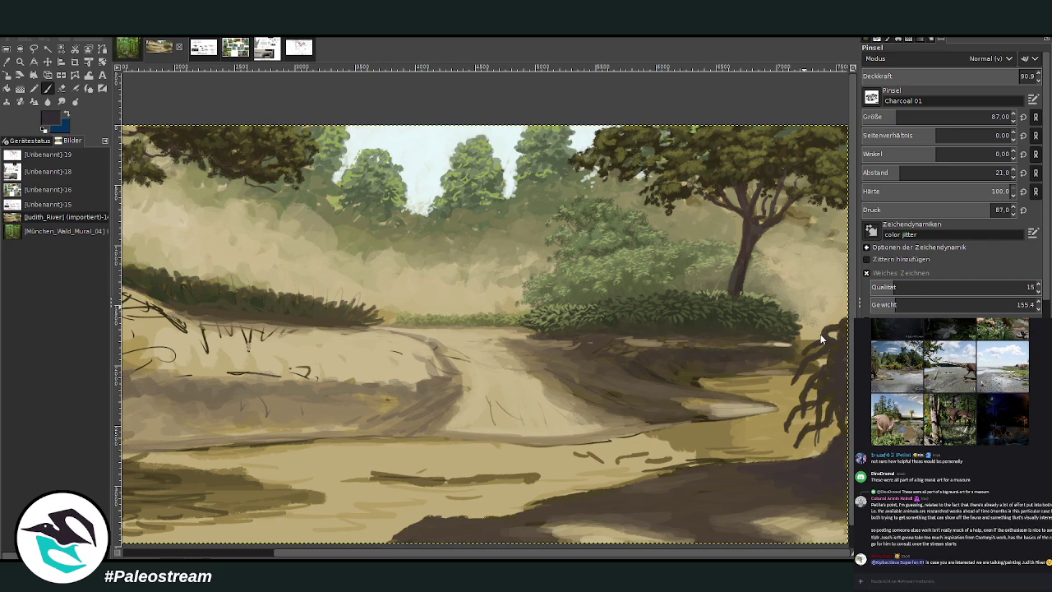
{"action": "left_click", "coordinate": [989, 116]}
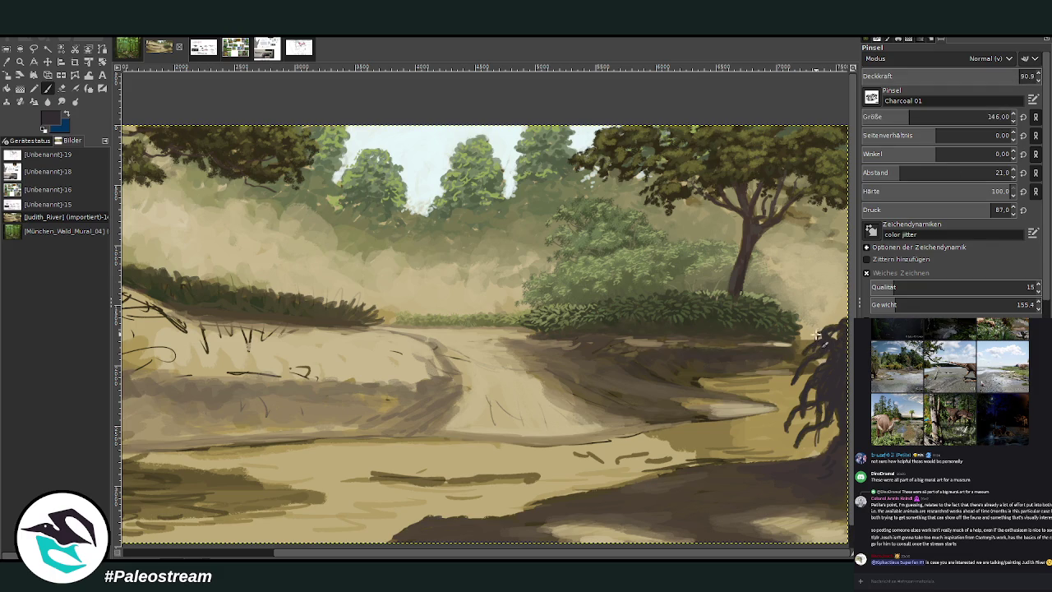
{"action": "left_click_drag", "start_coordinate": [802, 370], "coordinate": [816, 357]}
{"action": "mouse_move", "coordinate": [811, 392]}
{"action": "left_mouse_down"}
{"action": "mouse_move", "coordinate": [795, 417]}
{"action": "mouse_move", "coordinate": [802, 436]}
{"action": "left_mouse_up"}
{"action": "left_click_drag", "start_coordinate": [1009, 76], "coordinate": [964, 76]}
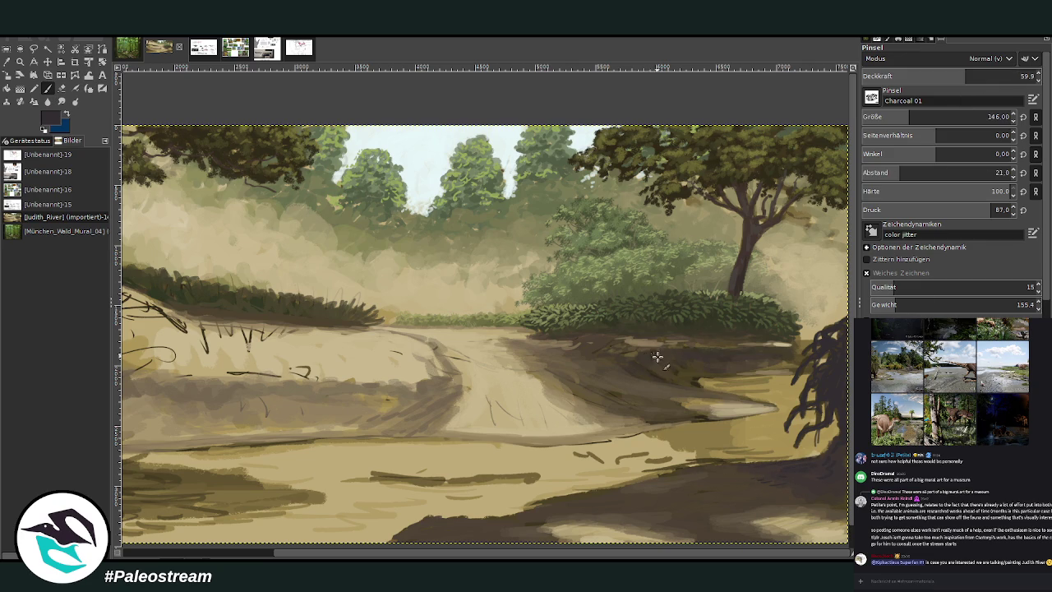
{"action": "key", "text": "minus"}
{"action": "key", "text": "minus"}
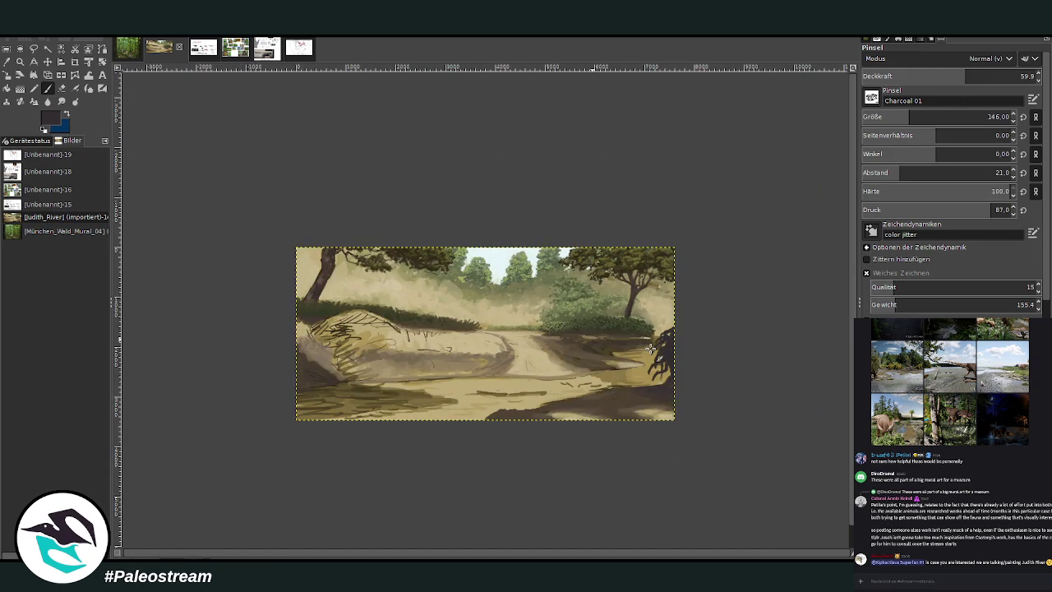
Step: Zoom out, then zoom in on the straw-hatched hill
{"action": "key", "text": "z"}
{"action": "left_click_drag", "start_coordinate": [322, 270], "coordinate": [419, 373]}
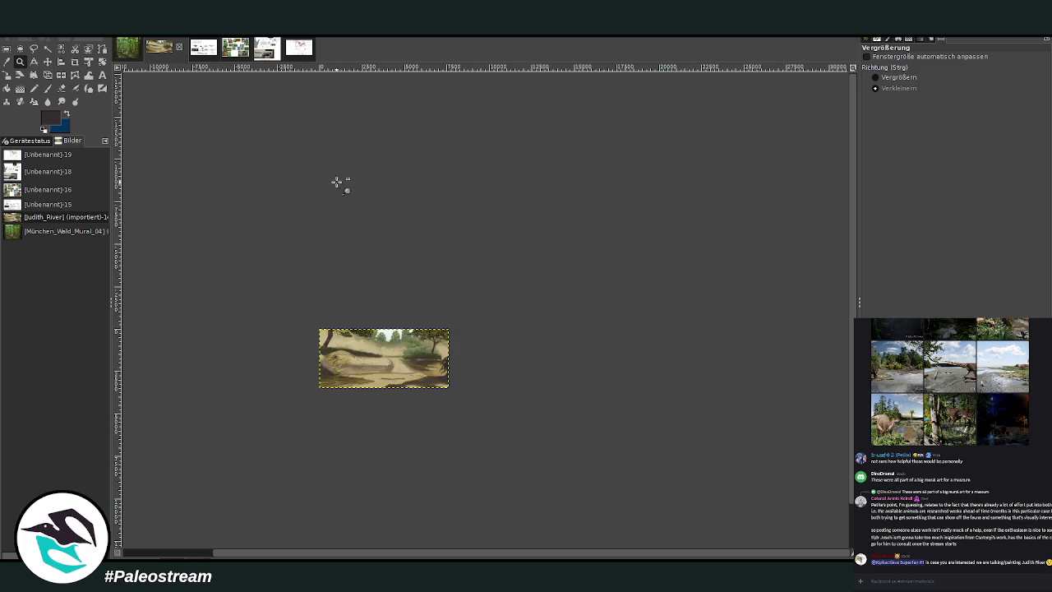
{"action": "left_click", "coordinate": [875, 77]}
{"action": "left_click_drag", "start_coordinate": [326, 320], "coordinate": [366, 399]}
{"action": "mouse_move", "coordinate": [351, 200]}
{"action": "left_mouse_down"}
{"action": "mouse_move", "coordinate": [386, 229]}
{"action": "mouse_move", "coordinate": [585, 511]}
{"action": "left_mouse_up"}
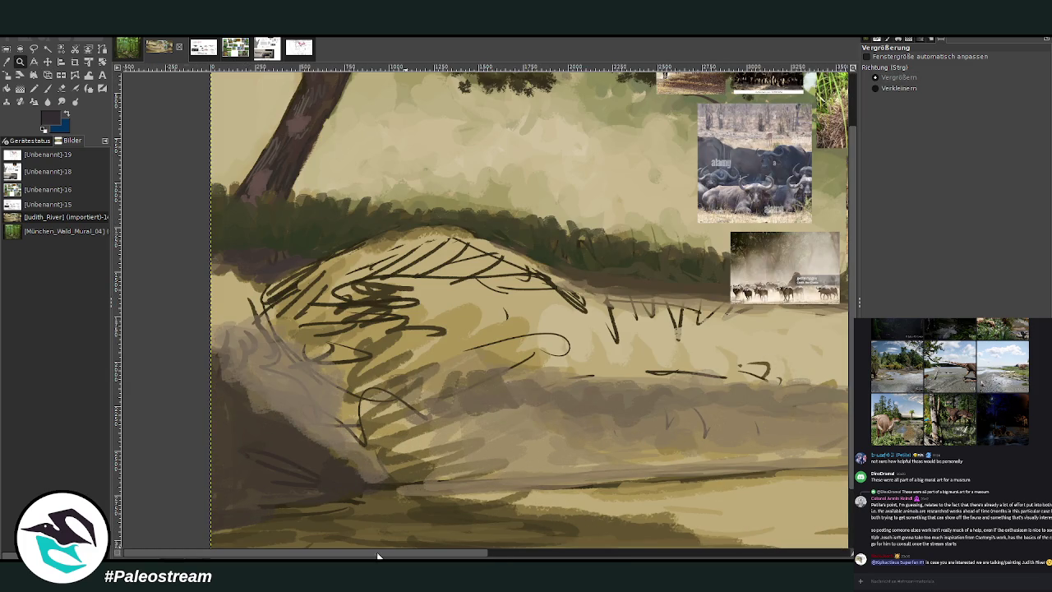
{"action": "left_click_drag", "start_coordinate": [377, 557], "coordinate": [408, 558]}
Step: Move the nest and buffalo-herd reference photos beside the hill
{"action": "key", "text": "m"}
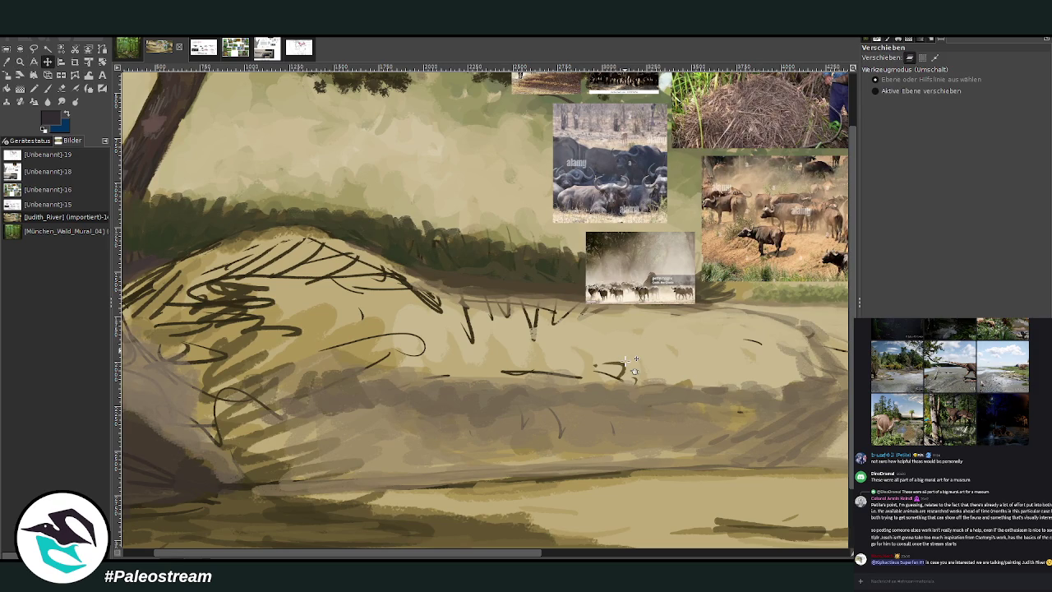
{"action": "left_click_drag", "start_coordinate": [754, 122], "coordinate": [627, 359]}
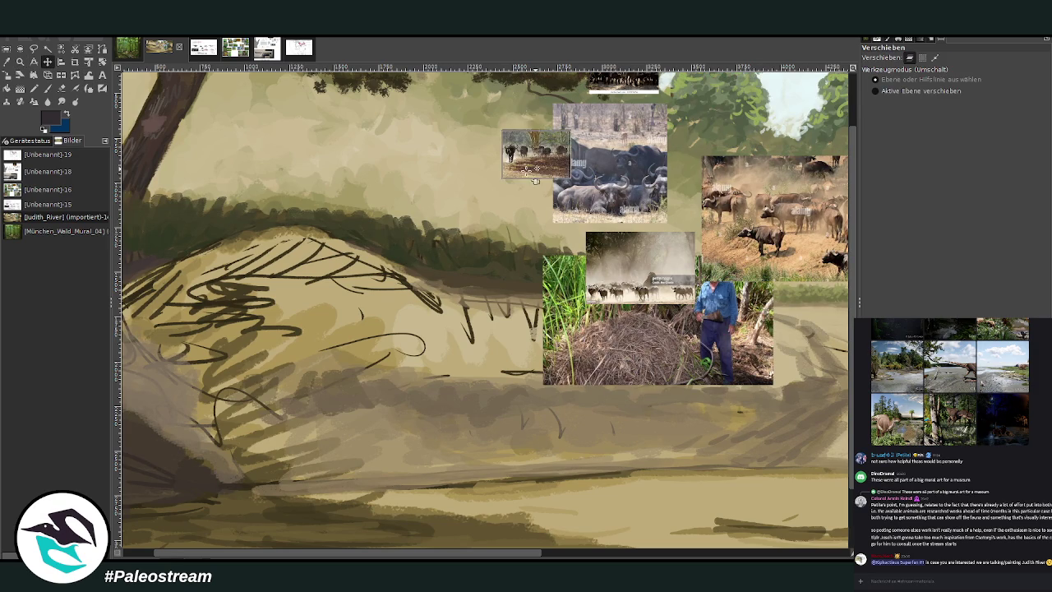
{"action": "left_click_drag", "start_coordinate": [545, 100], "coordinate": [531, 132]}
{"action": "scroll", "coordinate": [821, 151], "scroll_direction": "up", "scroll_amount": 2}
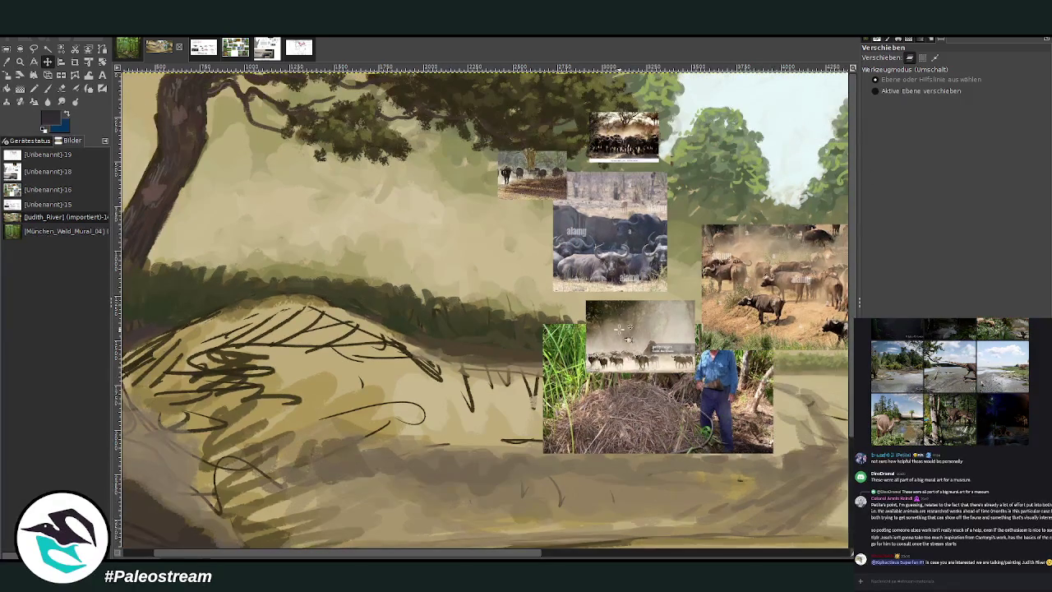
{"action": "left_click_drag", "start_coordinate": [618, 327], "coordinate": [702, 120]}
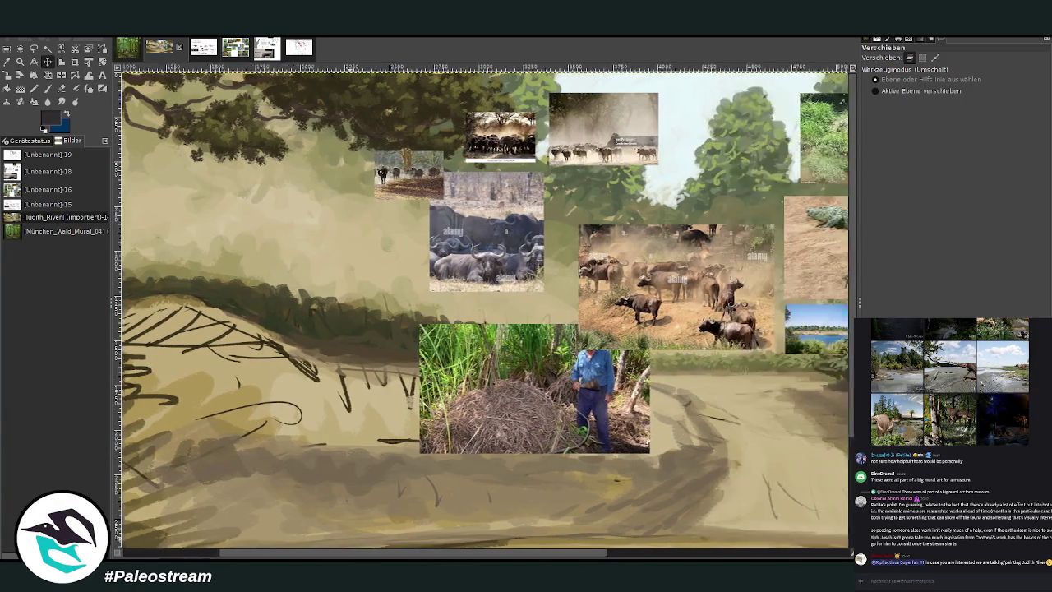
{"action": "left_click_drag", "start_coordinate": [464, 557], "coordinate": [623, 558]}
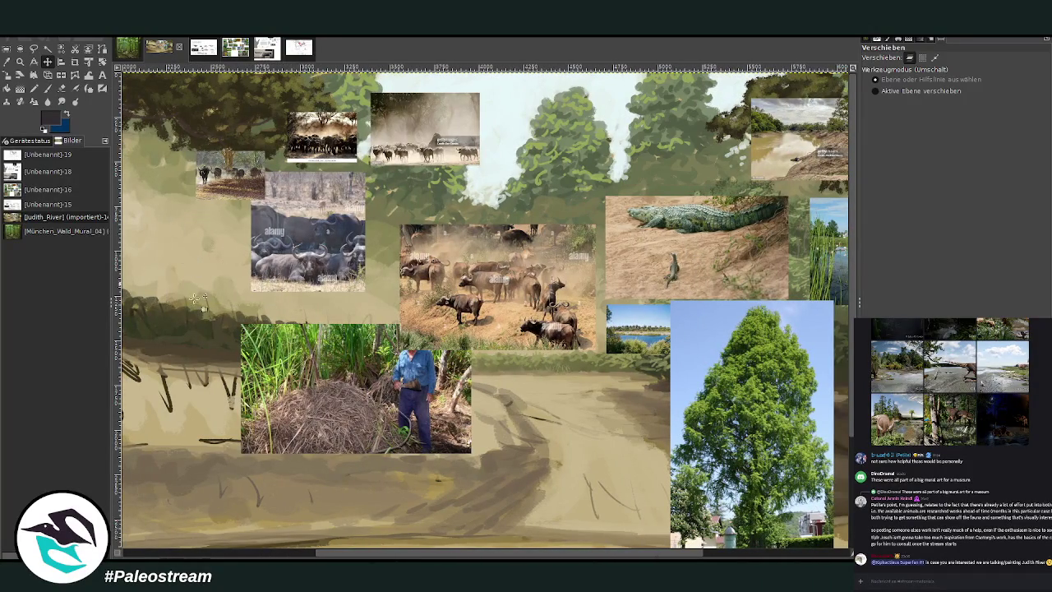
{"action": "left_click", "coordinate": [303, 557]}
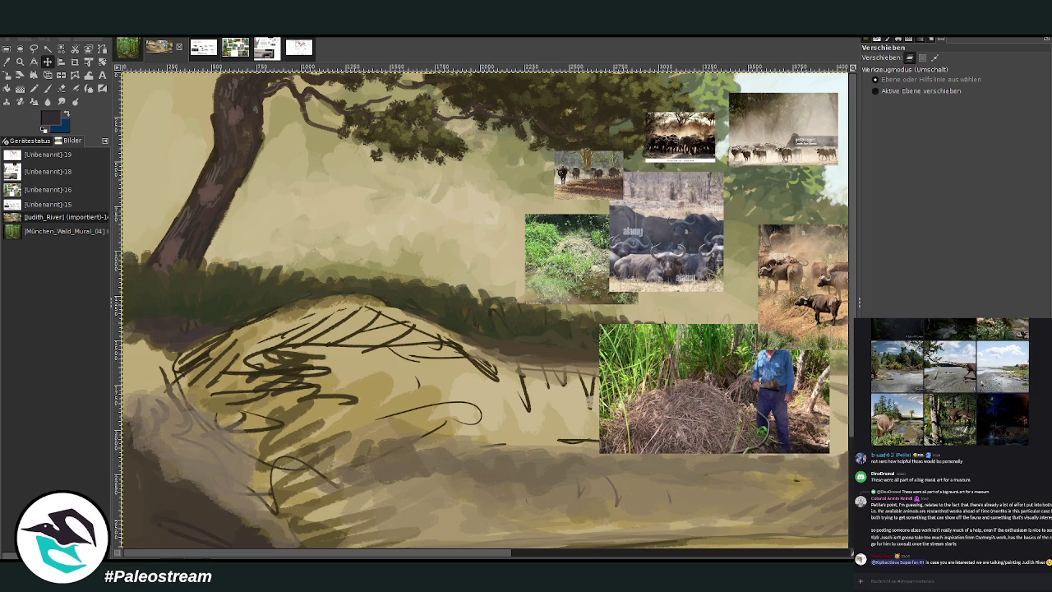
{"action": "left_click", "coordinate": [7, 61]}
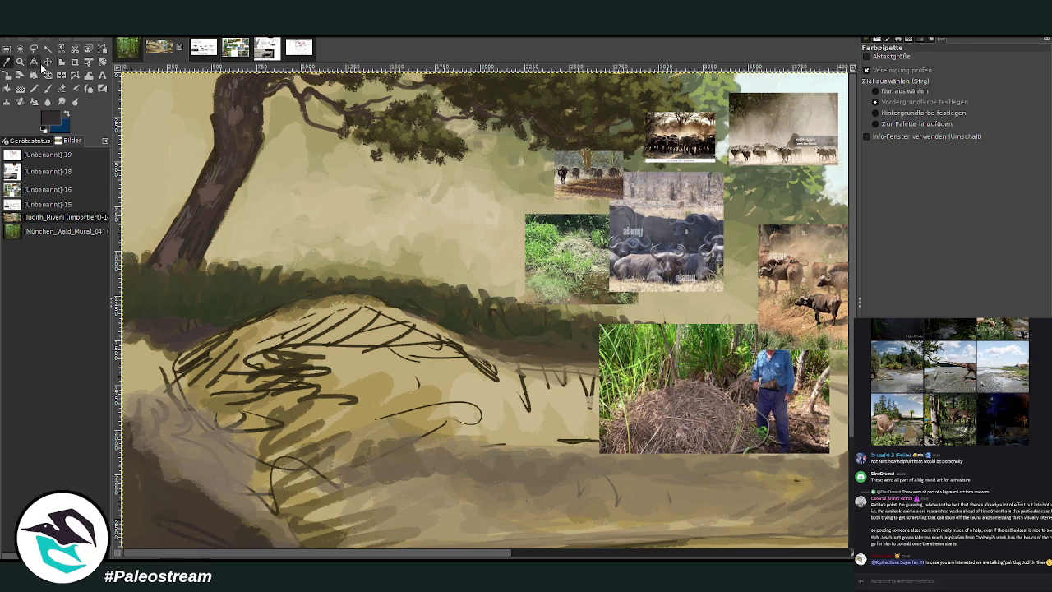
Step: Paint beige along the hilltop, then cover the hill's dark lines with greyish green at 87.7 opacity
{"action": "left_click", "coordinate": [478, 112]}
{"action": "key", "text": "p"}
{"action": "mouse_move", "coordinate": [406, 305]}
{"action": "left_mouse_down"}
{"action": "mouse_move", "coordinate": [323, 302]}
{"action": "mouse_move", "coordinate": [406, 315]}
{"action": "mouse_move", "coordinate": [300, 300]}
{"action": "mouse_move", "coordinate": [419, 325]}
{"action": "mouse_move", "coordinate": [288, 300]}
{"action": "left_mouse_up"}
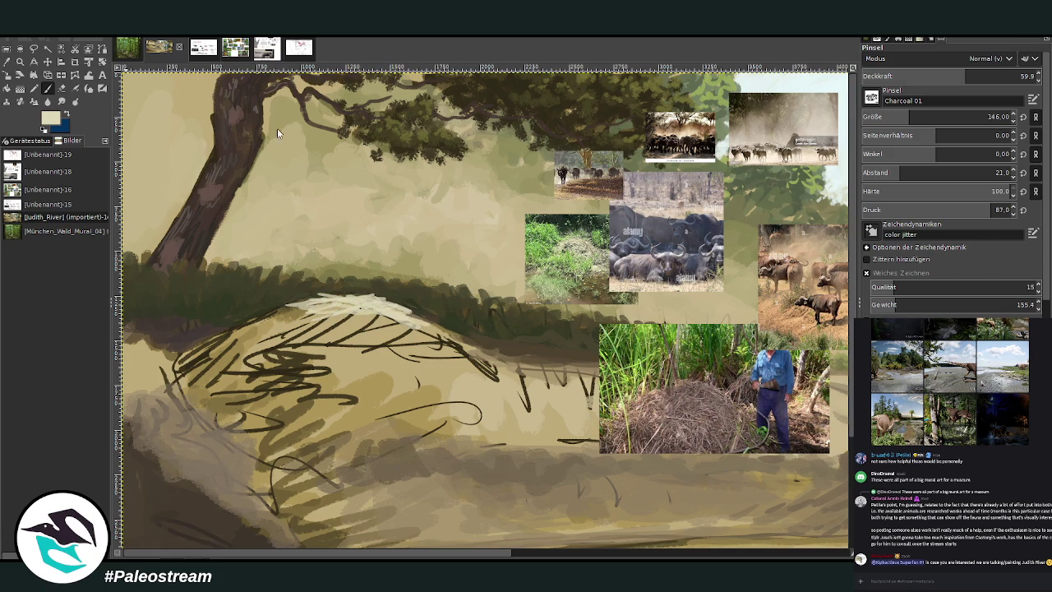
{"action": "left_click", "coordinate": [68, 116]}
{"action": "key", "text": "o"}
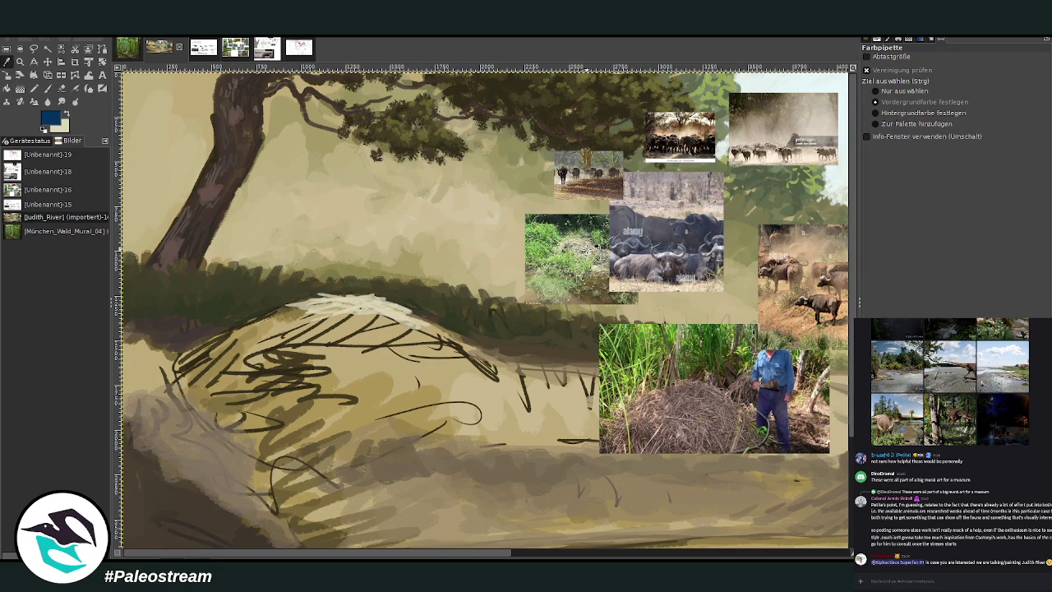
{"action": "left_click", "coordinate": [594, 251]}
{"action": "left_click", "coordinate": [47, 89]}
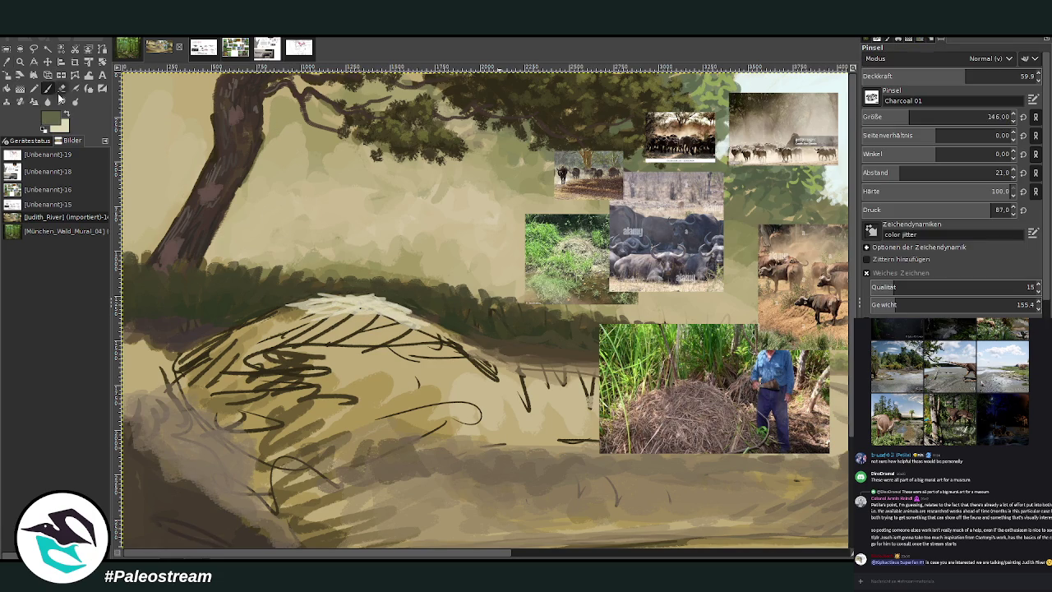
{"action": "mouse_move", "coordinate": [324, 352]}
{"action": "left_mouse_down"}
{"action": "mouse_move", "coordinate": [255, 328]}
{"action": "mouse_move", "coordinate": [345, 358]}
{"action": "mouse_move", "coordinate": [368, 327]}
{"action": "left_mouse_up"}
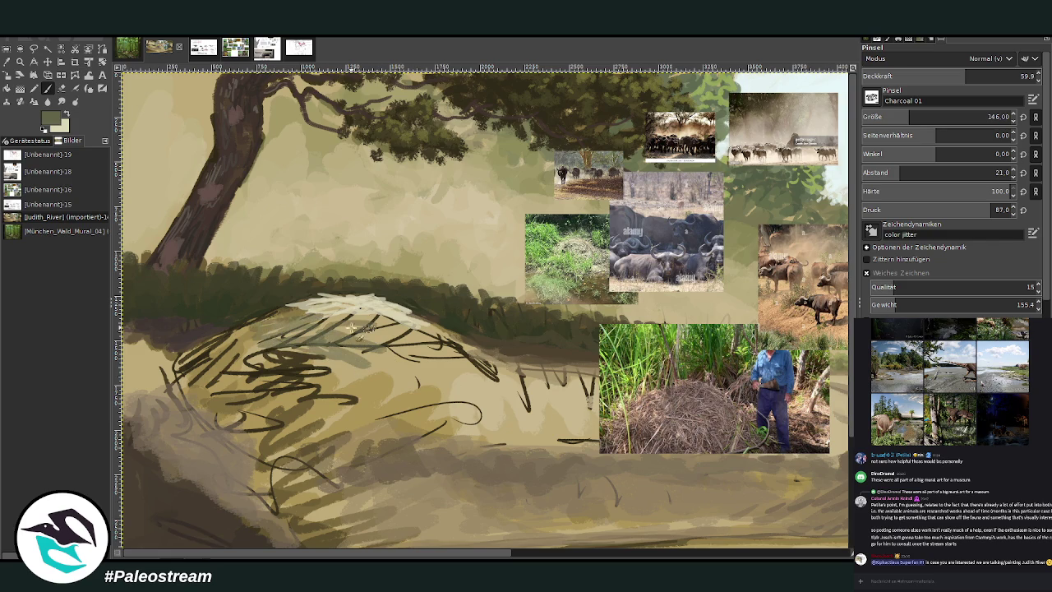
{"action": "left_click", "coordinate": [999, 76]}
{"action": "mouse_move", "coordinate": [447, 349]}
{"action": "left_mouse_down"}
{"action": "mouse_move", "coordinate": [467, 363]}
{"action": "mouse_move", "coordinate": [337, 345]}
{"action": "mouse_move", "coordinate": [222, 361]}
{"action": "mouse_move", "coordinate": [329, 403]}
{"action": "mouse_move", "coordinate": [234, 401]}
{"action": "mouse_move", "coordinate": [195, 357]}
{"action": "left_mouse_up"}
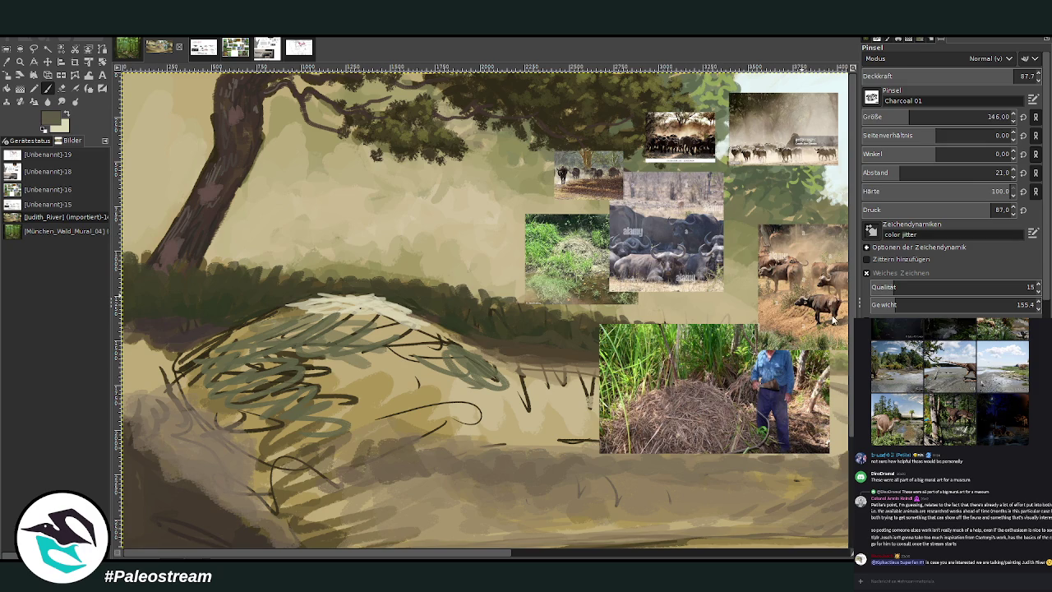
{"action": "mouse_move", "coordinate": [321, 377]}
{"action": "left_mouse_down"}
{"action": "mouse_move", "coordinate": [288, 355]}
{"action": "mouse_move", "coordinate": [283, 328]}
{"action": "mouse_move", "coordinate": [263, 316]}
{"action": "mouse_move", "coordinate": [359, 372]}
{"action": "mouse_move", "coordinate": [308, 407]}
{"action": "mouse_move", "coordinate": [345, 435]}
{"action": "mouse_move", "coordinate": [435, 423]}
{"action": "mouse_move", "coordinate": [477, 379]}
{"action": "mouse_move", "coordinate": [460, 349]}
{"action": "mouse_move", "coordinate": [353, 321]}
{"action": "mouse_move", "coordinate": [206, 362]}
{"action": "mouse_move", "coordinate": [185, 382]}
{"action": "mouse_move", "coordinate": [238, 403]}
{"action": "mouse_move", "coordinate": [271, 390]}
{"action": "mouse_move", "coordinate": [255, 435]}
{"action": "mouse_move", "coordinate": [276, 460]}
{"action": "mouse_move", "coordinate": [272, 485]}
{"action": "mouse_move", "coordinate": [233, 407]}
{"action": "mouse_move", "coordinate": [161, 378]}
{"action": "mouse_move", "coordinate": [164, 355]}
{"action": "mouse_move", "coordinate": [328, 374]}
{"action": "mouse_move", "coordinate": [341, 433]}
{"action": "mouse_move", "coordinate": [395, 447]}
{"action": "mouse_move", "coordinate": [448, 419]}
{"action": "mouse_move", "coordinate": [509, 427]}
{"action": "mouse_move", "coordinate": [378, 362]}
{"action": "mouse_move", "coordinate": [411, 324]}
{"action": "mouse_move", "coordinate": [370, 366]}
{"action": "mouse_move", "coordinate": [367, 401]}
{"action": "mouse_move", "coordinate": [436, 379]}
{"action": "mouse_move", "coordinate": [341, 361]}
{"action": "mouse_move", "coordinate": [290, 314]}
{"action": "left_mouse_up"}
Step: Scribble light beige straw strokes across the mound, finishing lower left at 94.6 opacity
{"action": "left_click", "coordinate": [67, 115]}
{"action": "mouse_move", "coordinate": [419, 349]}
{"action": "left_mouse_down"}
{"action": "mouse_move", "coordinate": [370, 341]}
{"action": "mouse_move", "coordinate": [403, 343]}
{"action": "mouse_move", "coordinate": [378, 324]}
{"action": "mouse_move", "coordinate": [440, 345]}
{"action": "mouse_move", "coordinate": [388, 320]}
{"action": "mouse_move", "coordinate": [456, 334]}
{"action": "mouse_move", "coordinate": [353, 326]}
{"action": "mouse_move", "coordinate": [391, 319]}
{"action": "mouse_move", "coordinate": [328, 321]}
{"action": "mouse_move", "coordinate": [291, 305]}
{"action": "left_mouse_up"}
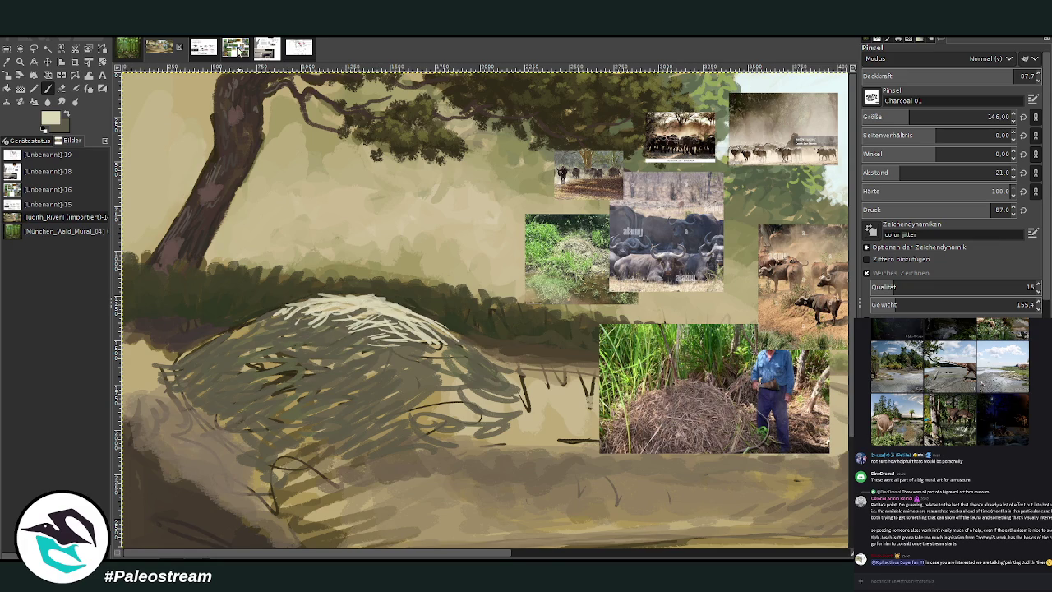
{"action": "left_click", "coordinate": [68, 116]}
{"action": "mouse_move", "coordinate": [444, 352]}
{"action": "left_mouse_down"}
{"action": "mouse_move", "coordinate": [402, 348]}
{"action": "mouse_move", "coordinate": [411, 362]}
{"action": "mouse_move", "coordinate": [475, 344]}
{"action": "mouse_move", "coordinate": [473, 358]}
{"action": "mouse_move", "coordinate": [423, 340]}
{"action": "left_mouse_up"}
{"action": "mouse_move", "coordinate": [333, 325]}
{"action": "left_mouse_down"}
{"action": "mouse_move", "coordinate": [253, 361]}
{"action": "mouse_move", "coordinate": [250, 352]}
{"action": "left_mouse_up"}
{"action": "mouse_move", "coordinate": [296, 316]}
{"action": "left_mouse_down"}
{"action": "mouse_move", "coordinate": [260, 317]}
{"action": "mouse_move", "coordinate": [246, 345]}
{"action": "mouse_move", "coordinate": [189, 360]}
{"action": "left_mouse_up"}
{"action": "left_click_drag", "start_coordinate": [962, 83], "coordinate": [978, 83]}
{"action": "left_click", "coordinate": [881, 109]}
{"action": "mouse_move", "coordinate": [218, 369]}
{"action": "left_mouse_down"}
{"action": "mouse_move", "coordinate": [272, 386]}
{"action": "mouse_move", "coordinate": [212, 383]}
{"action": "mouse_move", "coordinate": [234, 376]}
{"action": "mouse_move", "coordinate": [177, 362]}
{"action": "left_mouse_up"}
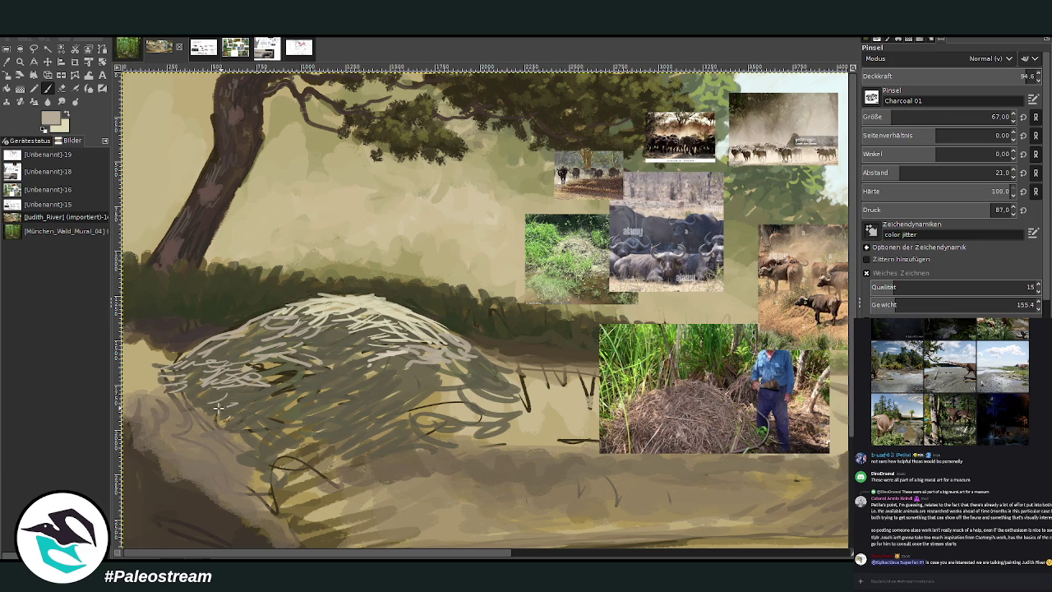
Step: Add pale strokes across the mound, then pale cream sampled from the buffalo photo on top
{"action": "left_click_drag", "start_coordinate": [252, 406], "coordinate": [279, 381]}
{"action": "mouse_move", "coordinate": [373, 346]}
{"action": "left_mouse_down"}
{"action": "mouse_move", "coordinate": [386, 363]}
{"action": "mouse_move", "coordinate": [432, 373]}
{"action": "left_mouse_up"}
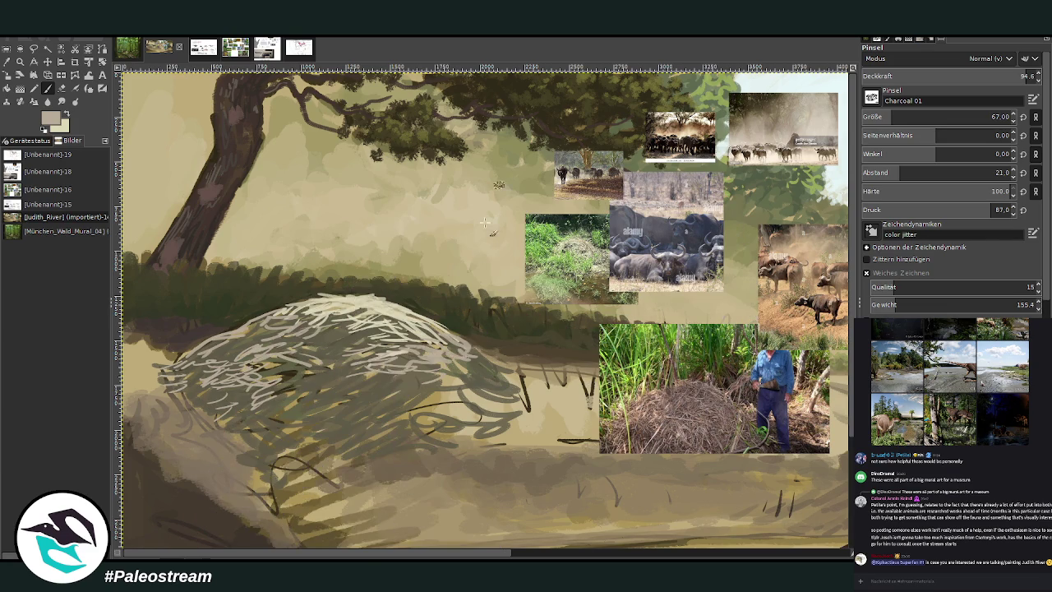
{"action": "mouse_move", "coordinate": [408, 374]}
{"action": "left_mouse_down"}
{"action": "mouse_move", "coordinate": [496, 386]}
{"action": "mouse_move", "coordinate": [481, 358]}
{"action": "mouse_move", "coordinate": [444, 343]}
{"action": "left_mouse_up"}
{"action": "mouse_move", "coordinate": [378, 336]}
{"action": "left_mouse_down"}
{"action": "mouse_move", "coordinate": [324, 338]}
{"action": "mouse_move", "coordinate": [353, 320]}
{"action": "mouse_move", "coordinate": [329, 302]}
{"action": "mouse_move", "coordinate": [261, 311]}
{"action": "left_mouse_up"}
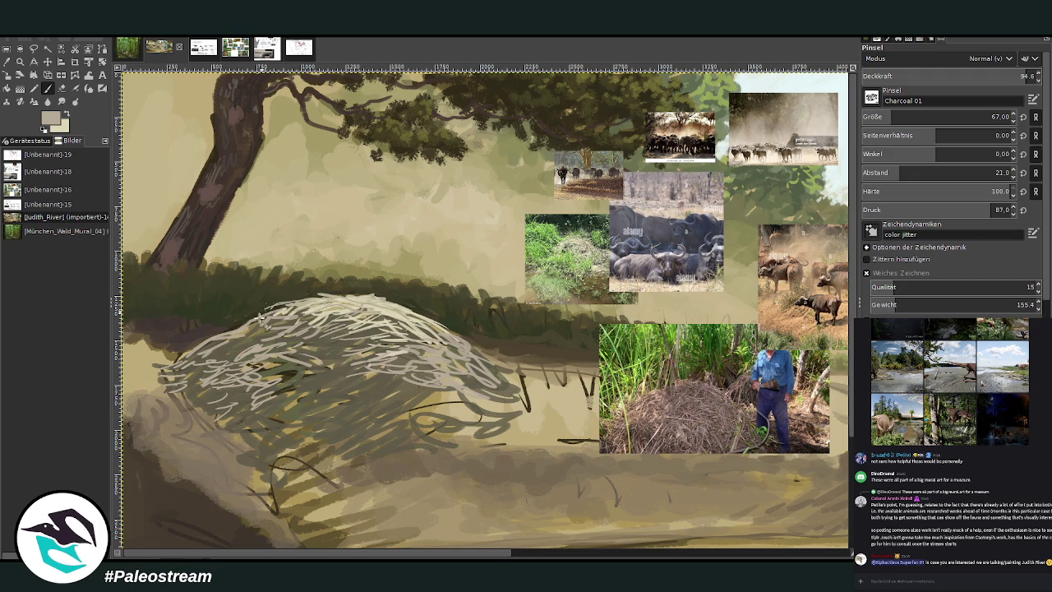
{"action": "left_click", "coordinate": [826, 260], "text": "ctrl"}
{"action": "mouse_move", "coordinate": [356, 303]}
{"action": "left_mouse_down"}
{"action": "mouse_move", "coordinate": [328, 301]}
{"action": "mouse_move", "coordinate": [378, 329]}
{"action": "mouse_move", "coordinate": [365, 332]}
{"action": "mouse_move", "coordinate": [390, 358]}
{"action": "mouse_move", "coordinate": [379, 362]}
{"action": "mouse_move", "coordinate": [440, 360]}
{"action": "mouse_move", "coordinate": [450, 348]}
{"action": "mouse_move", "coordinate": [391, 310]}
{"action": "left_mouse_up"}
Step: Scribble grey-olive and dark brown-grey strokes on the nest's right, brush size 99, opacity 80.8
{"action": "left_click", "coordinate": [67, 117]}
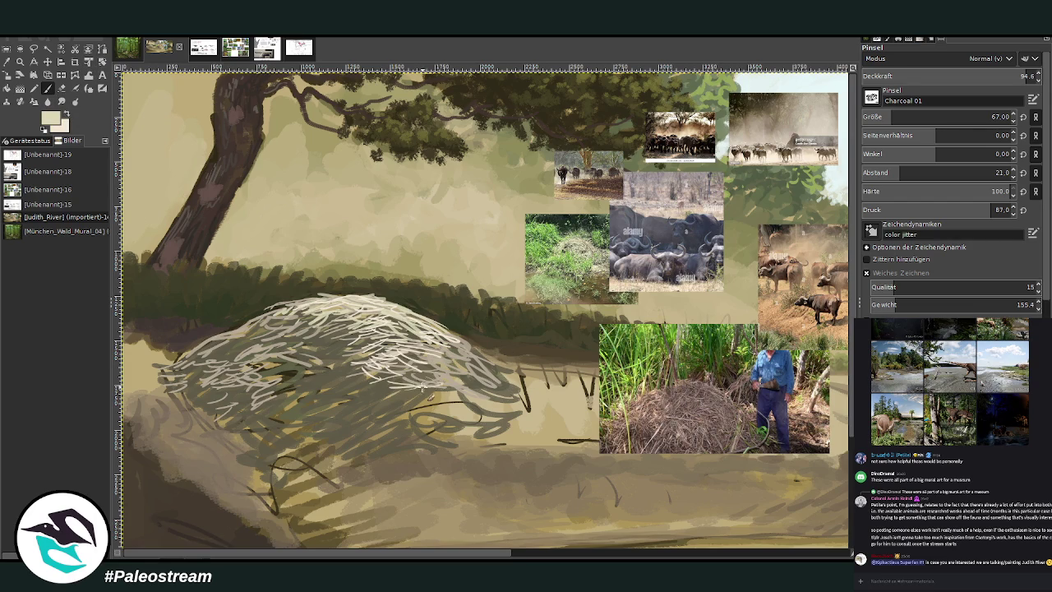
{"action": "left_click", "coordinate": [830, 288], "text": "ctrl"}
{"action": "mouse_move", "coordinate": [410, 399]}
{"action": "left_mouse_down"}
{"action": "mouse_move", "coordinate": [358, 378]}
{"action": "mouse_move", "coordinate": [313, 340]}
{"action": "left_mouse_up"}
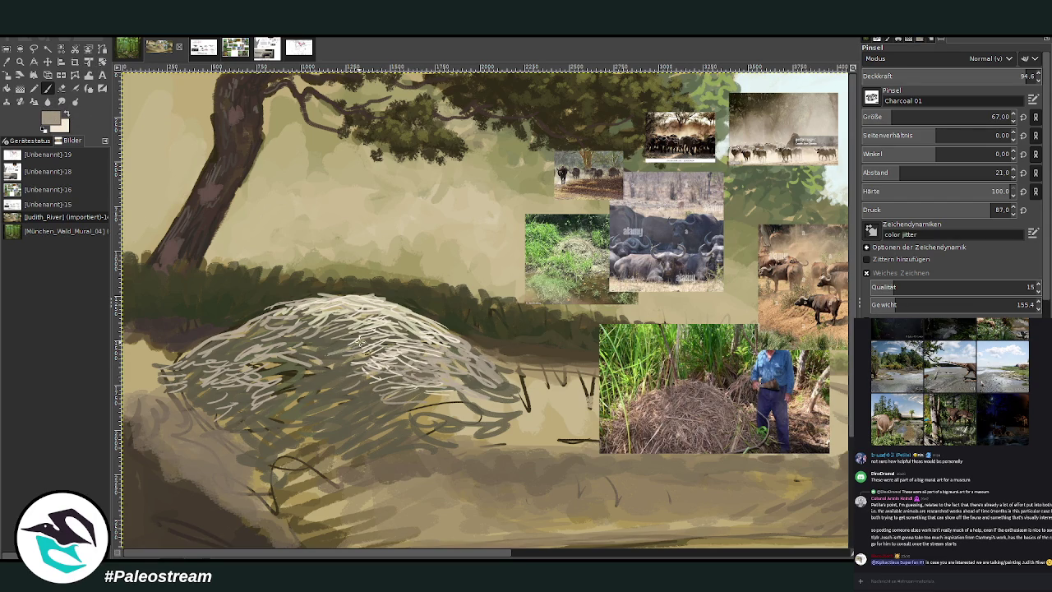
{"action": "mouse_move", "coordinate": [245, 339]}
{"action": "left_mouse_down"}
{"action": "mouse_move", "coordinate": [363, 392]}
{"action": "mouse_move", "coordinate": [429, 401]}
{"action": "mouse_move", "coordinate": [406, 373]}
{"action": "left_mouse_up"}
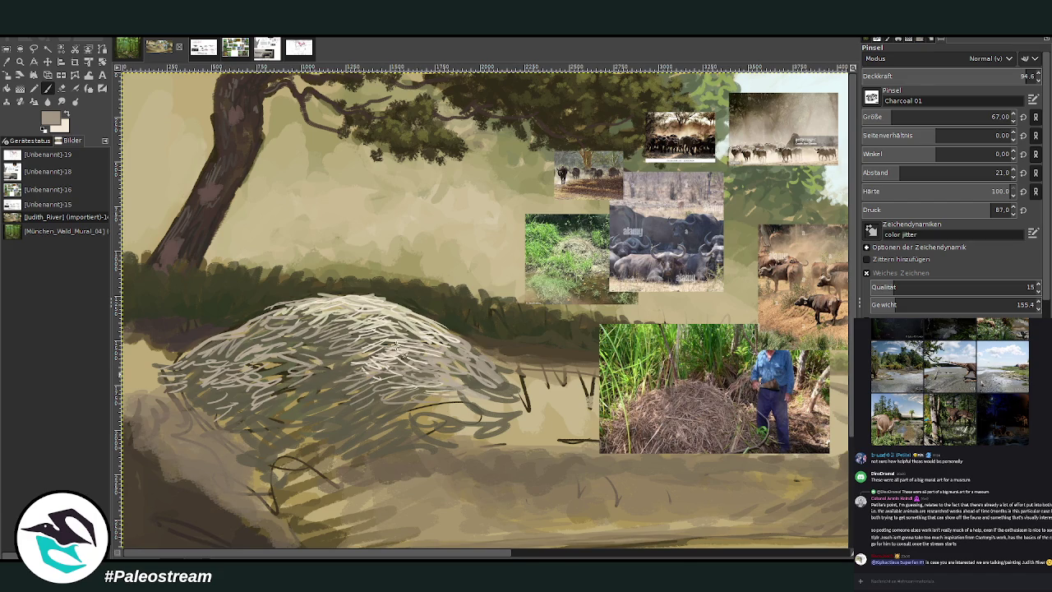
{"action": "left_click", "coordinate": [832, 321], "text": "ctrl"}
{"action": "mouse_move", "coordinate": [401, 409]}
{"action": "left_mouse_down"}
{"action": "mouse_move", "coordinate": [419, 407]}
{"action": "mouse_move", "coordinate": [415, 394]}
{"action": "left_mouse_up"}
{"action": "left_click_drag", "start_coordinate": [904, 117], "coordinate": [992, 117]}
{"action": "left_click_drag", "start_coordinate": [985, 77], "coordinate": [849, 66]}
{"action": "mouse_move", "coordinate": [460, 393]}
{"action": "left_mouse_down"}
{"action": "mouse_move", "coordinate": [411, 415]}
{"action": "mouse_move", "coordinate": [480, 408]}
{"action": "mouse_move", "coordinate": [485, 386]}
{"action": "mouse_move", "coordinate": [416, 382]}
{"action": "mouse_move", "coordinate": [452, 387]}
{"action": "mouse_move", "coordinate": [444, 369]}
{"action": "mouse_move", "coordinate": [361, 374]}
{"action": "mouse_move", "coordinate": [335, 364]}
{"action": "mouse_move", "coordinate": [360, 388]}
{"action": "left_mouse_up"}
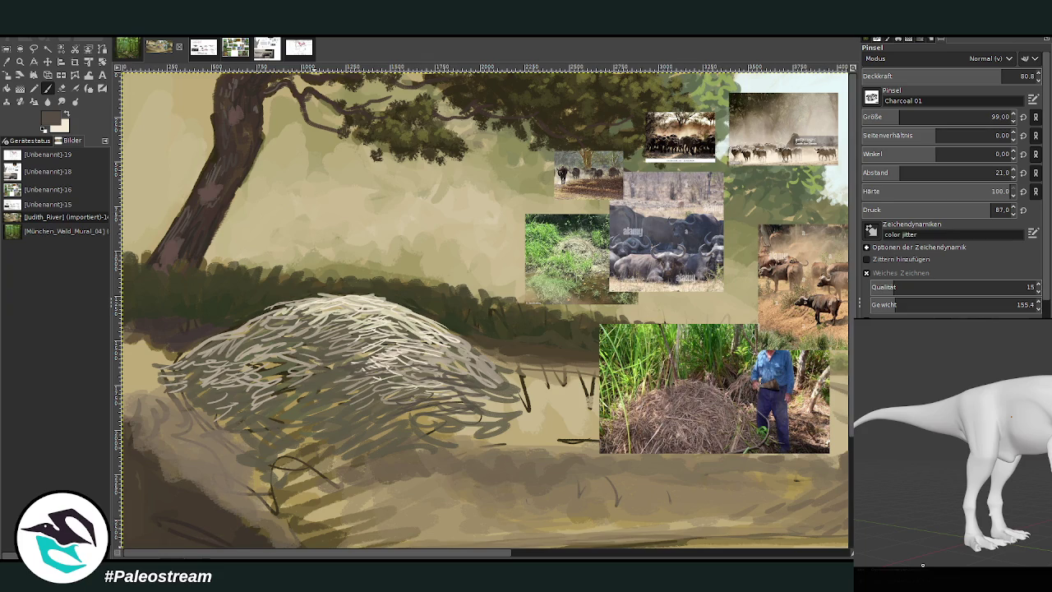
{"action": "left_click", "coordinate": [951, 581]}
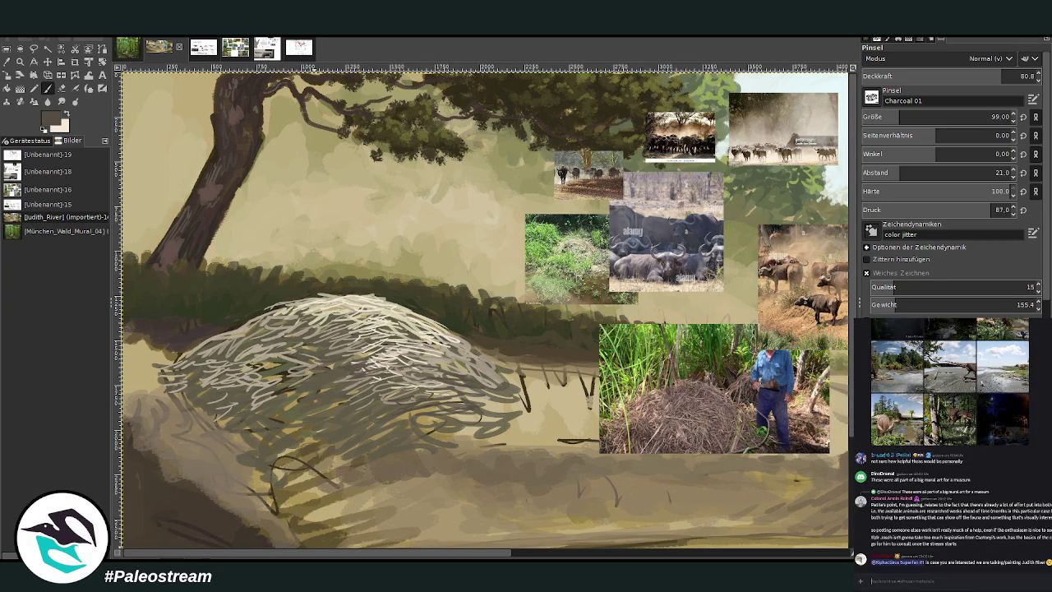
{"action": "key", "text": "alt+Tab"}
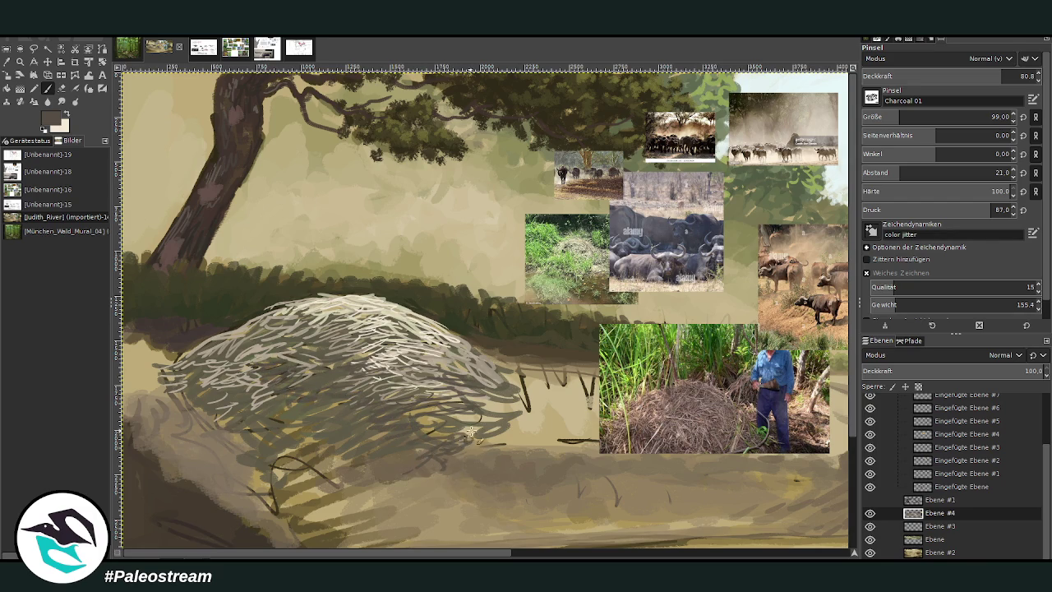
Step: Hatch the nest's lower right with dark and light grey-beige strokes, plus short lower-left strokes
{"action": "mouse_move", "coordinate": [474, 438]}
{"action": "left_mouse_down"}
{"action": "mouse_move", "coordinate": [498, 469]}
{"action": "mouse_move", "coordinate": [518, 415]}
{"action": "mouse_move", "coordinate": [427, 444]}
{"action": "mouse_move", "coordinate": [428, 431]}
{"action": "left_mouse_up"}
{"action": "left_click", "coordinate": [820, 315], "text": "ctrl"}
{"action": "left_click_drag", "start_coordinate": [503, 435], "coordinate": [435, 405]}
{"action": "mouse_move", "coordinate": [518, 411]}
{"action": "left_mouse_down"}
{"action": "mouse_move", "coordinate": [498, 416]}
{"action": "mouse_move", "coordinate": [439, 386]}
{"action": "mouse_move", "coordinate": [420, 362]}
{"action": "mouse_move", "coordinate": [497, 379]}
{"action": "mouse_move", "coordinate": [468, 368]}
{"action": "mouse_move", "coordinate": [401, 416]}
{"action": "mouse_move", "coordinate": [411, 436]}
{"action": "left_mouse_up"}
{"action": "left_click", "coordinate": [831, 296], "text": "ctrl"}
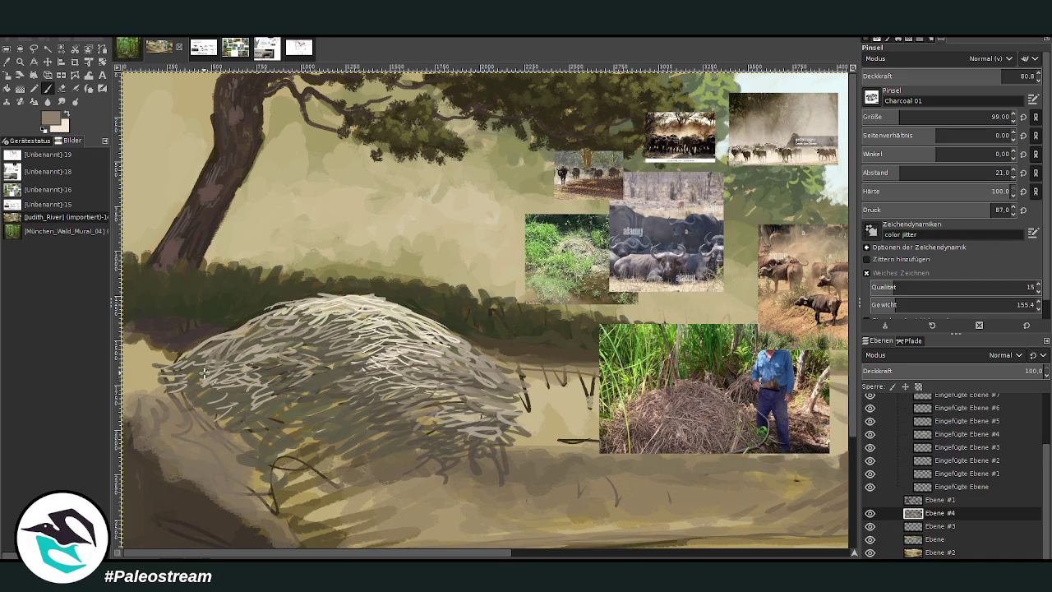
{"action": "mouse_move", "coordinate": [232, 414]}
{"action": "left_mouse_down"}
{"action": "mouse_move", "coordinate": [288, 444]}
{"action": "mouse_move", "coordinate": [287, 464]}
{"action": "left_mouse_up"}
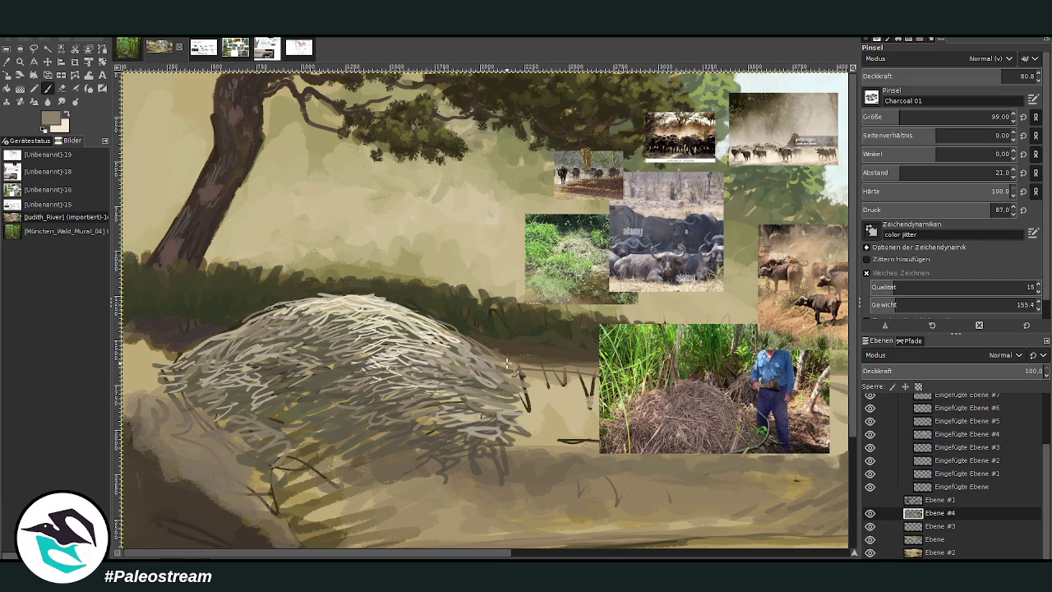
{"action": "left_click_drag", "start_coordinate": [526, 379], "coordinate": [530, 415]}
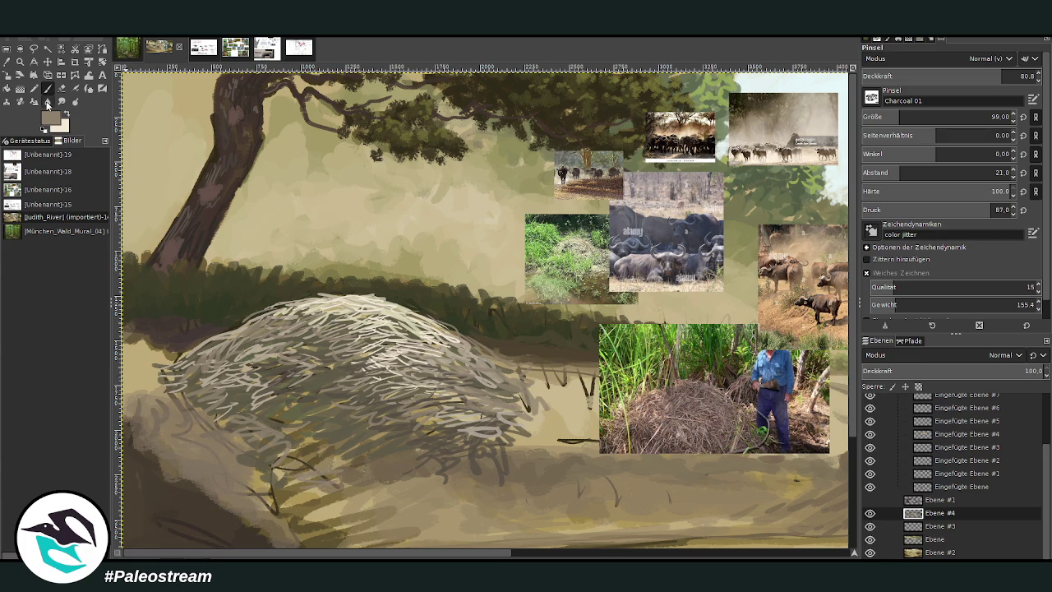
Step: Paint olive-grey strokes across the lower middle and left of the nest, then zoom out
{"action": "left_click", "coordinate": [837, 306], "text": "ctrl"}
{"action": "mouse_move", "coordinate": [355, 440]}
{"action": "left_mouse_down"}
{"action": "mouse_move", "coordinate": [267, 420]}
{"action": "mouse_move", "coordinate": [347, 361]}
{"action": "left_mouse_up"}
{"action": "mouse_move", "coordinate": [322, 401]}
{"action": "left_mouse_down"}
{"action": "mouse_move", "coordinate": [313, 451]}
{"action": "mouse_move", "coordinate": [275, 497]}
{"action": "left_mouse_up"}
{"action": "left_click_drag", "start_coordinate": [251, 447], "coordinate": [161, 401]}
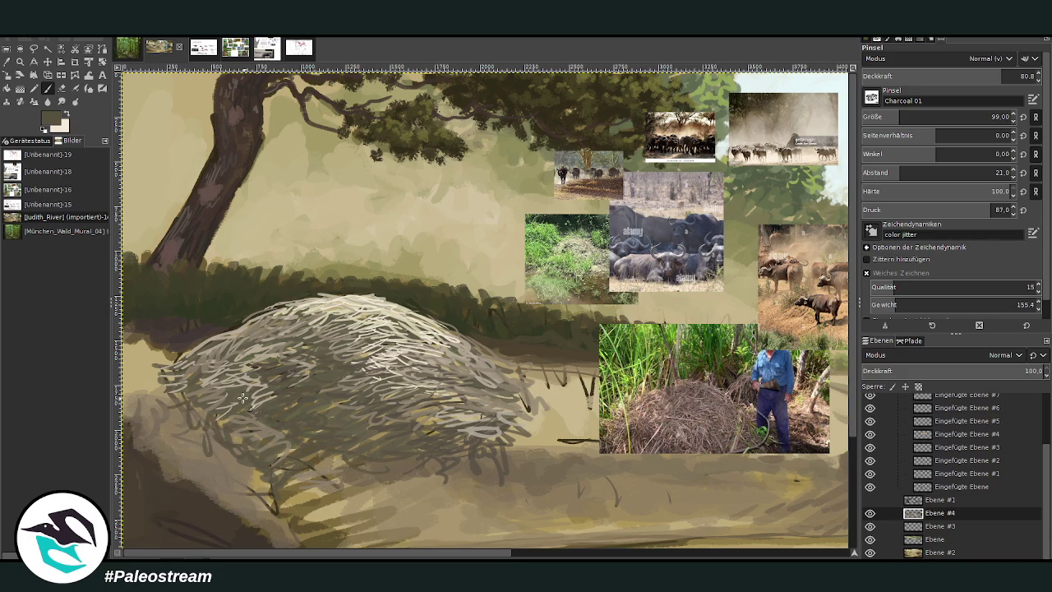
{"action": "key", "text": "minus"}
{"action": "key", "text": "minus"}
{"action": "key", "text": "minus"}
{"action": "key", "text": "minus"}
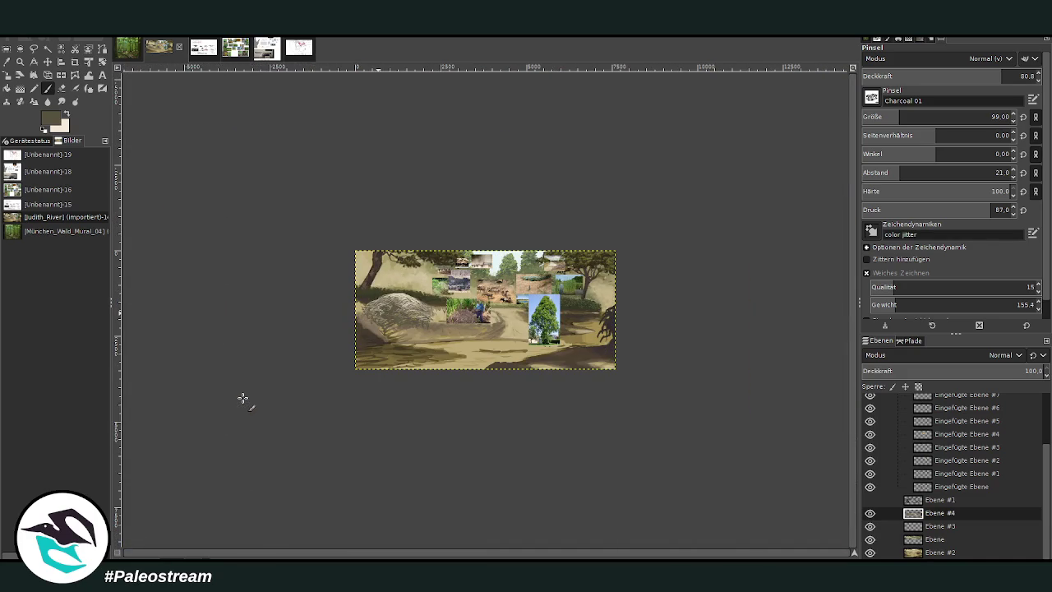
Step: Paint light-green strokes along the treeline at 91.5 opacity, then show the skeleton reference sheet whole
{"action": "key", "text": "z"}
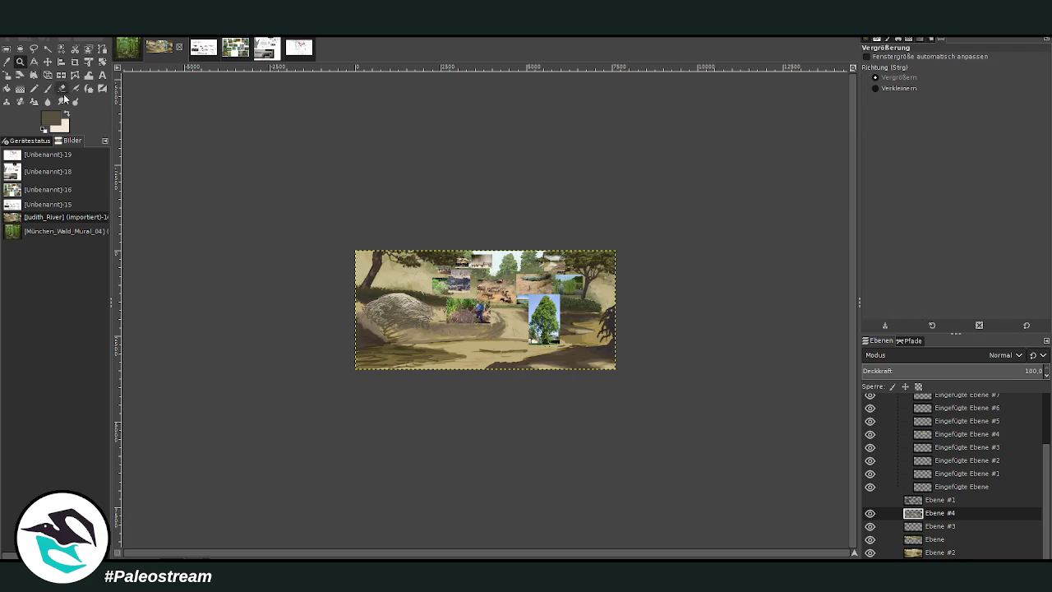
{"action": "left_click", "coordinate": [364, 216]}
{"action": "left_click_drag", "start_coordinate": [377, 171], "coordinate": [586, 372]}
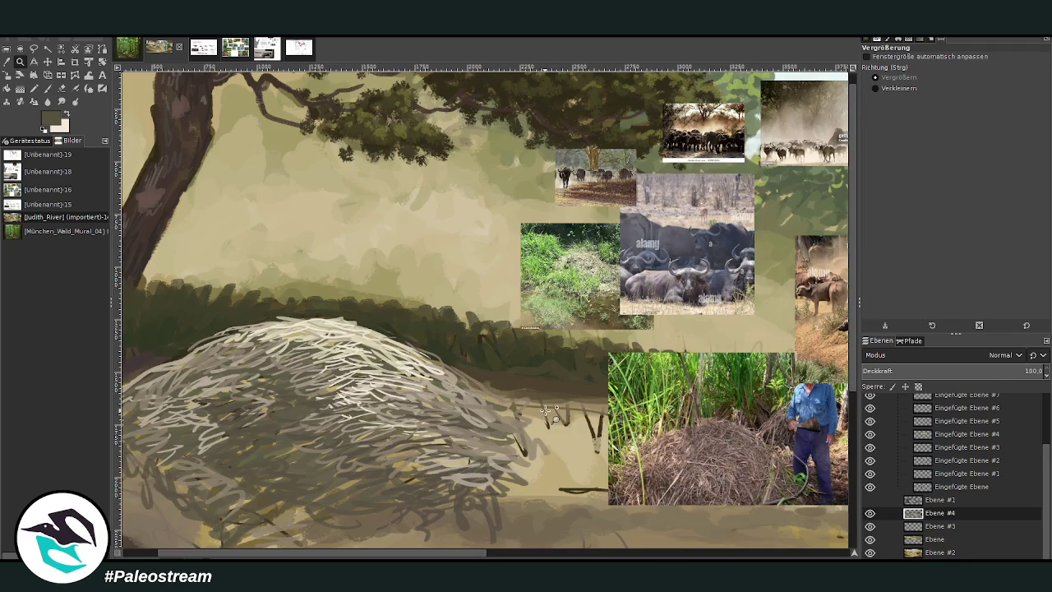
{"action": "left_click_drag", "start_coordinate": [376, 550], "coordinate": [703, 510]}
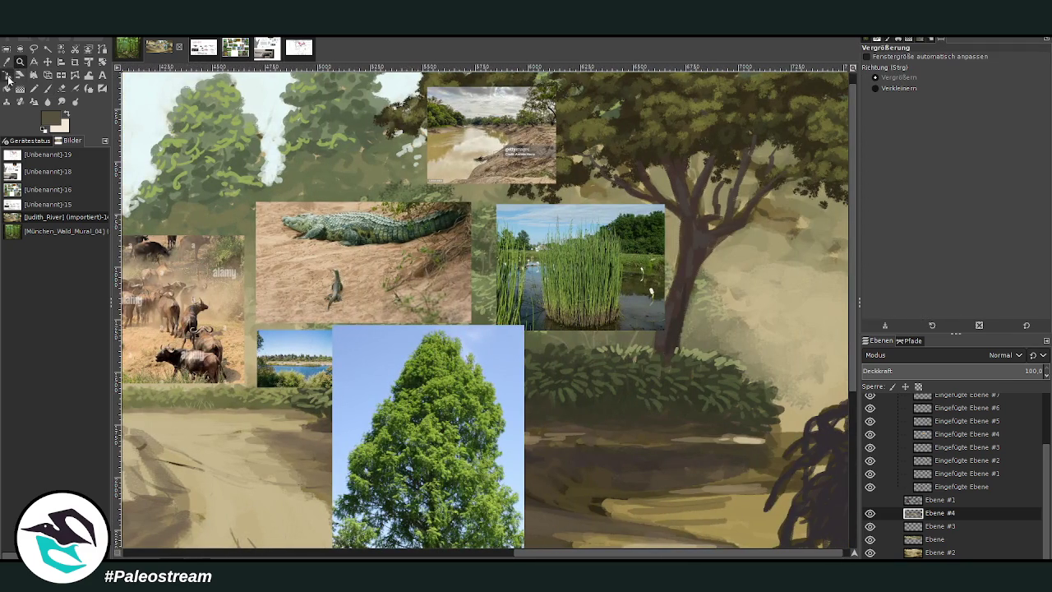
{"action": "left_click", "coordinate": [7, 62]}
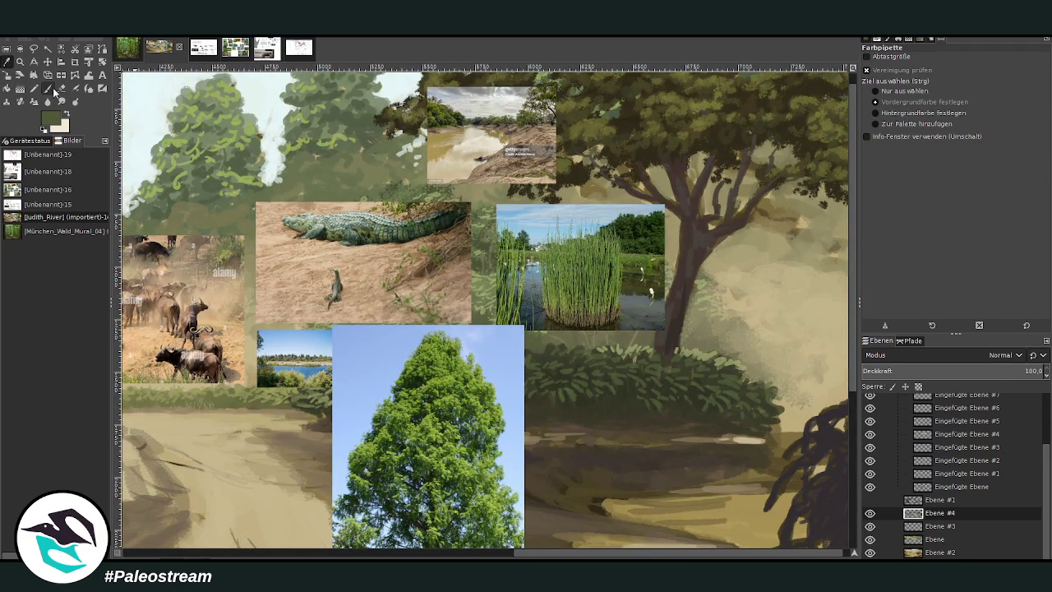
{"action": "left_click", "coordinate": [48, 89]}
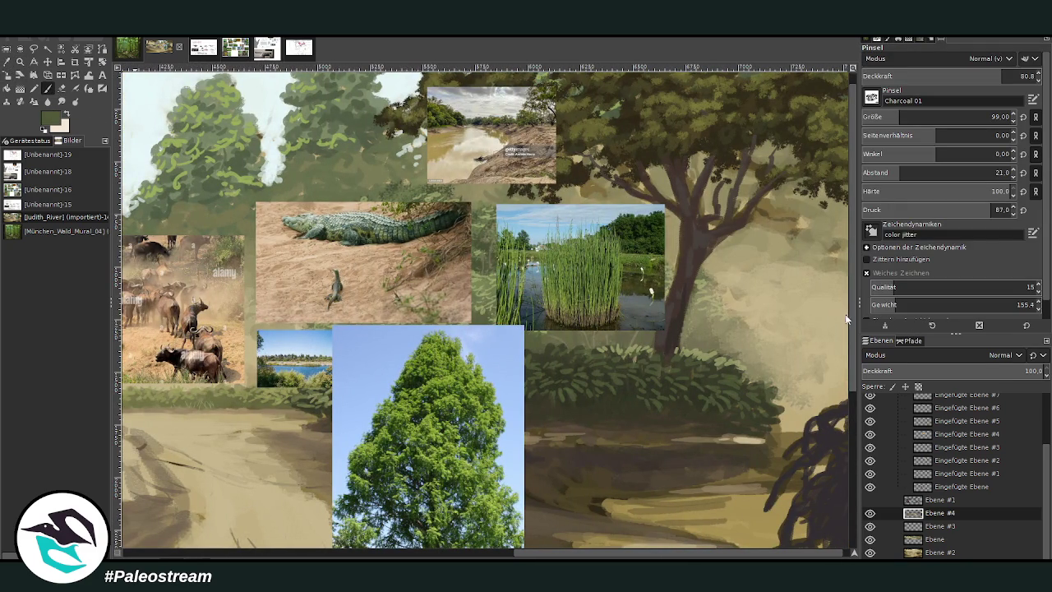
{"action": "scroll", "coordinate": [232, 232], "scroll_direction": "left", "scroll_amount": 1}
{"action": "scroll", "coordinate": [233, 233], "scroll_direction": "left", "scroll_amount": 10}
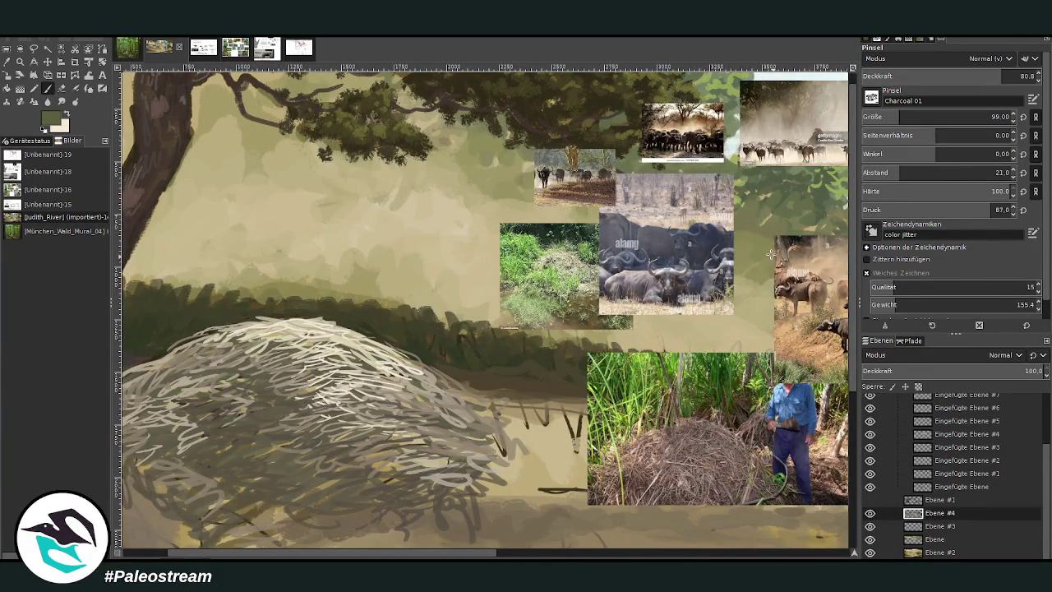
{"action": "mouse_move", "coordinate": [465, 310]}
{"action": "left_mouse_down"}
{"action": "mouse_move", "coordinate": [441, 333]}
{"action": "mouse_move", "coordinate": [413, 332]}
{"action": "mouse_move", "coordinate": [467, 340]}
{"action": "mouse_move", "coordinate": [411, 315]}
{"action": "mouse_move", "coordinate": [386, 333]}
{"action": "mouse_move", "coordinate": [404, 347]}
{"action": "left_mouse_up"}
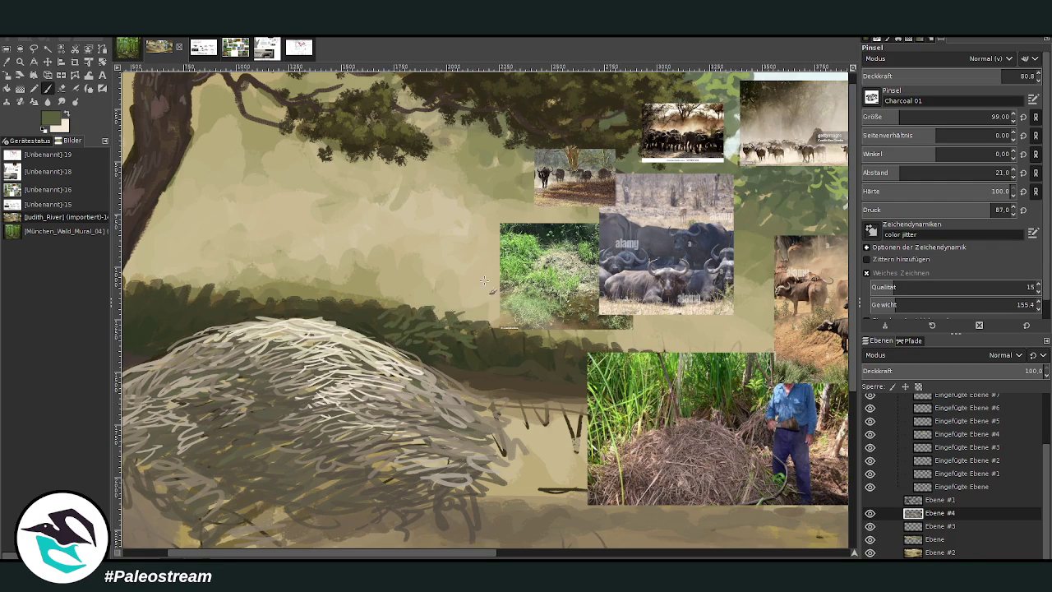
{"action": "left_click_drag", "start_coordinate": [986, 80], "coordinate": [1013, 62]}
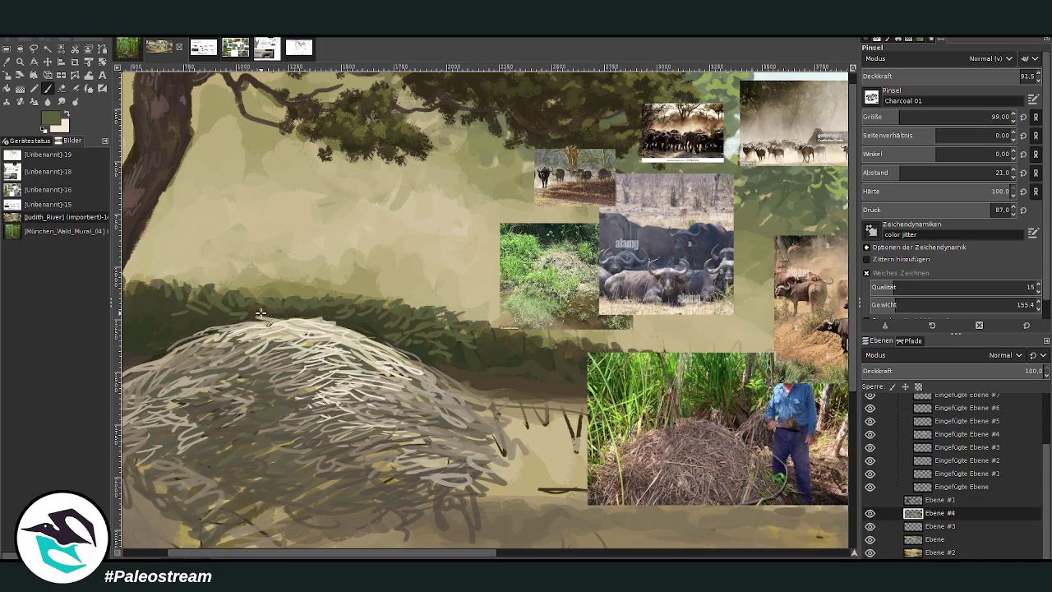
{"action": "scroll", "coordinate": [244, 317], "scroll_direction": "left", "scroll_amount": 3}
{"action": "mouse_move", "coordinate": [244, 317]}
{"action": "left_mouse_down"}
{"action": "mouse_move", "coordinate": [263, 292]}
{"action": "mouse_move", "coordinate": [193, 300]}
{"action": "mouse_move", "coordinate": [212, 296]}
{"action": "left_mouse_up"}
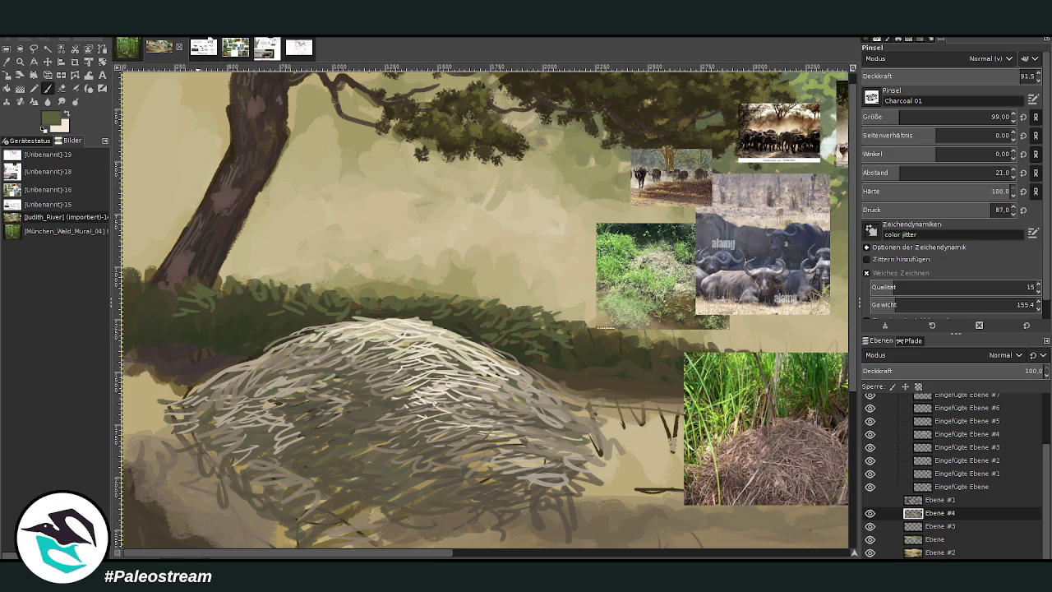
{"action": "key", "text": "ctrl+Page_Down"}
{"action": "key", "text": "shift+ctrl+j"}
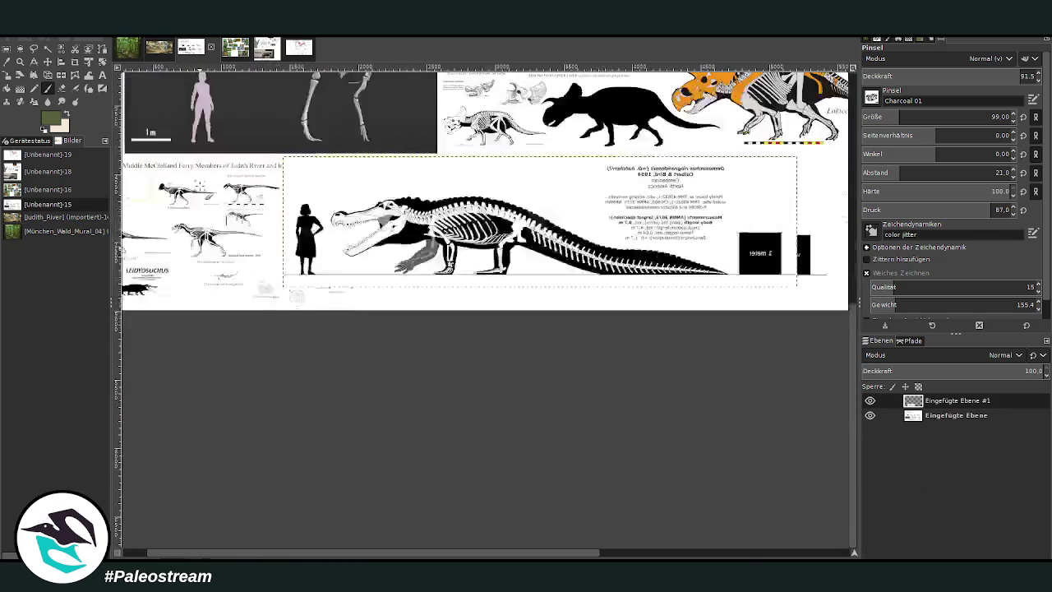
Step: Zoom in on the Daspletosaurus skeleton, then return to the mural framed on the nest area
{"action": "key", "text": "z"}
{"action": "left_click_drag", "start_coordinate": [578, 230], "coordinate": [743, 351]}
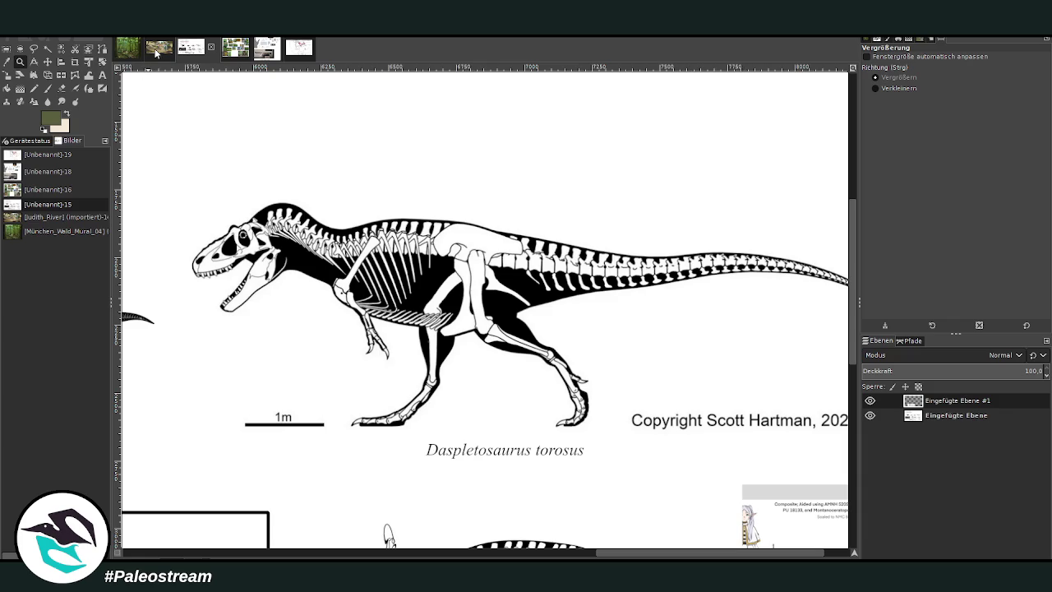
{"action": "left_click", "coordinate": [156, 51]}
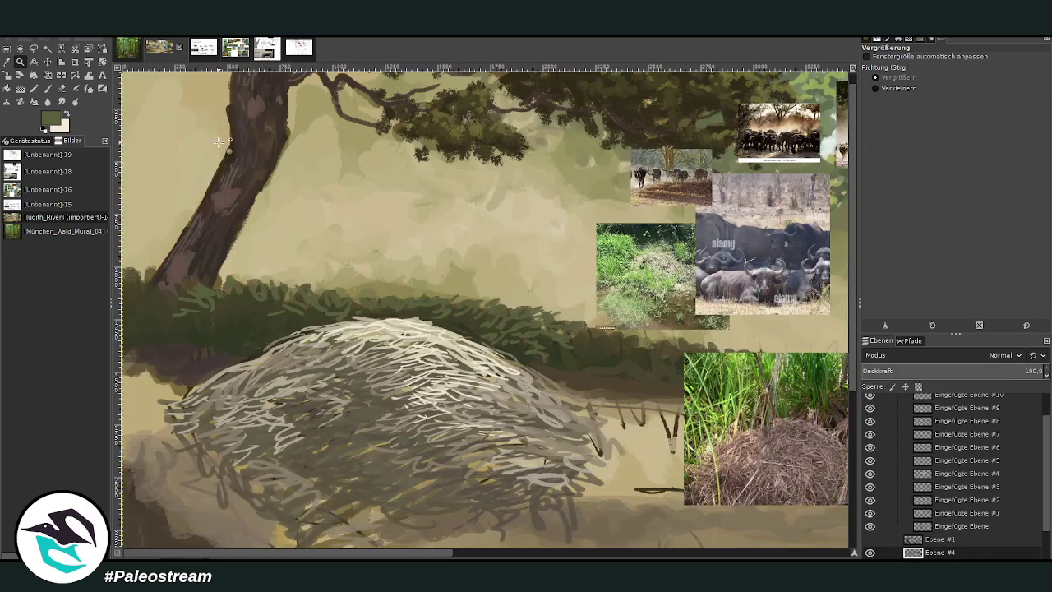
{"action": "left_click_drag", "start_coordinate": [258, 306], "coordinate": [234, 308]}
{"action": "scroll", "coordinate": [195, 337], "scroll_direction": "down", "scroll_amount": 1}
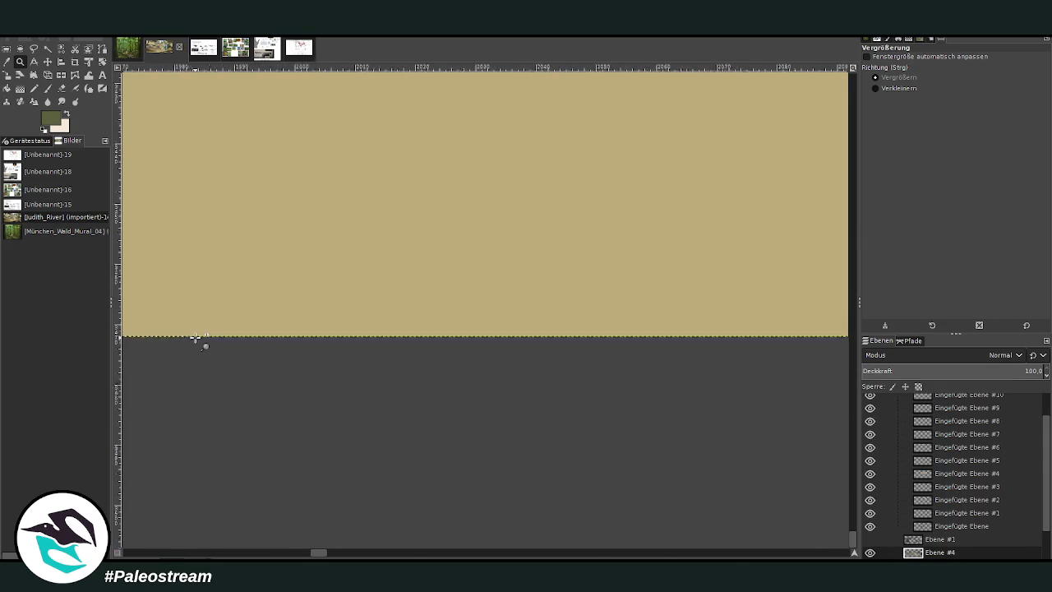
{"action": "scroll", "coordinate": [195, 336], "scroll_direction": "down", "scroll_amount": 3}
{"action": "scroll", "coordinate": [195, 337], "scroll_direction": "down", "scroll_amount": 3}
{"action": "scroll", "coordinate": [194, 337], "scroll_direction": "down", "scroll_amount": 2}
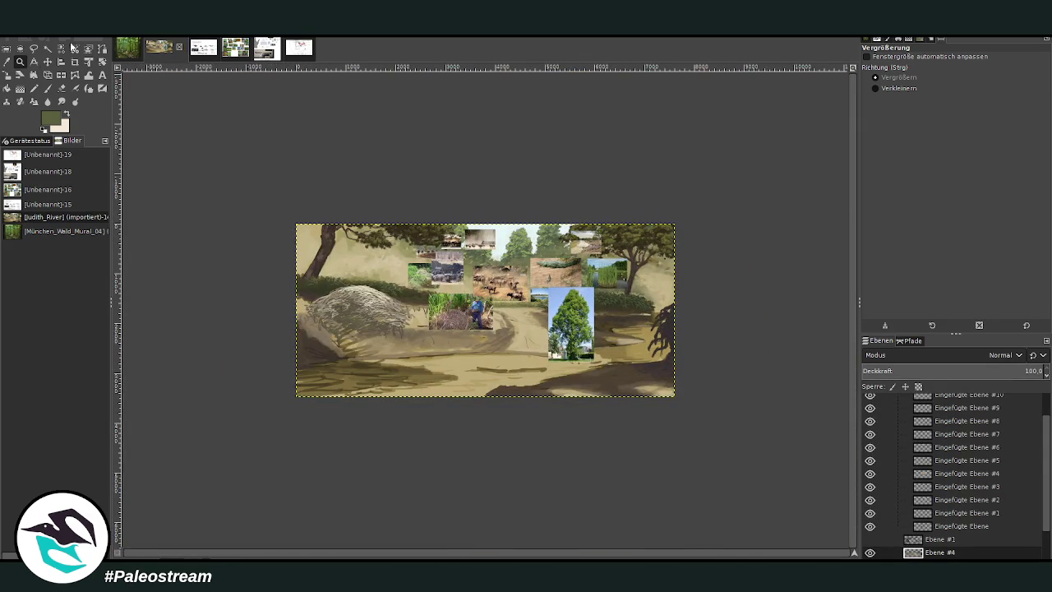
{"action": "left_click_drag", "start_coordinate": [318, 248], "coordinate": [376, 340]}
{"action": "key", "text": "p"}
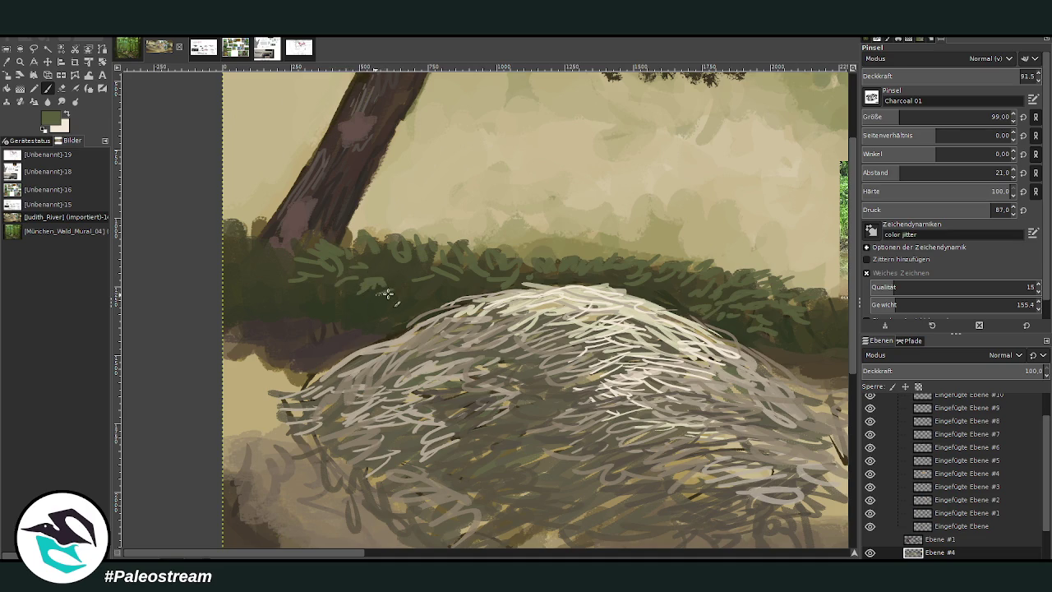
Step: Add light-green strokes to the hedge foliage, then cover them with a picked dark leafy green
{"action": "left_click_drag", "start_coordinate": [347, 305], "coordinate": [330, 295]}
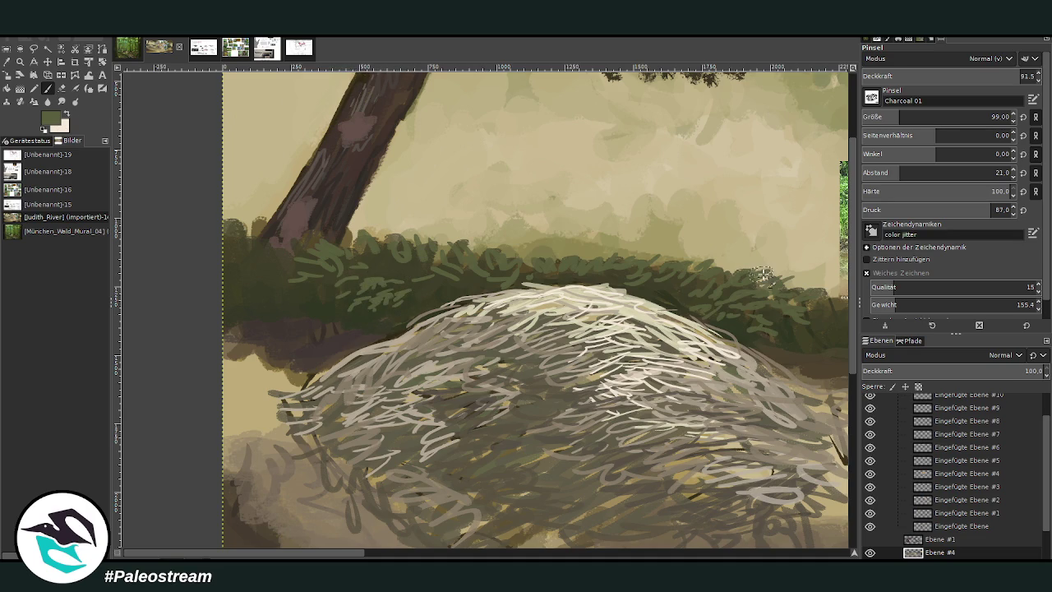
{"action": "left_click", "coordinate": [826, 323], "text": "ctrl"}
{"action": "mouse_move", "coordinate": [427, 298]}
{"action": "left_mouse_down"}
{"action": "mouse_move", "coordinate": [418, 258]}
{"action": "mouse_move", "coordinate": [380, 257]}
{"action": "mouse_move", "coordinate": [324, 287]}
{"action": "mouse_move", "coordinate": [320, 307]}
{"action": "mouse_move", "coordinate": [293, 289]}
{"action": "mouse_move", "coordinate": [293, 258]}
{"action": "mouse_move", "coordinate": [247, 218]}
{"action": "mouse_move", "coordinate": [230, 217]}
{"action": "mouse_move", "coordinate": [266, 293]}
{"action": "mouse_move", "coordinate": [292, 258]}
{"action": "left_mouse_up"}
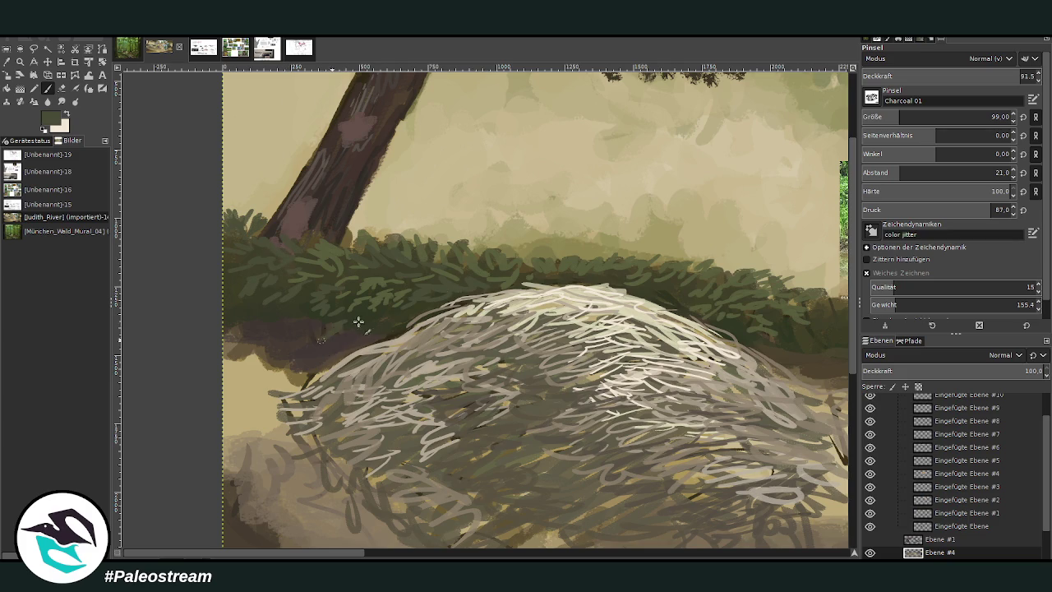
Step: Collapse and hide the Ebenengruppe group holding the pasted reference photos
{"action": "left_click_drag", "start_coordinate": [357, 557], "coordinate": [456, 557]}
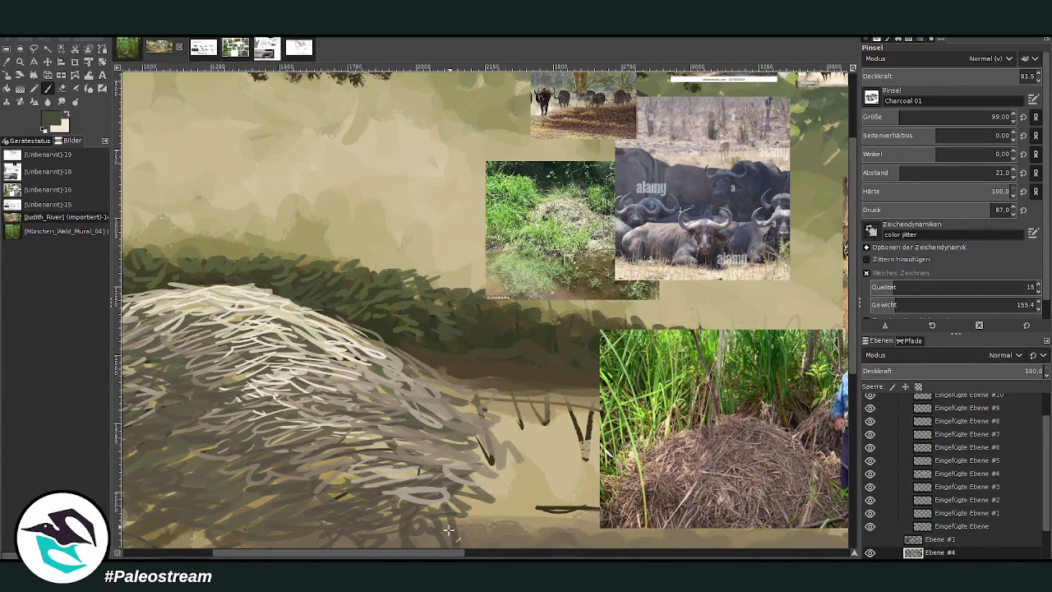
{"action": "left_click_drag", "start_coordinate": [404, 556], "coordinate": [445, 557]}
{"action": "scroll", "coordinate": [930, 400], "scroll_direction": "up", "scroll_amount": 2}
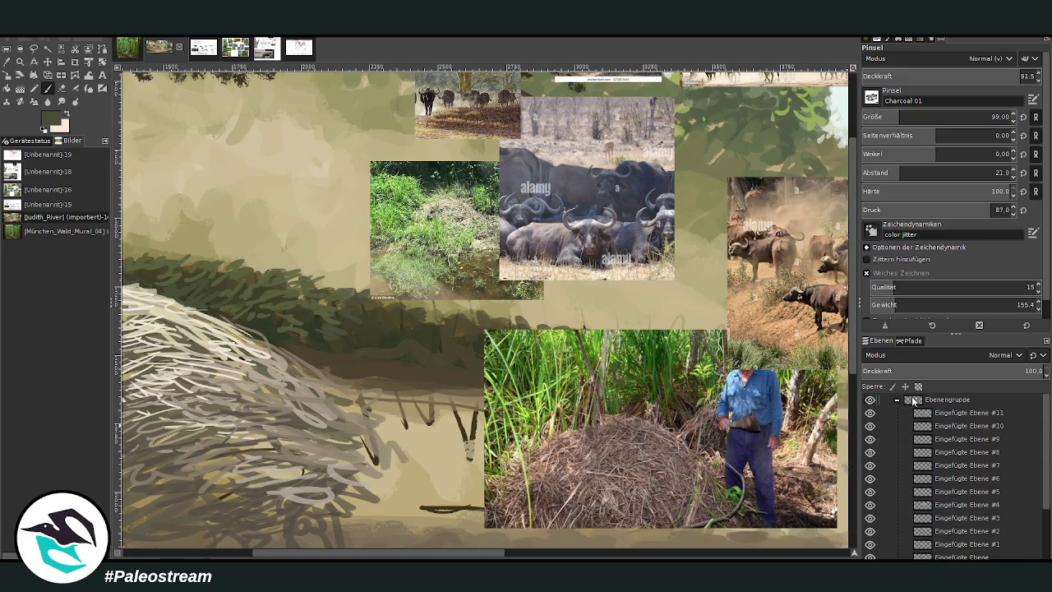
{"action": "left_click", "coordinate": [896, 401]}
{"action": "left_click", "coordinate": [869, 400]}
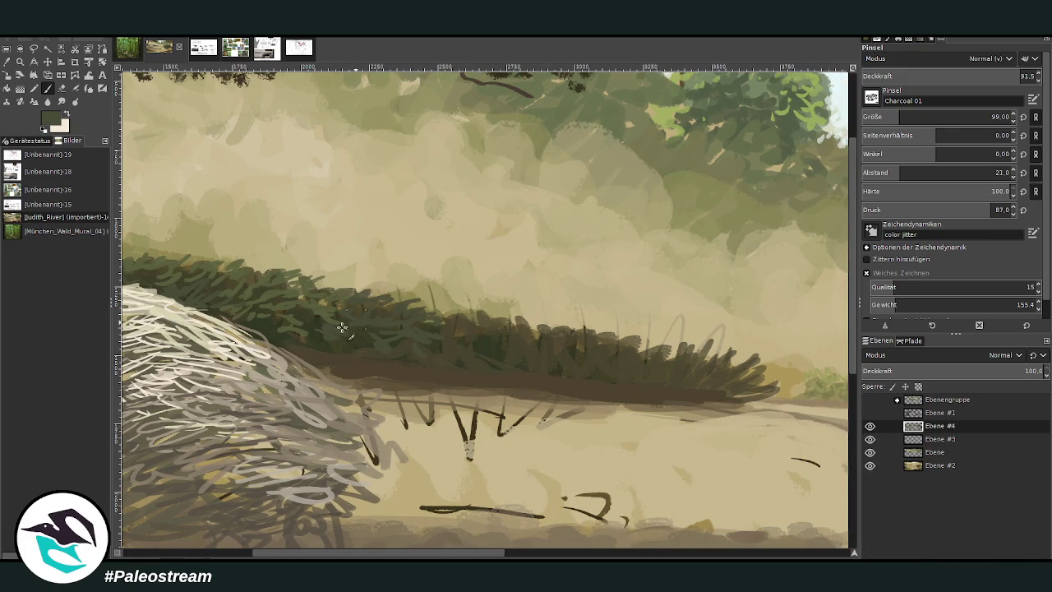
Step: Eyedrop a lighter green from the bushes and dab it over the dark bush
{"action": "left_click_drag", "start_coordinate": [449, 555], "coordinate": [556, 448]}
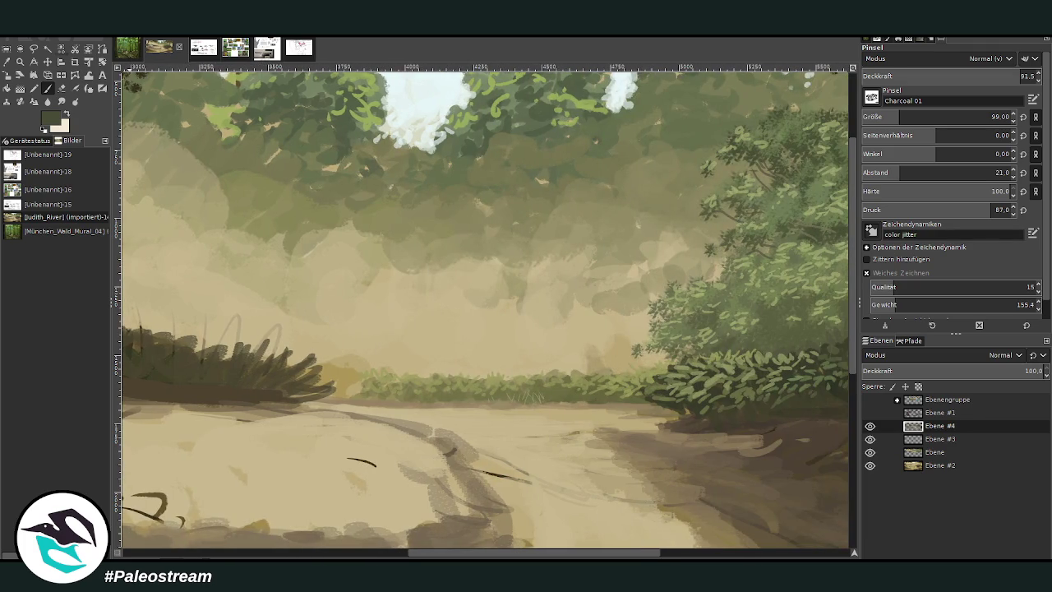
{"action": "key", "text": "o"}
{"action": "left_click", "coordinate": [693, 390]}
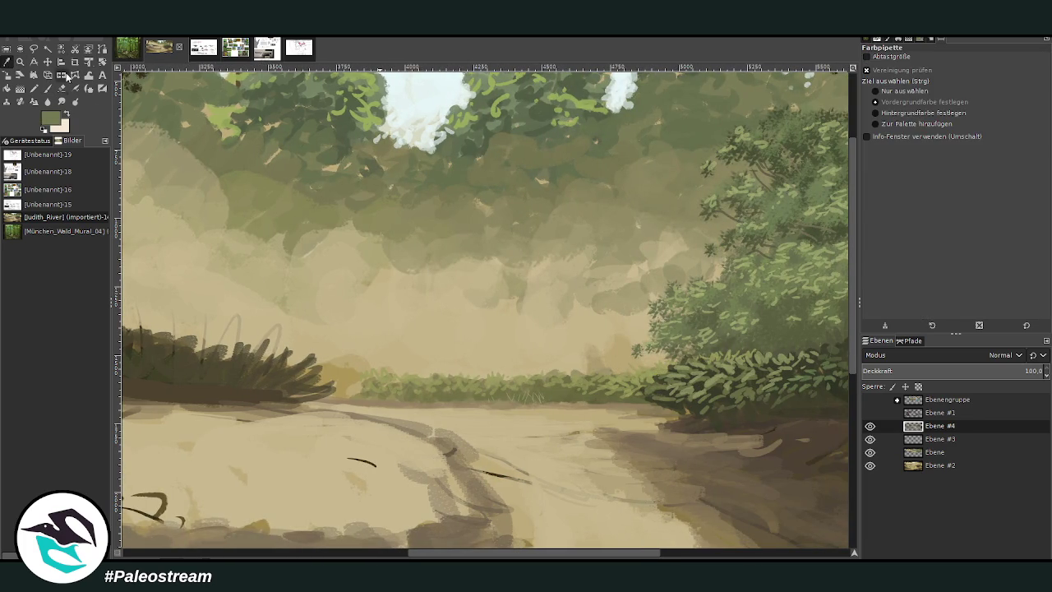
{"action": "key", "text": "p"}
{"action": "left_click_drag", "start_coordinate": [311, 373], "coordinate": [289, 377]}
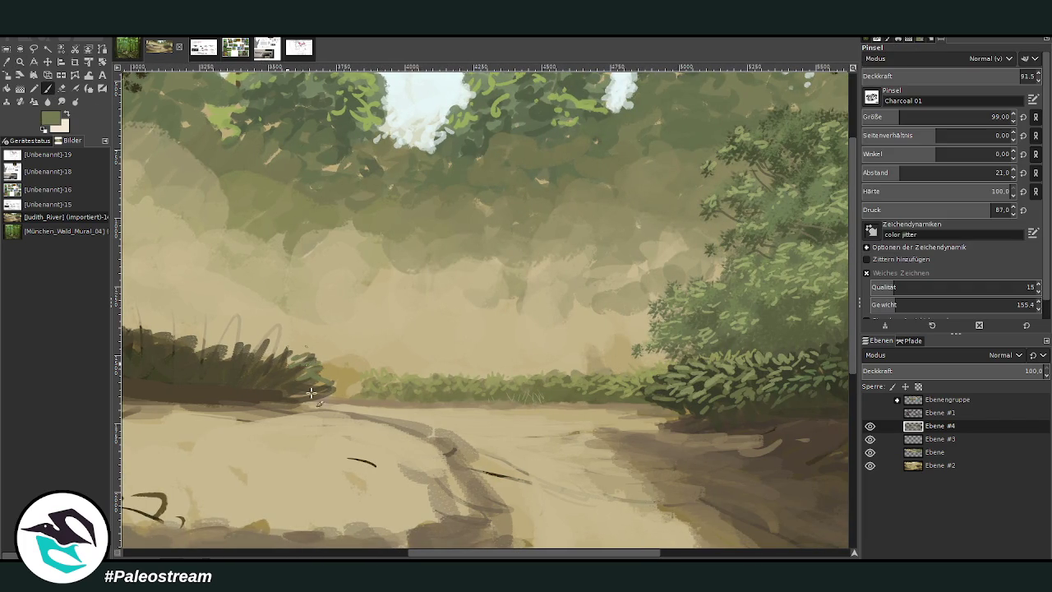
Step: Paint leafy grass strokes along the top of the hedge behind the nest mound
{"action": "left_click", "coordinate": [376, 555]}
{"action": "mouse_move", "coordinate": [554, 338]}
{"action": "left_mouse_down"}
{"action": "mouse_move", "coordinate": [604, 349]}
{"action": "mouse_move", "coordinate": [631, 337]}
{"action": "mouse_move", "coordinate": [645, 351]}
{"action": "mouse_move", "coordinate": [629, 329]}
{"action": "mouse_move", "coordinate": [615, 358]}
{"action": "left_mouse_up"}
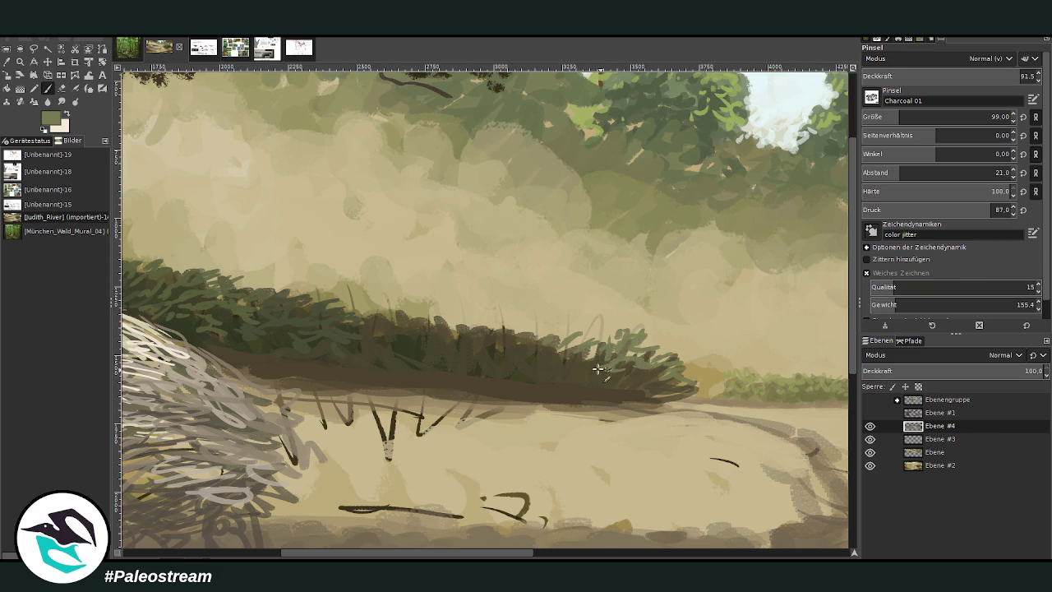
{"action": "mouse_move", "coordinate": [493, 344]}
{"action": "left_mouse_down"}
{"action": "mouse_move", "coordinate": [480, 325]}
{"action": "mouse_move", "coordinate": [516, 339]}
{"action": "mouse_move", "coordinate": [577, 326]}
{"action": "left_mouse_up"}
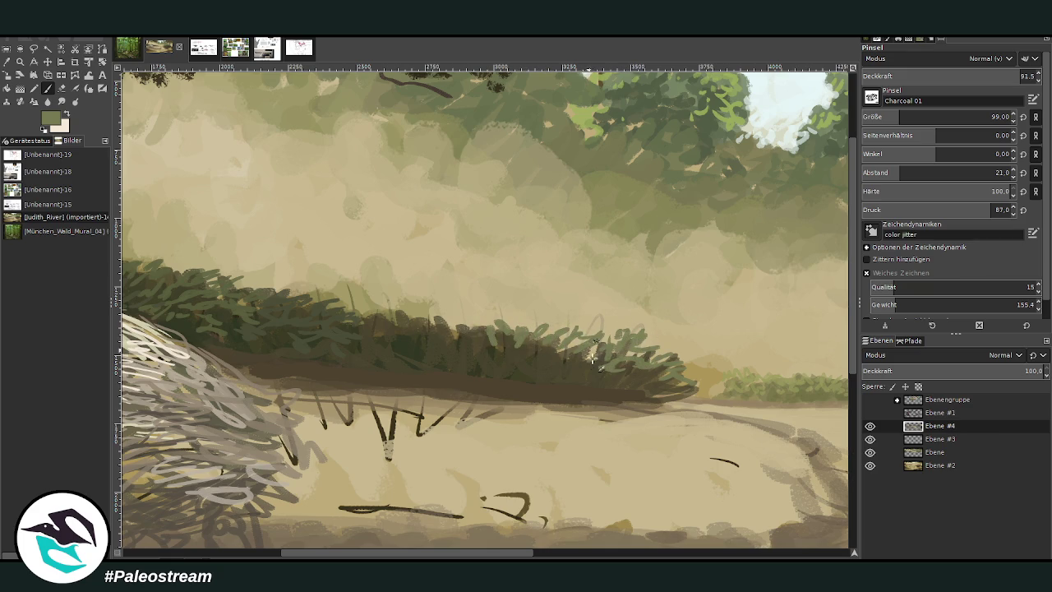
{"action": "mouse_move", "coordinate": [421, 314]}
{"action": "left_mouse_down"}
{"action": "mouse_move", "coordinate": [399, 337]}
{"action": "mouse_move", "coordinate": [361, 333]}
{"action": "mouse_move", "coordinate": [393, 345]}
{"action": "mouse_move", "coordinate": [361, 353]}
{"action": "left_mouse_up"}
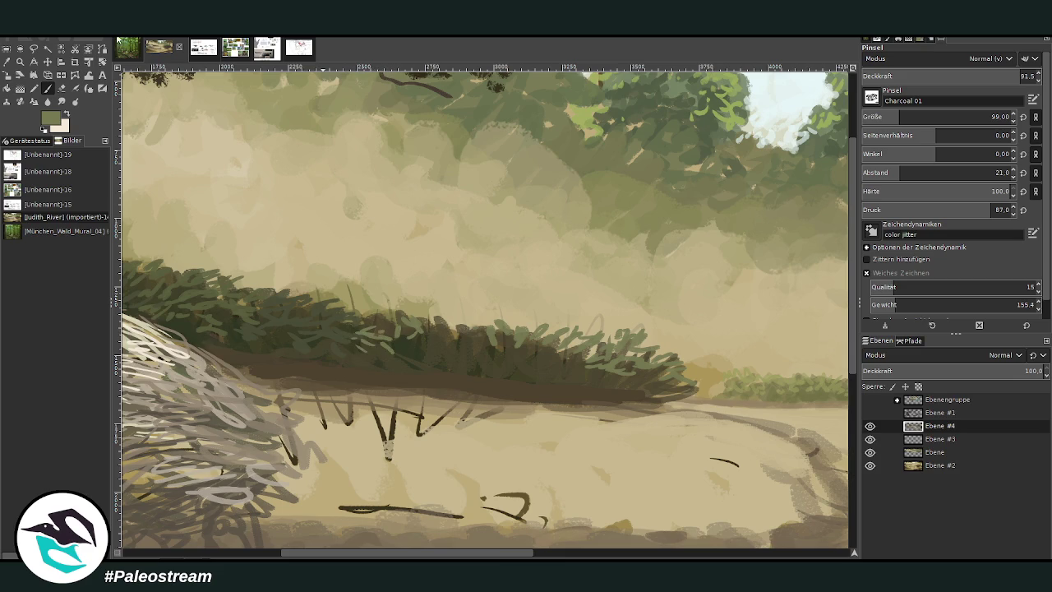
{"action": "left_click_drag", "start_coordinate": [426, 350], "coordinate": [382, 327]}
{"action": "mouse_move", "coordinate": [473, 335]}
{"action": "left_mouse_down"}
{"action": "mouse_move", "coordinate": [450, 324]}
{"action": "mouse_move", "coordinate": [468, 339]}
{"action": "left_mouse_up"}
Step: At 74.8 opacity, paint lighter grass strokes across the hedge top, then lower opacity to 54.6
{"action": "left_click", "coordinate": [976, 74]}
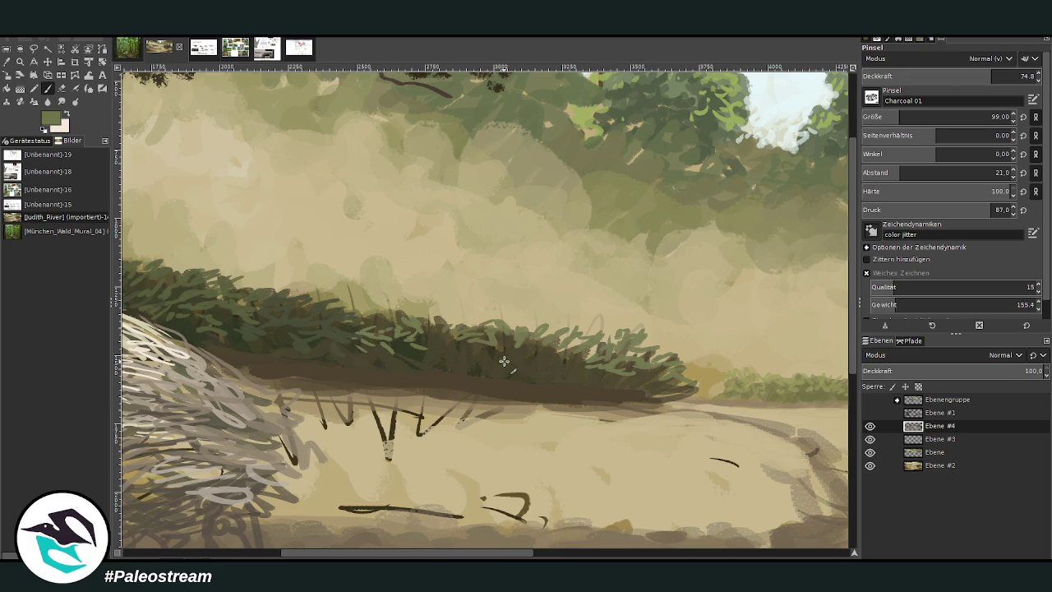
{"action": "mouse_move", "coordinate": [509, 355]}
{"action": "left_mouse_down"}
{"action": "mouse_move", "coordinate": [549, 358]}
{"action": "mouse_move", "coordinate": [547, 338]}
{"action": "mouse_move", "coordinate": [583, 345]}
{"action": "left_mouse_up"}
{"action": "left_click_drag", "start_coordinate": [480, 328], "coordinate": [439, 323]}
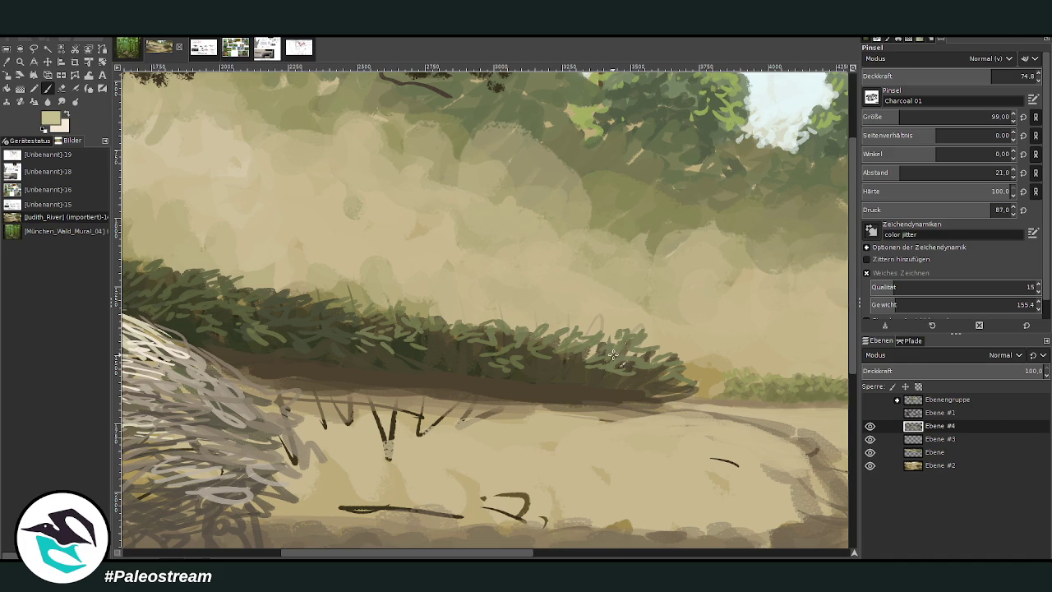
{"action": "left_click", "coordinate": [955, 75]}
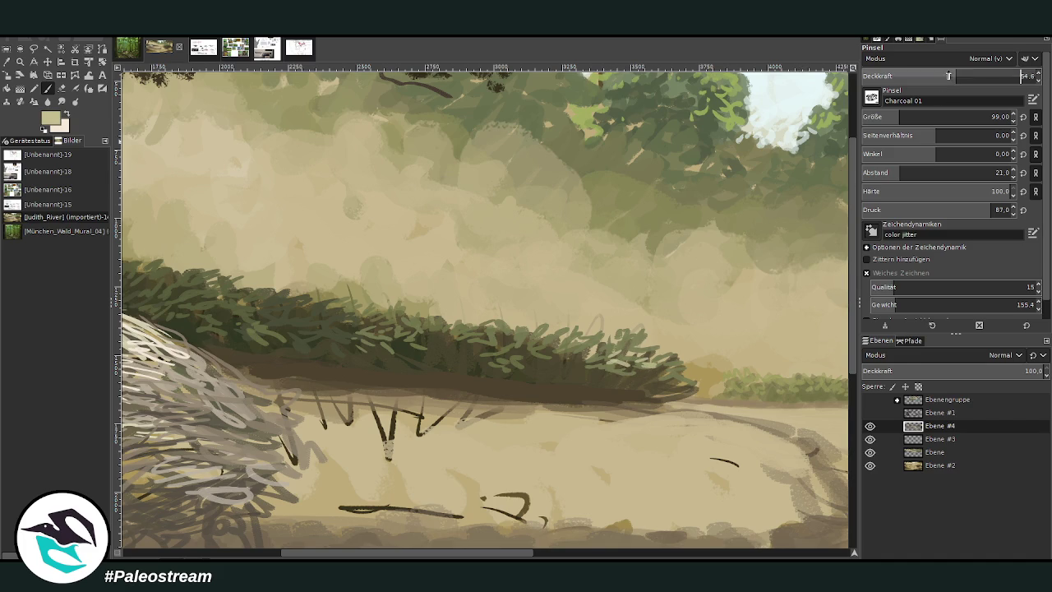
{"action": "scroll", "coordinate": [615, 533], "scroll_direction": "right", "scroll_amount": 5}
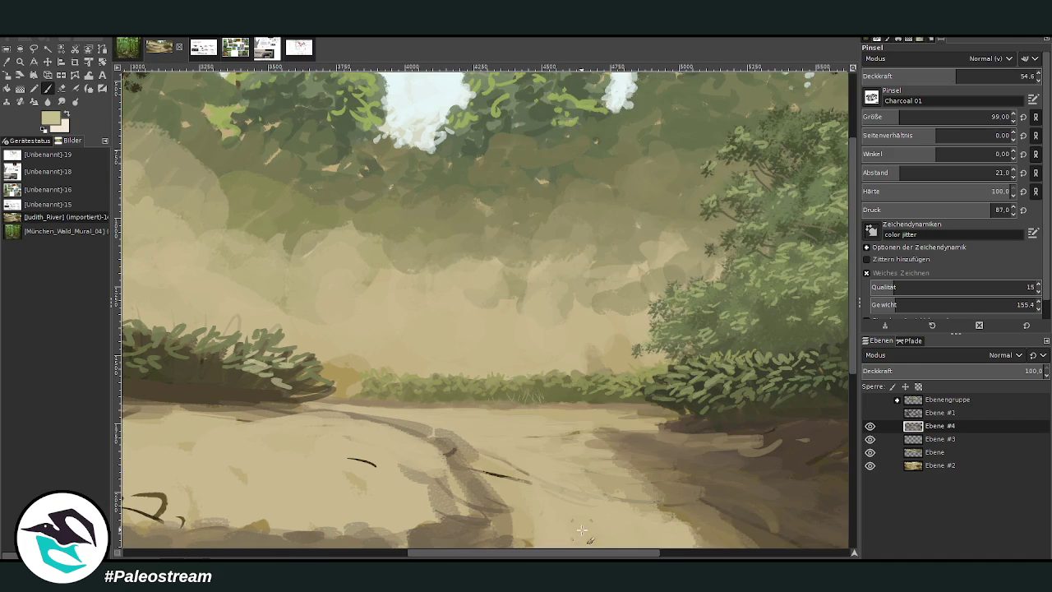
Step: Paint light yellowish strokes between the distant bushes and light-green leaves on the right bush
{"action": "left_click_drag", "start_coordinate": [376, 384], "coordinate": [319, 373]}
{"action": "mouse_move", "coordinate": [679, 368]}
{"action": "left_mouse_down"}
{"action": "mouse_move", "coordinate": [708, 379]}
{"action": "mouse_move", "coordinate": [719, 365]}
{"action": "mouse_move", "coordinate": [723, 378]}
{"action": "mouse_move", "coordinate": [731, 370]}
{"action": "mouse_move", "coordinate": [703, 359]}
{"action": "left_mouse_up"}
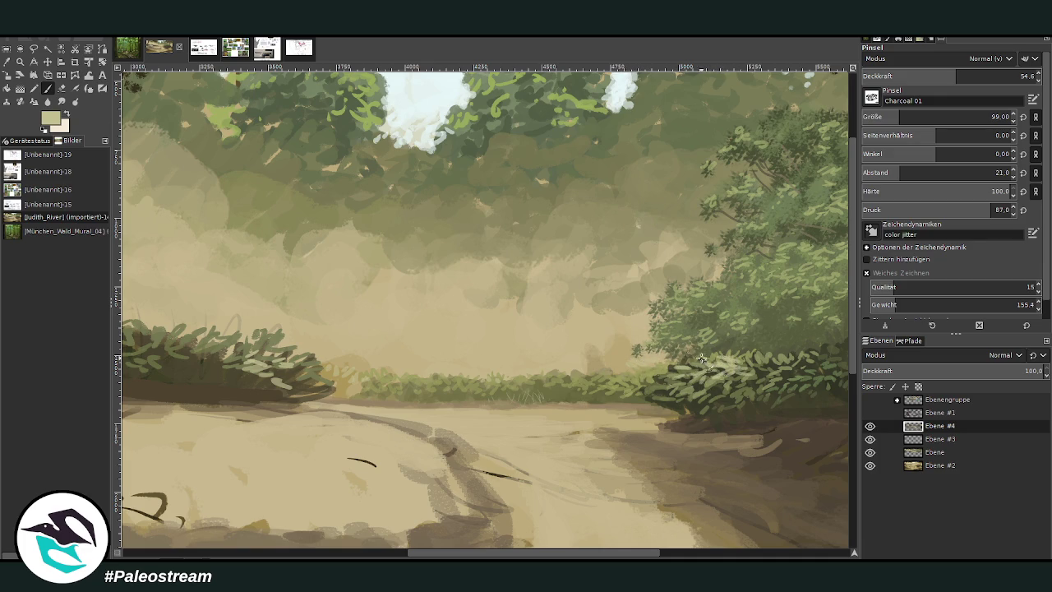
{"action": "mouse_move", "coordinate": [535, 551]}
{"action": "left_mouse_down"}
{"action": "mouse_move", "coordinate": [611, 551]}
{"action": "mouse_move", "coordinate": [411, 552]}
{"action": "left_mouse_up"}
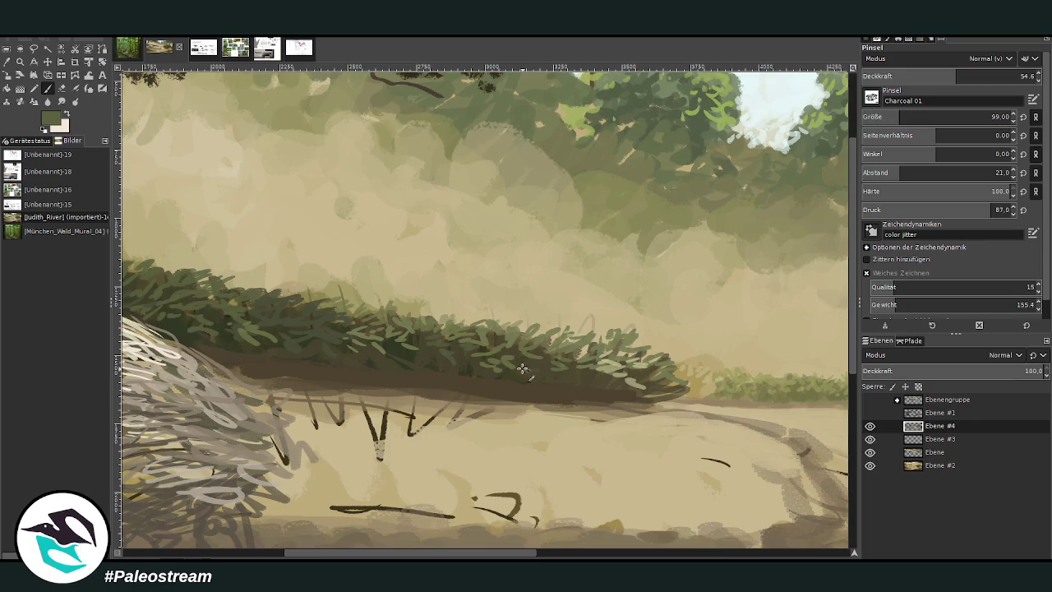
Step: Set the brush to 77.6 opacity and size 85, then dab darker tones along the hedge top
{"action": "left_click_drag", "start_coordinate": [955, 75], "coordinate": [996, 76]}
{"action": "left_click_drag", "start_coordinate": [899, 116], "coordinate": [991, 116]}
{"action": "type", "text": "35"}
{"action": "key", "text": "Return"}
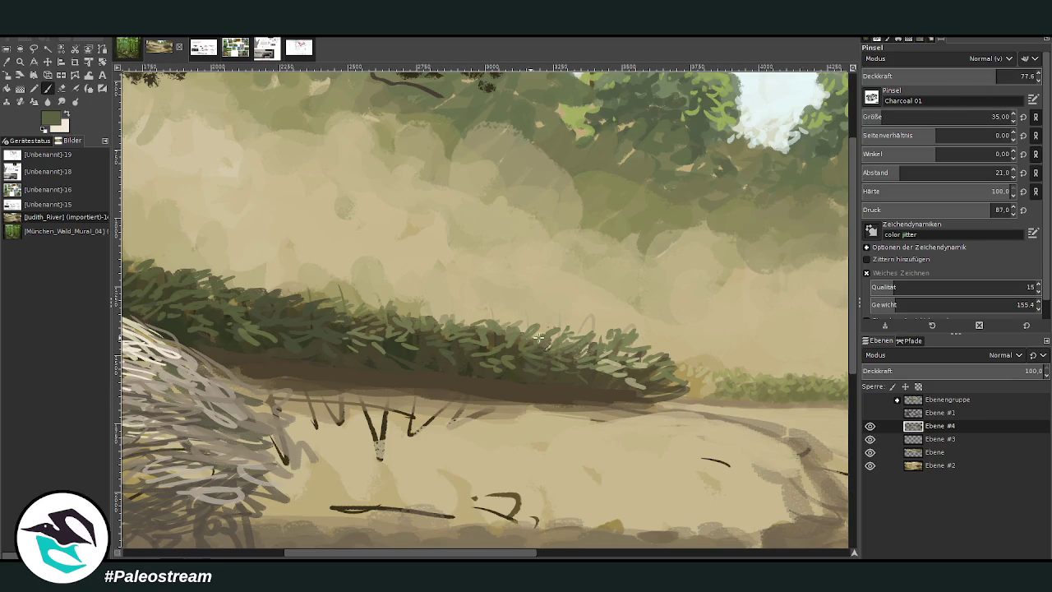
{"action": "key", "text": "Escape"}
{"action": "left_click_drag", "start_coordinate": [423, 311], "coordinate": [419, 325]}
{"action": "mouse_move", "coordinate": [330, 306]}
{"action": "left_mouse_down"}
{"action": "mouse_move", "coordinate": [235, 289]}
{"action": "mouse_move", "coordinate": [274, 286]}
{"action": "left_mouse_up"}
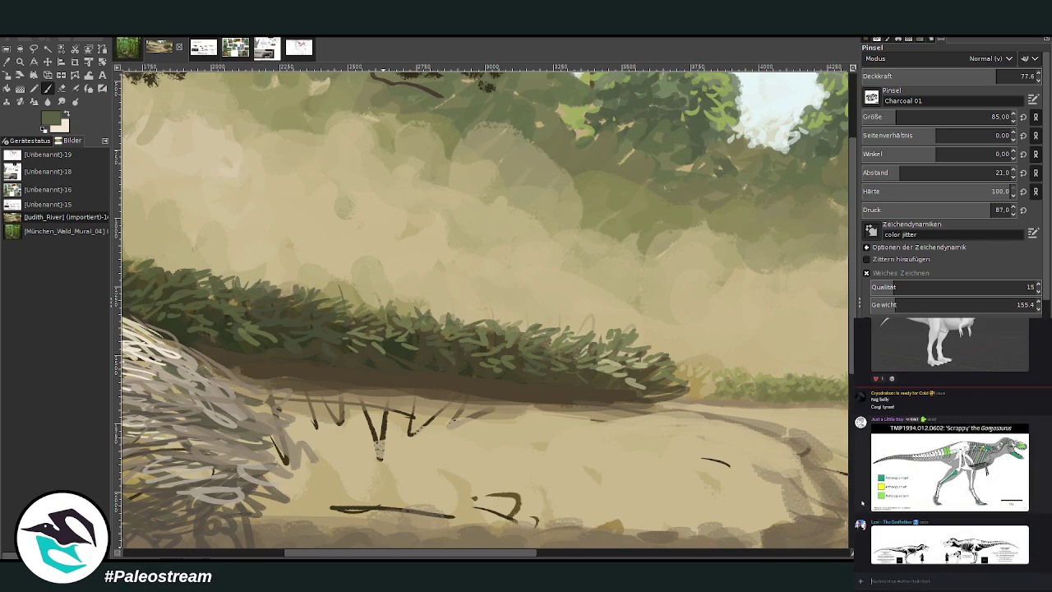
Step: Glance at a skeleton image shared in chat, then switch to a smaller Chalk 03 brush
{"action": "left_click", "coordinate": [882, 538]}
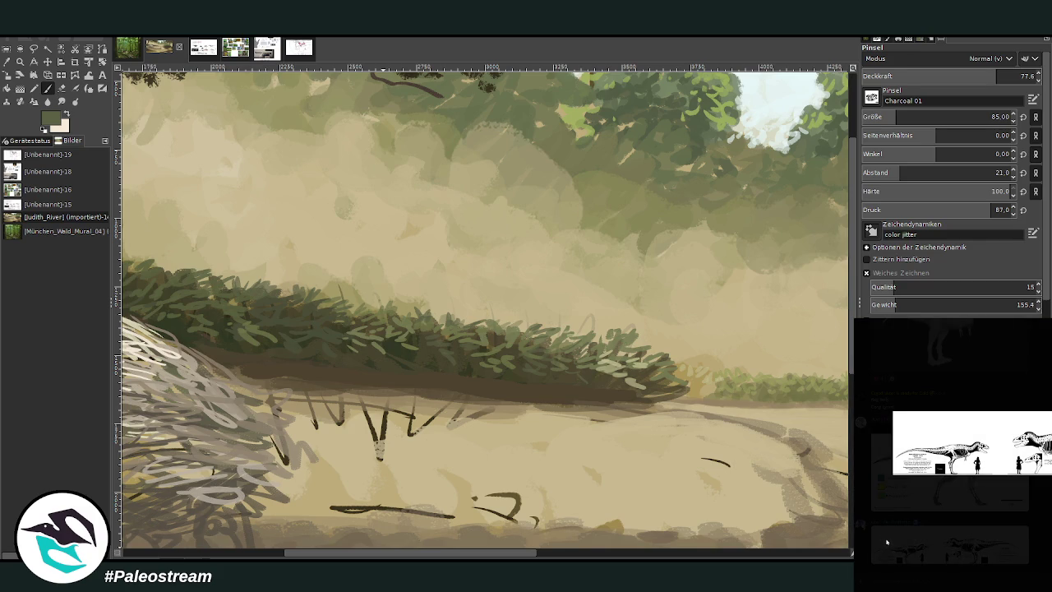
{"action": "left_click", "coordinate": [886, 542]}
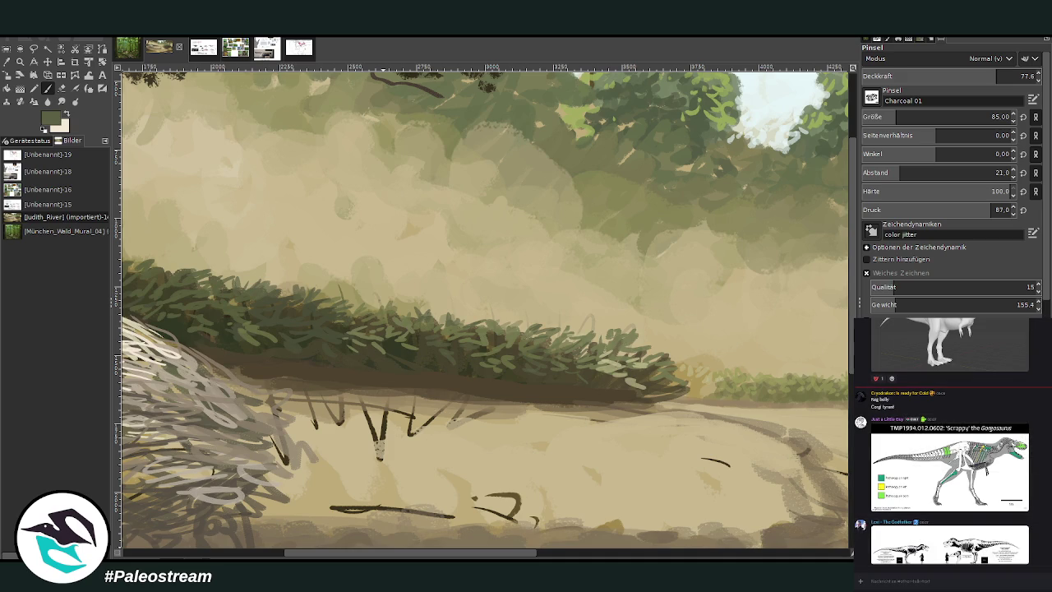
{"action": "scroll", "coordinate": [858, 539], "scroll_direction": "down", "scroll_amount": 5}
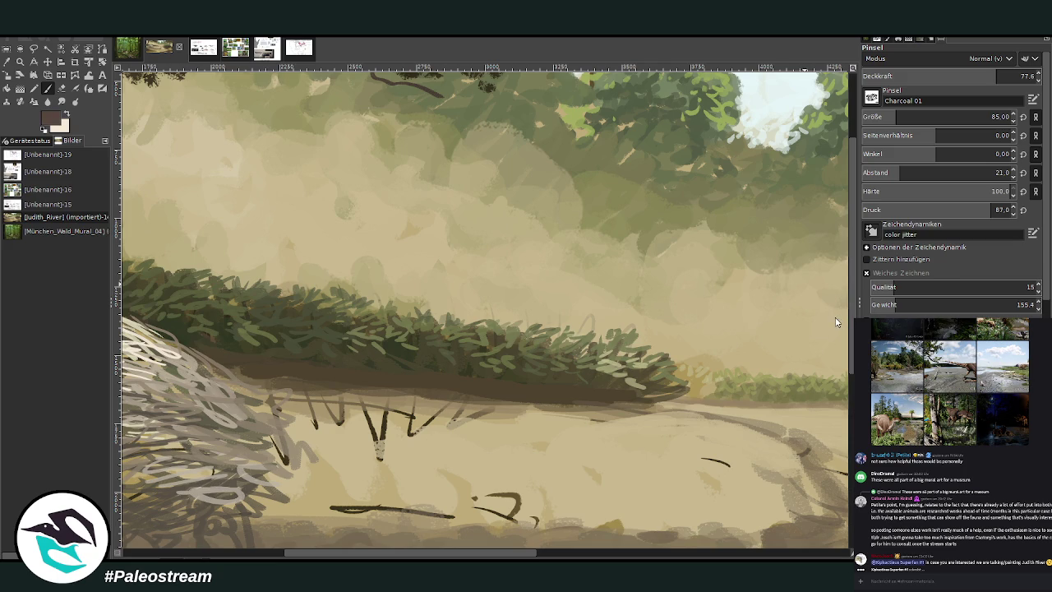
{"action": "left_click", "coordinate": [867, 118]}
{"action": "key", "text": "period"}
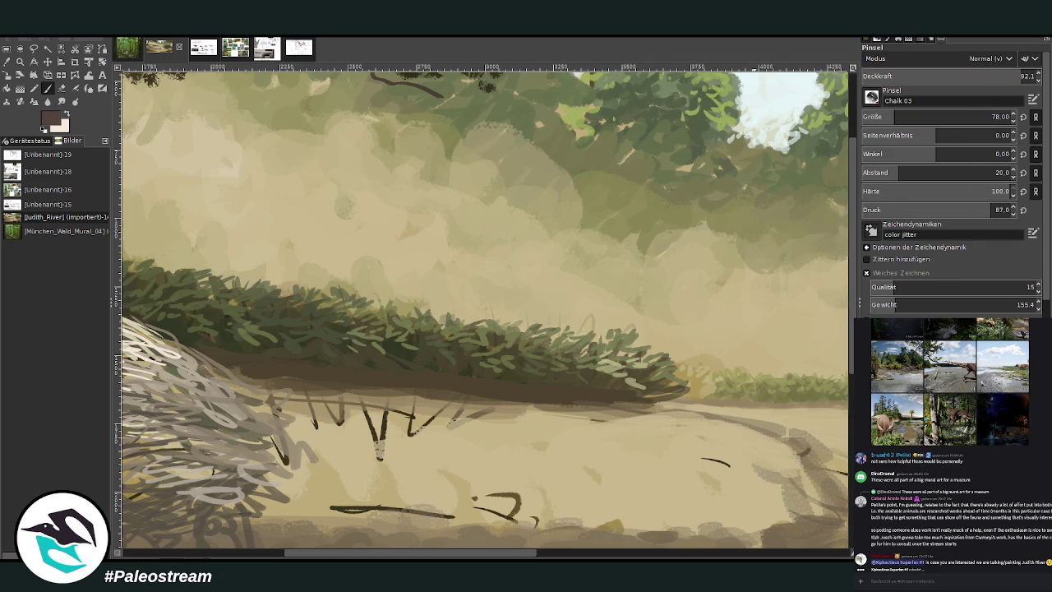
Step: Consult the plant reference photo collage, then return to the landscape painting
{"action": "left_click", "coordinate": [234, 47]}
{"action": "scroll", "coordinate": [132, 472], "scroll_direction": "left", "scroll_amount": 5}
{"action": "scroll", "coordinate": [261, 493], "scroll_direction": "left", "scroll_amount": 3}
{"action": "scroll", "coordinate": [856, 192], "scroll_direction": "up", "scroll_amount": 5}
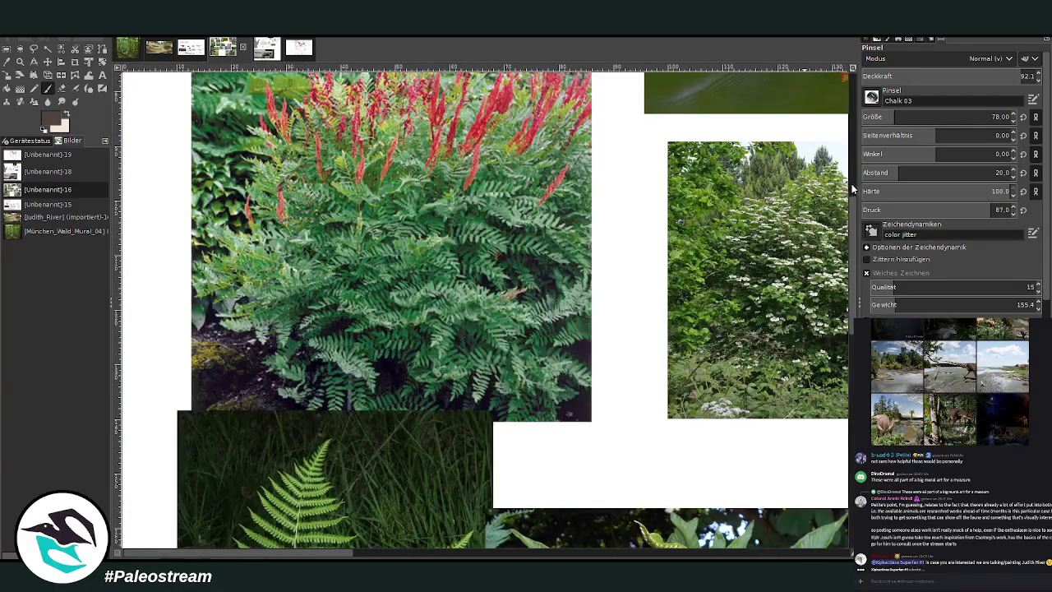
{"action": "scroll", "coordinate": [853, 171], "scroll_direction": "up", "scroll_amount": 2}
{"action": "scroll", "coordinate": [851, 161], "scroll_direction": "up", "scroll_amount": 1}
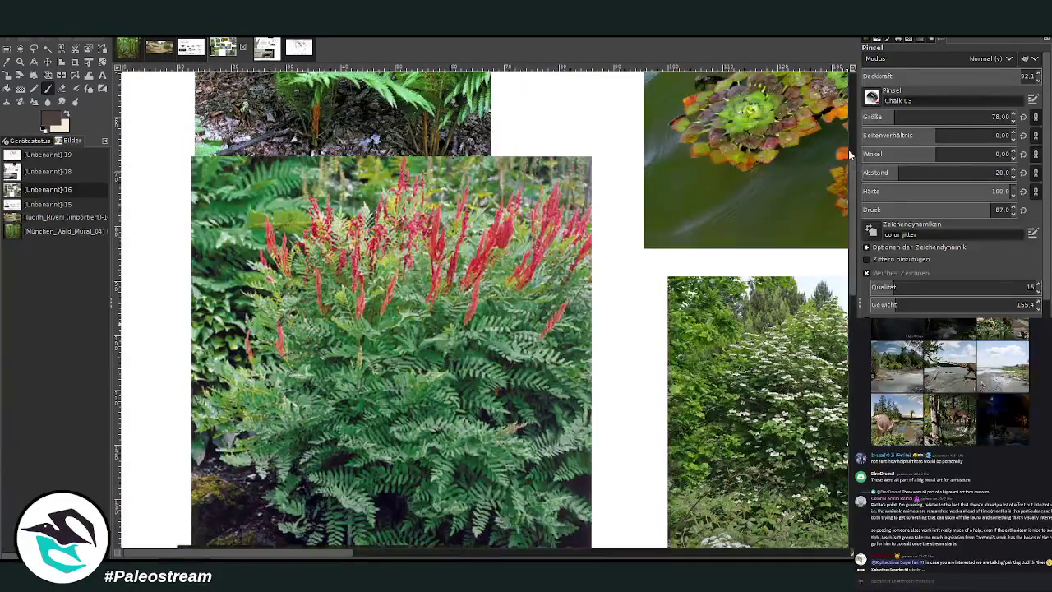
{"action": "left_click", "coordinate": [160, 50]}
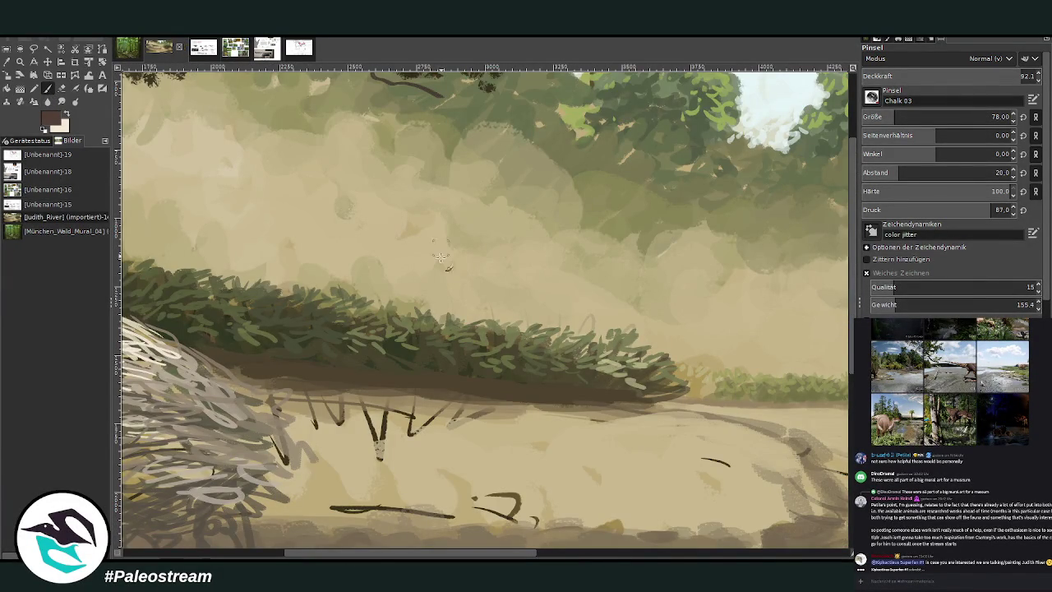
Step: Paint reddish flower spikes along the middle of the hedge top
{"action": "left_click_drag", "start_coordinate": [391, 307], "coordinate": [400, 295]}
{"action": "mouse_move", "coordinate": [465, 324]}
{"action": "left_mouse_down"}
{"action": "mouse_move", "coordinate": [474, 311]}
{"action": "mouse_move", "coordinate": [505, 313]}
{"action": "left_mouse_up"}
{"action": "left_click_drag", "start_coordinate": [314, 301], "coordinate": [320, 290]}
{"action": "scroll", "coordinate": [281, 551], "scroll_direction": "left", "scroll_amount": 5}
{"action": "left_click_drag", "start_coordinate": [402, 257], "coordinate": [411, 244]}
{"action": "mouse_move", "coordinate": [423, 257]}
{"action": "left_mouse_down"}
{"action": "mouse_move", "coordinate": [423, 245]}
{"action": "mouse_move", "coordinate": [443, 241]}
{"action": "mouse_move", "coordinate": [478, 251]}
{"action": "left_mouse_up"}
Step: Continue the spikes leftward to the hedge's left end and add a few on its right part
{"action": "left_click_drag", "start_coordinate": [333, 256], "coordinate": [332, 240]}
{"action": "left_click_drag", "start_coordinate": [345, 255], "coordinate": [345, 239]}
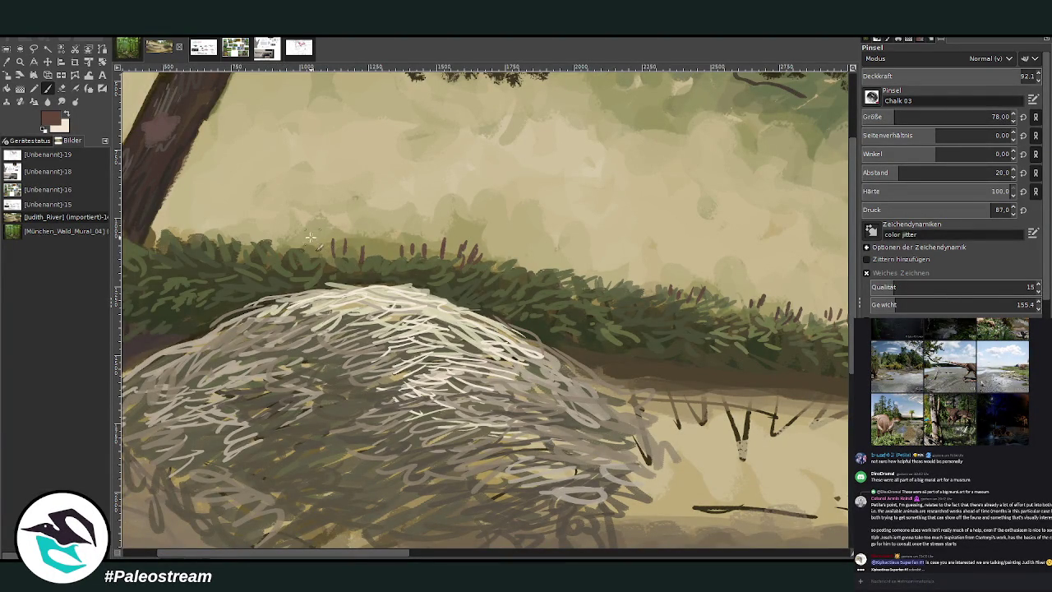
{"action": "mouse_move", "coordinate": [281, 248]}
{"action": "left_mouse_down"}
{"action": "mouse_move", "coordinate": [280, 229]}
{"action": "mouse_move", "coordinate": [271, 233]}
{"action": "left_mouse_up"}
{"action": "mouse_move", "coordinate": [259, 249]}
{"action": "left_mouse_down"}
{"action": "mouse_move", "coordinate": [248, 226]}
{"action": "mouse_move", "coordinate": [224, 229]}
{"action": "left_mouse_up"}
{"action": "left_click_drag", "start_coordinate": [204, 247], "coordinate": [197, 225]}
{"action": "mouse_move", "coordinate": [189, 247]}
{"action": "left_mouse_down"}
{"action": "mouse_move", "coordinate": [188, 220]}
{"action": "mouse_move", "coordinate": [180, 223]}
{"action": "left_mouse_up"}
{"action": "left_click_drag", "start_coordinate": [173, 247], "coordinate": [173, 221]}
{"action": "mouse_move", "coordinate": [164, 249]}
{"action": "left_mouse_down"}
{"action": "mouse_move", "coordinate": [164, 225]}
{"action": "mouse_move", "coordinate": [156, 232]}
{"action": "left_mouse_up"}
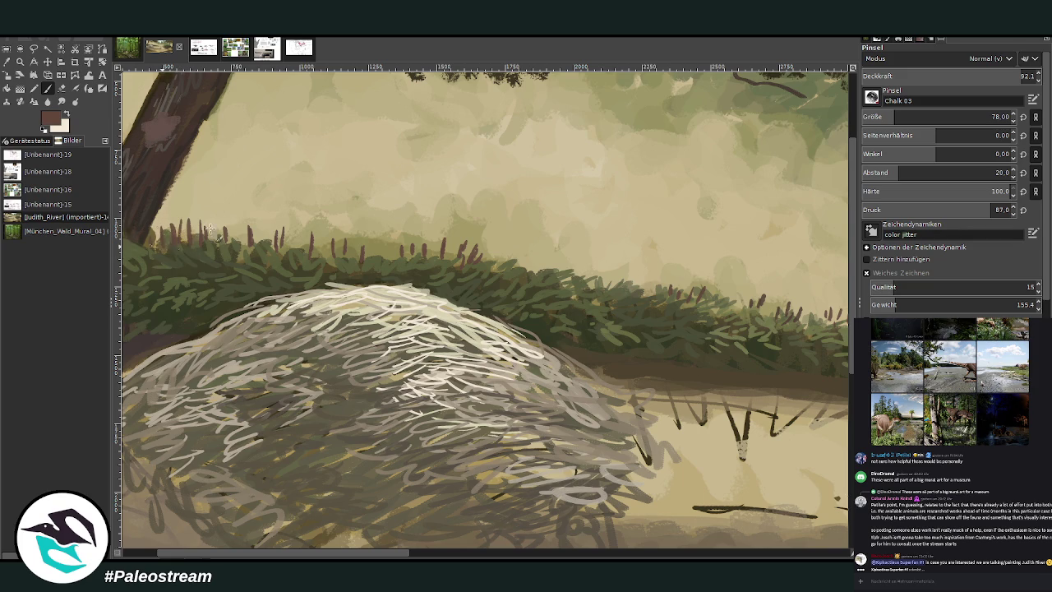
{"action": "left_click_drag", "start_coordinate": [543, 269], "coordinate": [543, 249]}
{"action": "left_click_drag", "start_coordinate": [548, 267], "coordinate": [554, 252]}
{"action": "left_click_drag", "start_coordinate": [295, 255], "coordinate": [293, 237]}
{"action": "mouse_move", "coordinate": [265, 240]}
{"action": "left_mouse_down"}
{"action": "mouse_move", "coordinate": [266, 228]}
{"action": "mouse_move", "coordinate": [251, 230]}
{"action": "left_mouse_up"}
Step: With a fainter, smaller brush, paint softer spikes at the hedge's left end and further right
{"action": "left_click", "coordinate": [996, 76]}
{"action": "left_click", "coordinate": [991, 117]}
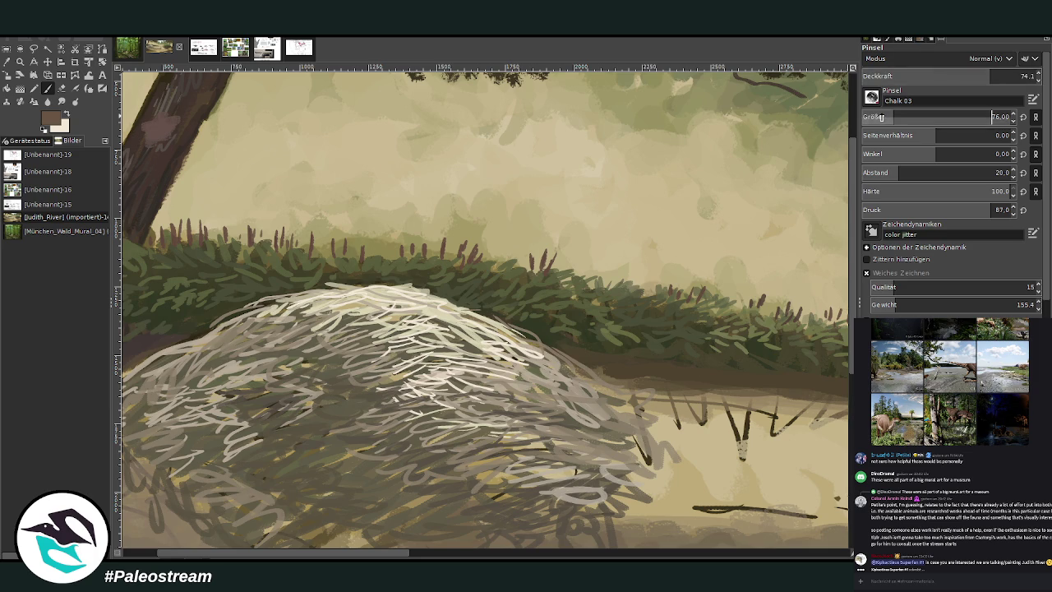
{"action": "left_click", "coordinate": [959, 75]}
{"action": "mouse_move", "coordinate": [210, 243]}
{"action": "left_mouse_down"}
{"action": "mouse_move", "coordinate": [207, 225]}
{"action": "mouse_move", "coordinate": [181, 215]}
{"action": "mouse_move", "coordinate": [156, 233]}
{"action": "left_mouse_up"}
{"action": "scroll", "coordinate": [156, 222], "scroll_direction": "left", "scroll_amount": 3}
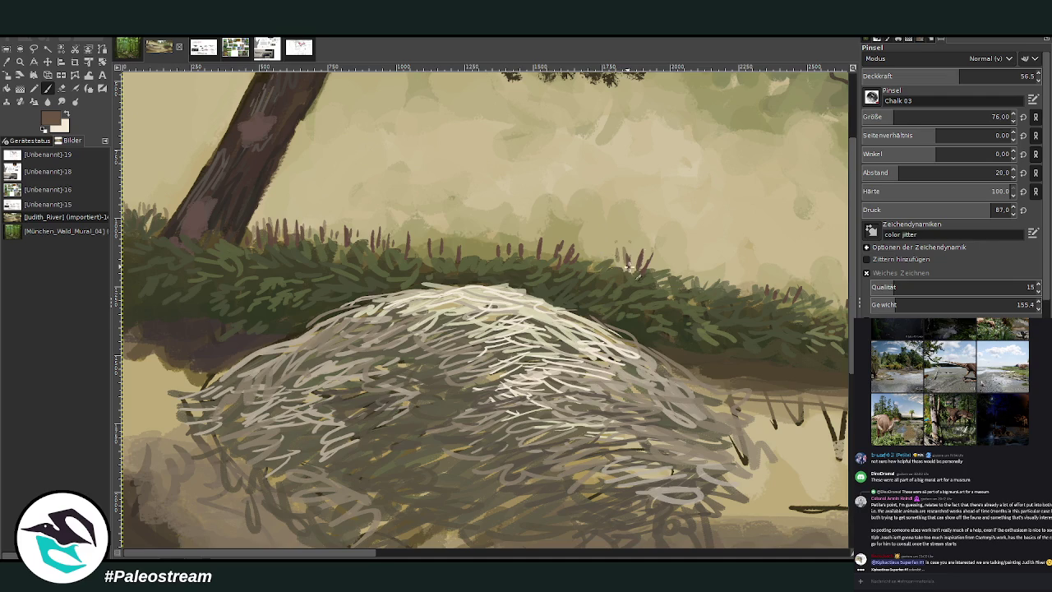
{"action": "mouse_move", "coordinate": [675, 281]}
{"action": "left_mouse_down"}
{"action": "mouse_move", "coordinate": [677, 264]}
{"action": "mouse_move", "coordinate": [727, 269]}
{"action": "left_mouse_up"}
{"action": "scroll", "coordinate": [460, 238], "scroll_direction": "right", "scroll_amount": 6}
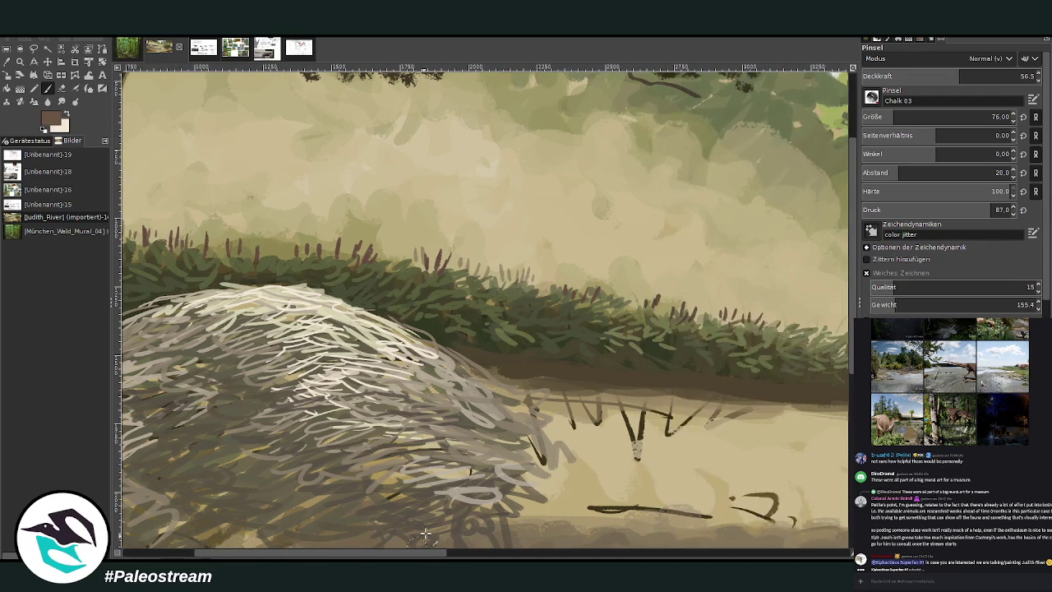
Step: Sample a darker tone and paint reddish spikes along the top of the bush under the right tree
{"action": "key", "text": "o"}
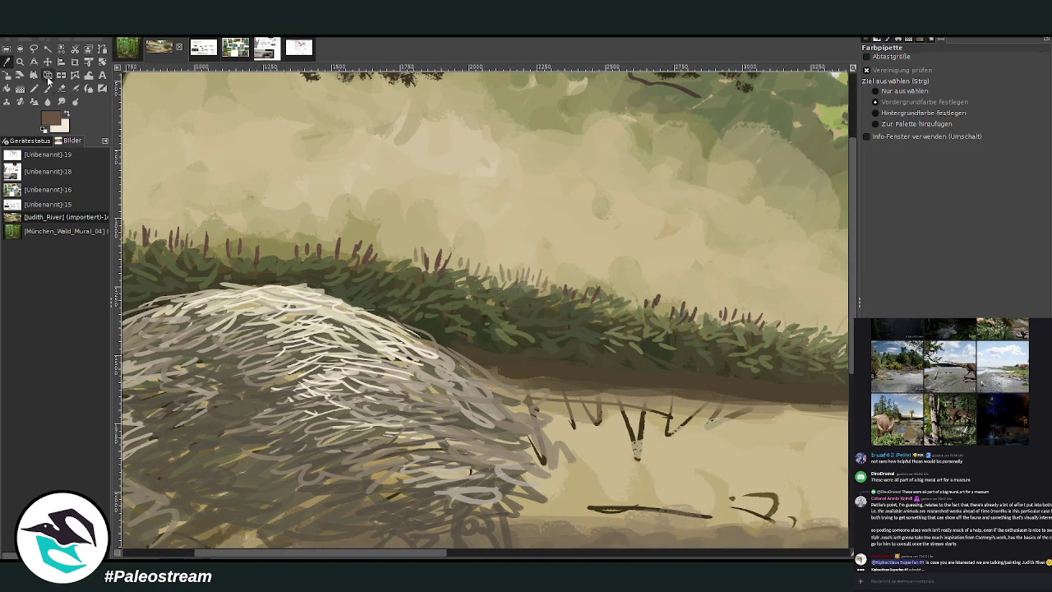
{"action": "left_click", "coordinate": [425, 231]}
{"action": "left_click", "coordinate": [47, 88]}
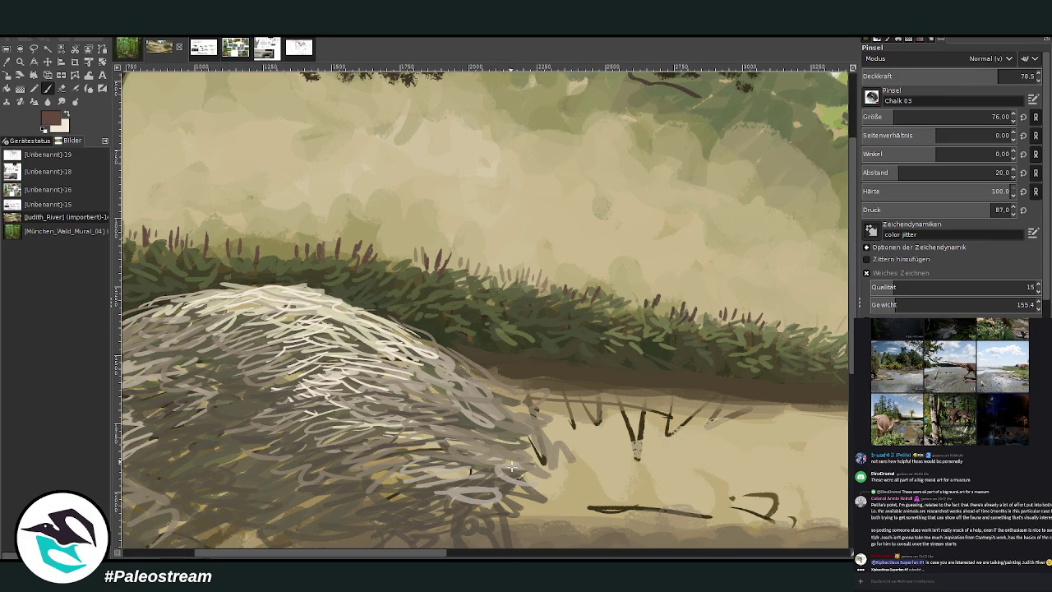
{"action": "left_click", "coordinate": [482, 556]}
{"action": "left_click_drag", "start_coordinate": [464, 557], "coordinate": [690, 556]}
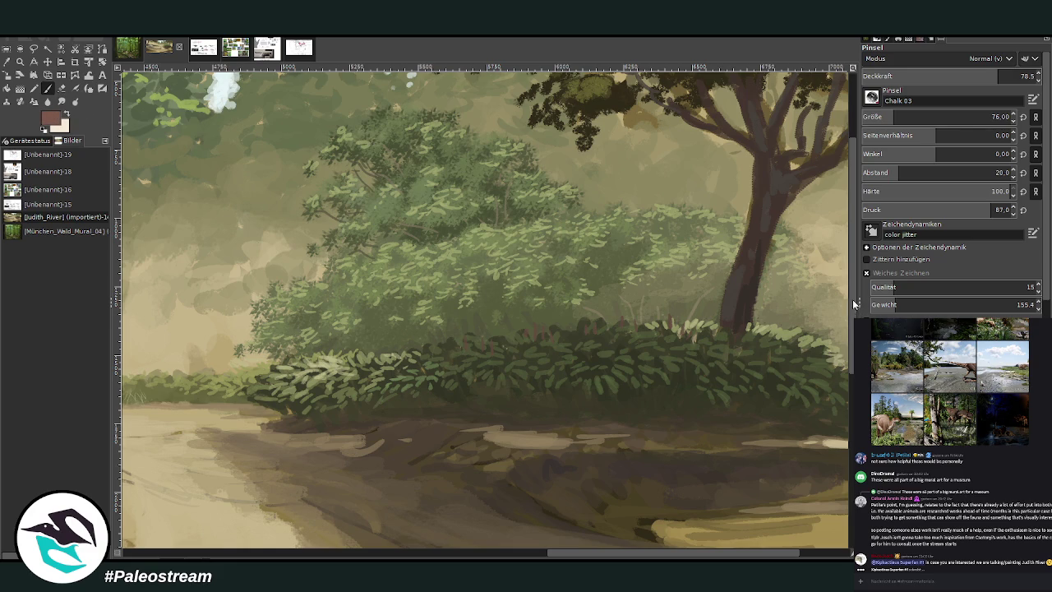
{"action": "mouse_move", "coordinate": [355, 364]}
{"action": "left_mouse_down"}
{"action": "mouse_move", "coordinate": [320, 360]}
{"action": "mouse_move", "coordinate": [430, 362]}
{"action": "left_mouse_up"}
{"action": "scroll", "coordinate": [647, 554], "scroll_direction": "right", "scroll_amount": 3}
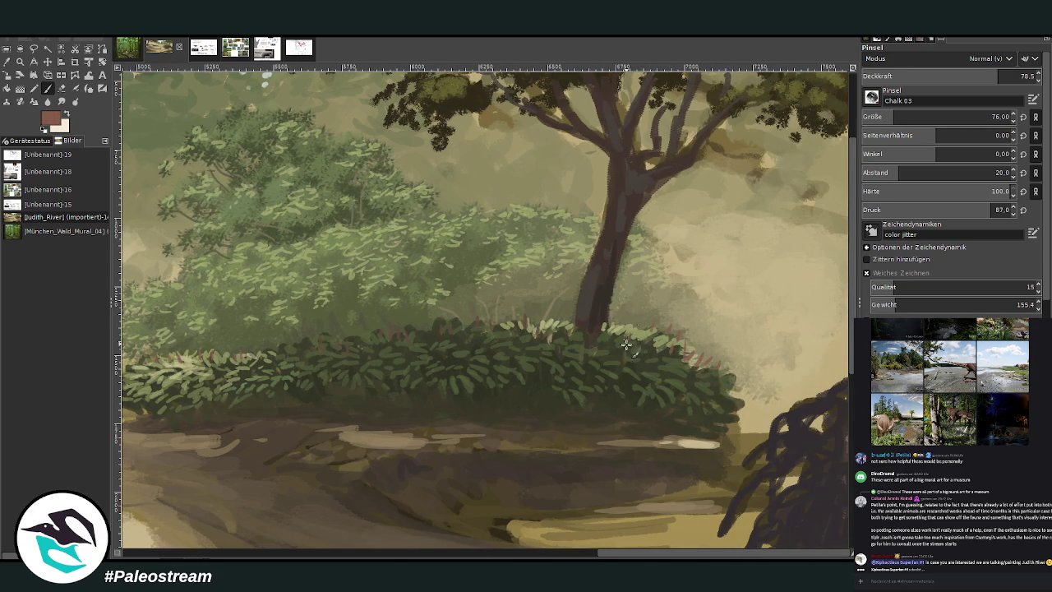
{"action": "scroll", "coordinate": [484, 556], "scroll_direction": "left", "scroll_amount": 10}
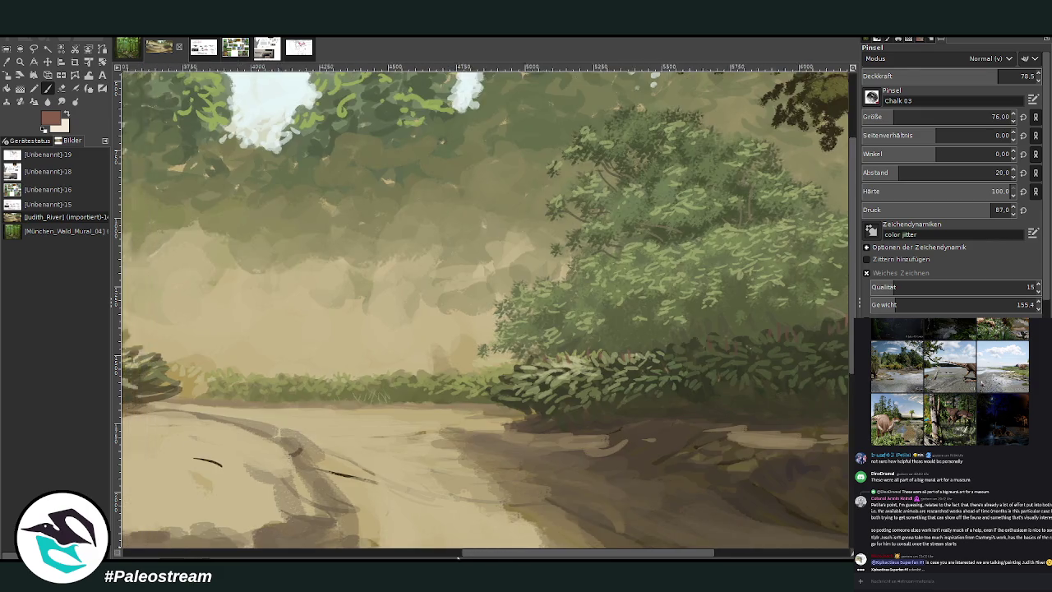
{"action": "left_click_drag", "start_coordinate": [510, 326], "coordinate": [579, 344]}
{"action": "mouse_move", "coordinate": [502, 331]}
{"action": "left_mouse_down"}
{"action": "mouse_move", "coordinate": [526, 328]}
{"action": "mouse_move", "coordinate": [483, 321]}
{"action": "mouse_move", "coordinate": [470, 334]}
{"action": "mouse_move", "coordinate": [427, 315]}
{"action": "left_mouse_up"}
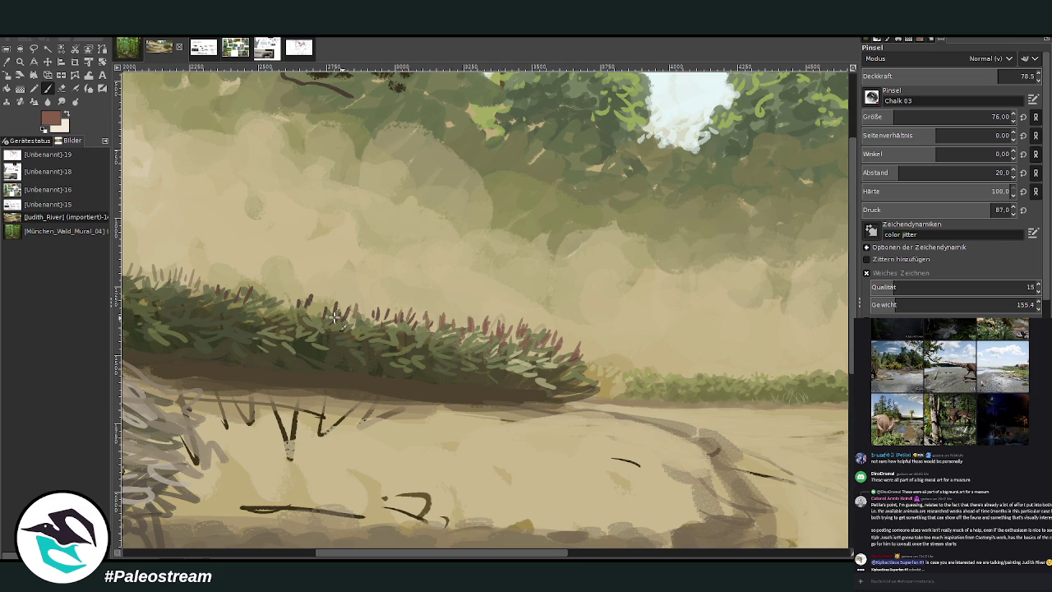
{"action": "scroll", "coordinate": [334, 317], "scroll_direction": "down", "scroll_amount": 3}
{"action": "scroll", "coordinate": [334, 316], "scroll_direction": "down", "scroll_amount": 2}
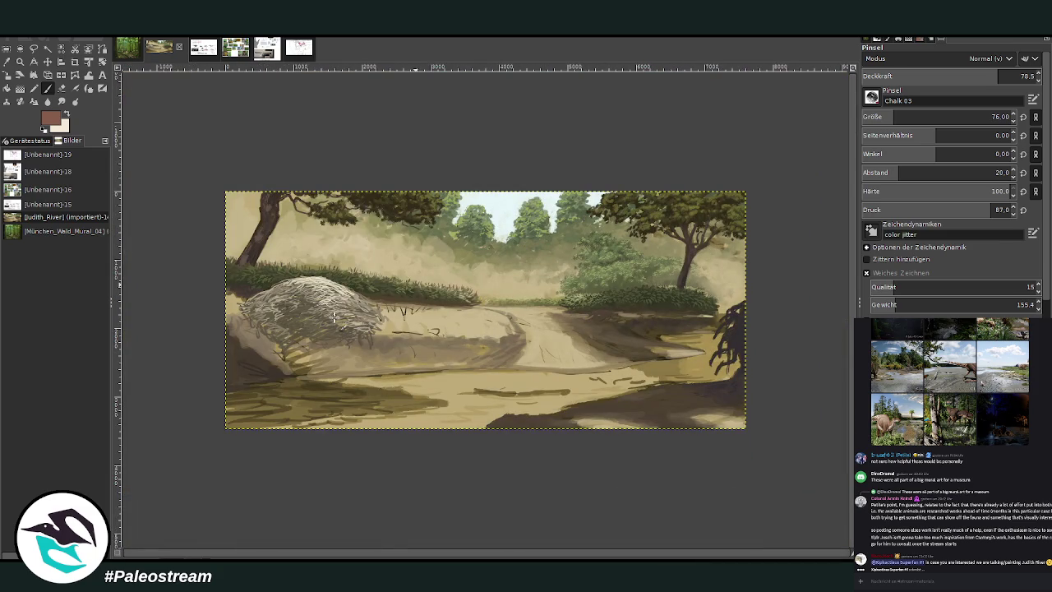
Step: Zoom in on the right tree and bush, and pick a darker brown painting colour
{"action": "key", "text": "z"}
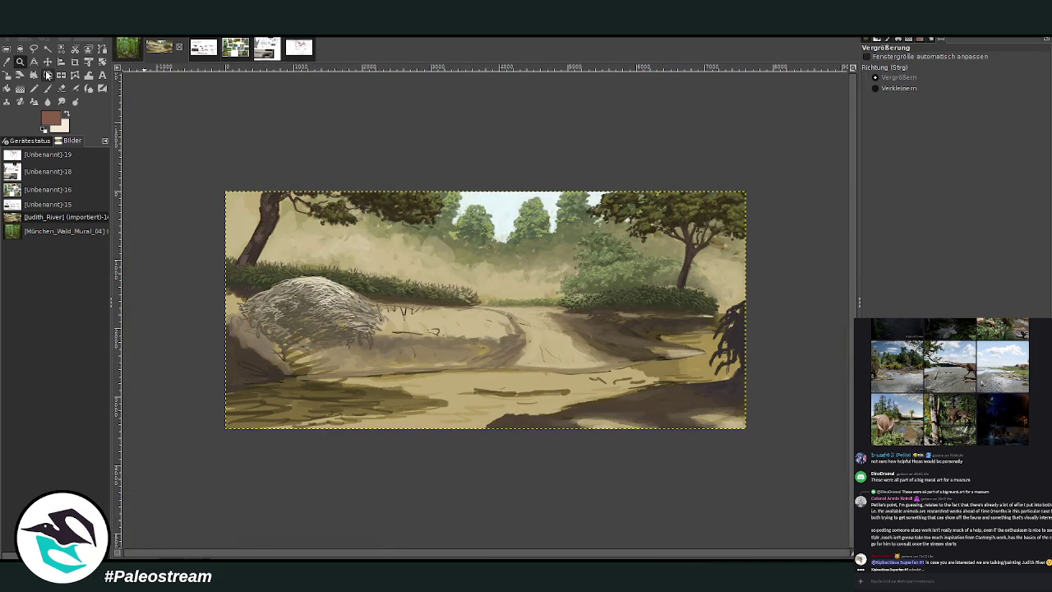
{"action": "left_click_drag", "start_coordinate": [567, 266], "coordinate": [616, 322]}
{"action": "left_click", "coordinate": [49, 89]}
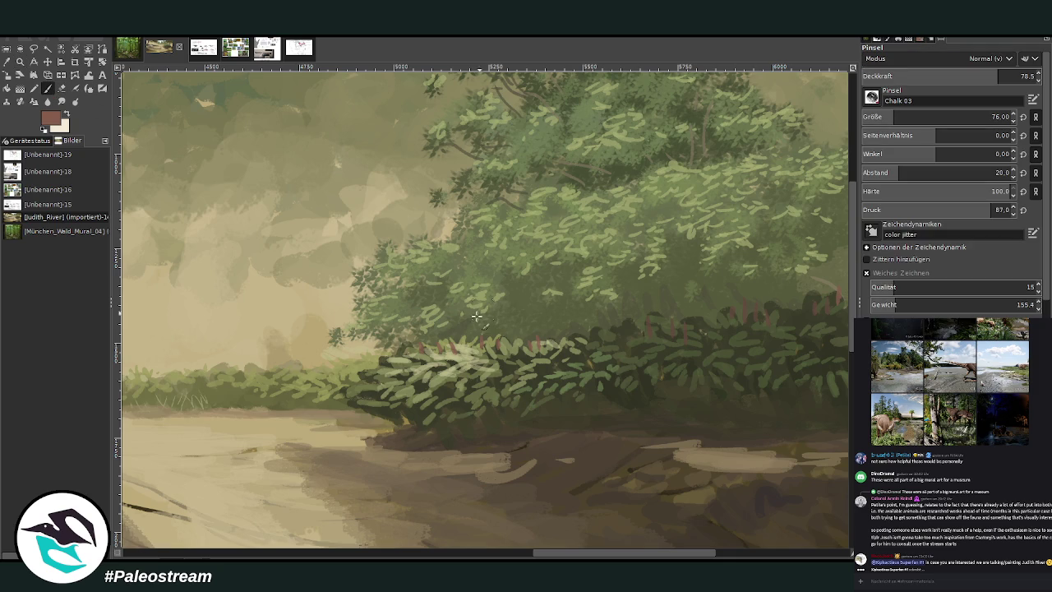
{"action": "left_click", "coordinate": [992, 75]}
{"action": "left_click", "coordinate": [888, 116]}
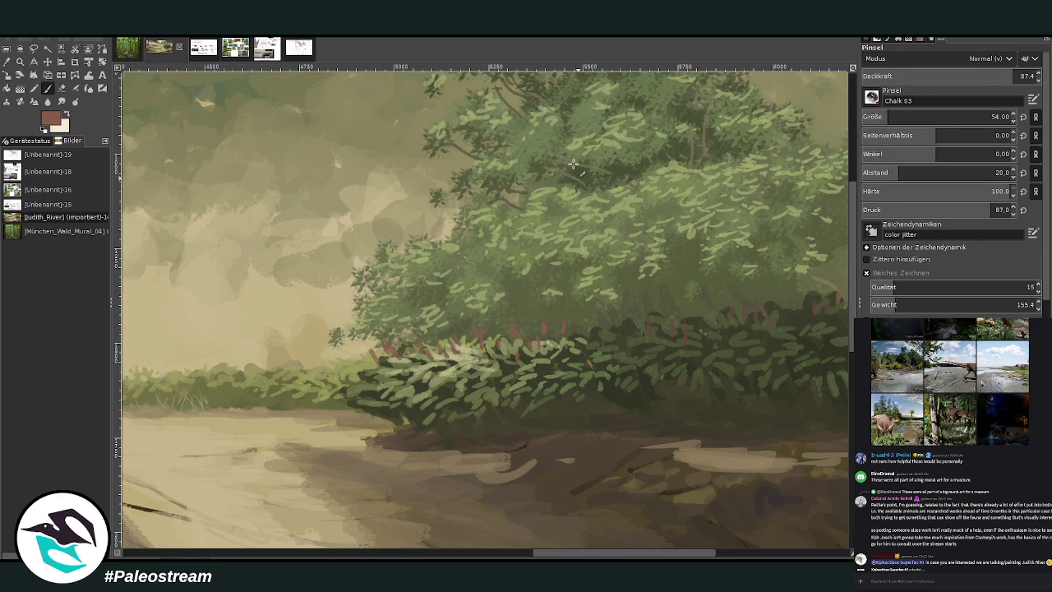
{"action": "left_click", "coordinate": [834, 303], "text": "ctrl"}
Step: Make light cream the painting colour with brush size 10 and opacity 65
{"action": "left_click", "coordinate": [68, 116]}
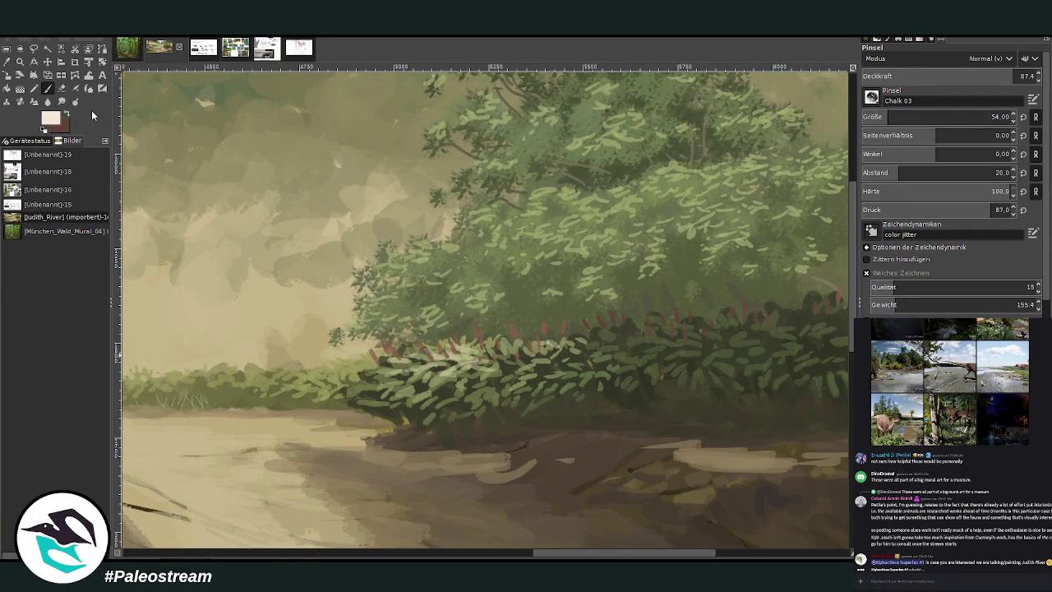
{"action": "left_click_drag", "start_coordinate": [986, 116], "coordinate": [895, 117]}
{"action": "left_click", "coordinate": [1007, 76]}
{"action": "left_click", "coordinate": [966, 76]}
{"action": "type", "text": "65"}
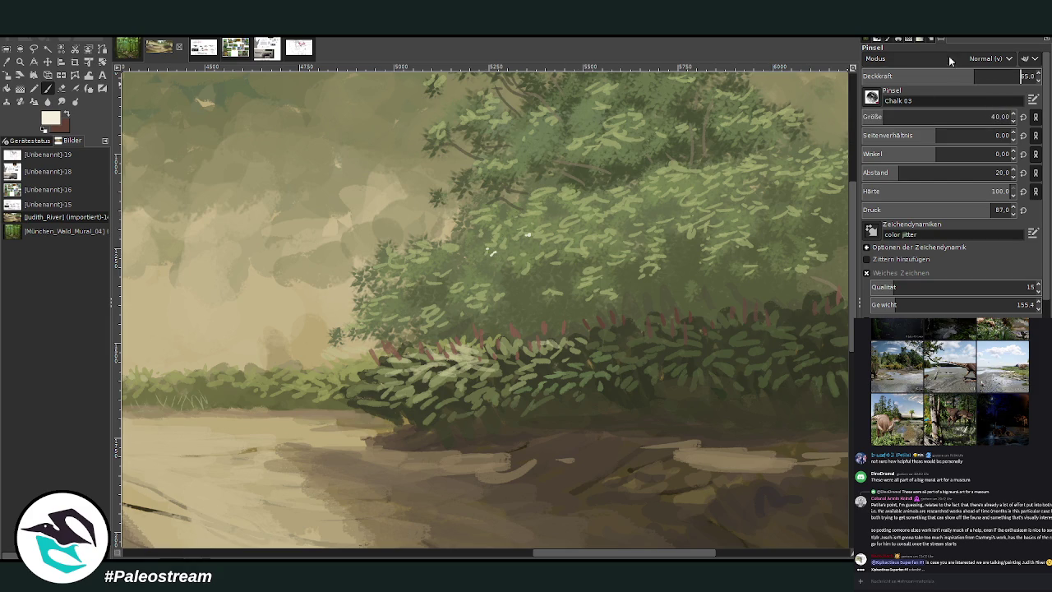
Step: Dab light leaf highlights across the tree foliage, including its left edge
{"action": "left_click", "coordinate": [546, 239]}
{"action": "left_click", "coordinate": [520, 244]}
{"action": "left_click", "coordinate": [491, 247]}
{"action": "left_click", "coordinate": [458, 256]}
{"action": "left_click", "coordinate": [406, 266]}
{"action": "left_click", "coordinate": [424, 251]}
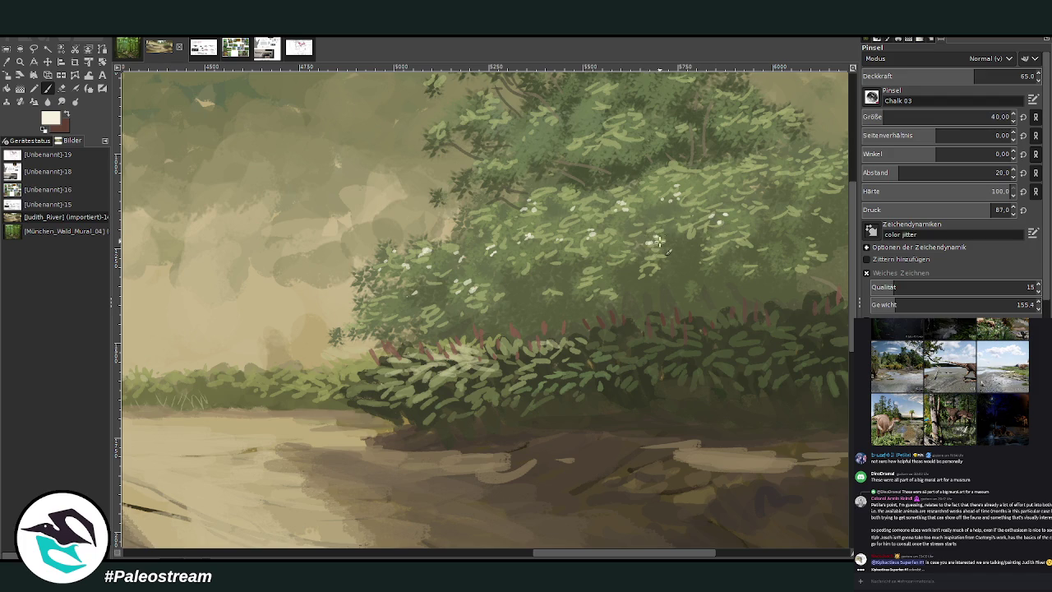
Step: Paint small white blossoms into the canopy, then zoom out to the whole mural
{"action": "mouse_move", "coordinate": [593, 238]}
{"action": "left_mouse_down"}
{"action": "mouse_move", "coordinate": [567, 220]}
{"action": "mouse_move", "coordinate": [608, 191]}
{"action": "left_mouse_up"}
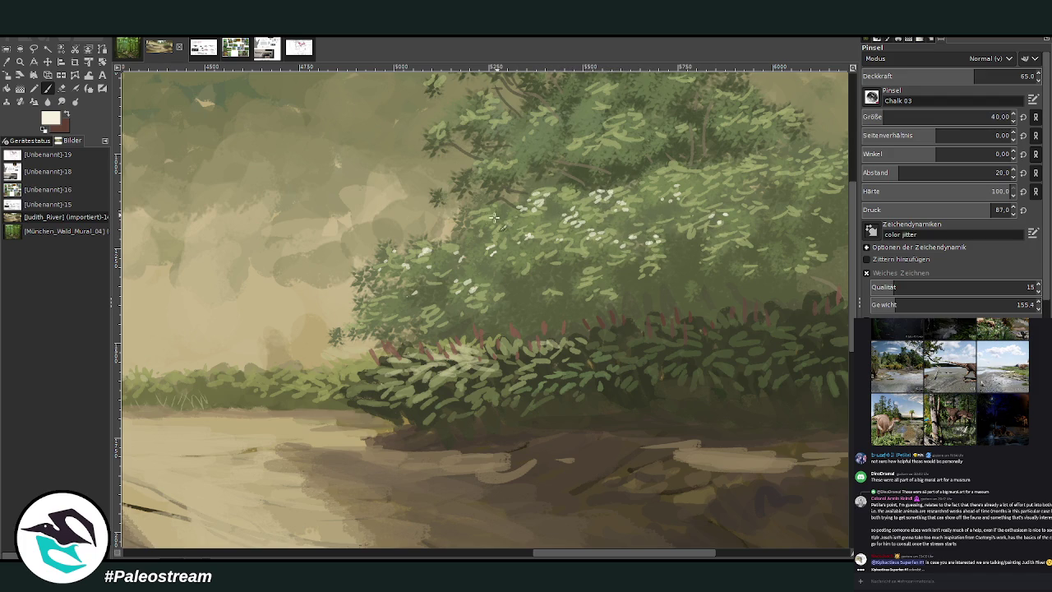
{"action": "left_click_drag", "start_coordinate": [655, 177], "coordinate": [661, 189]}
{"action": "scroll", "coordinate": [688, 429], "scroll_direction": "right", "scroll_amount": 5}
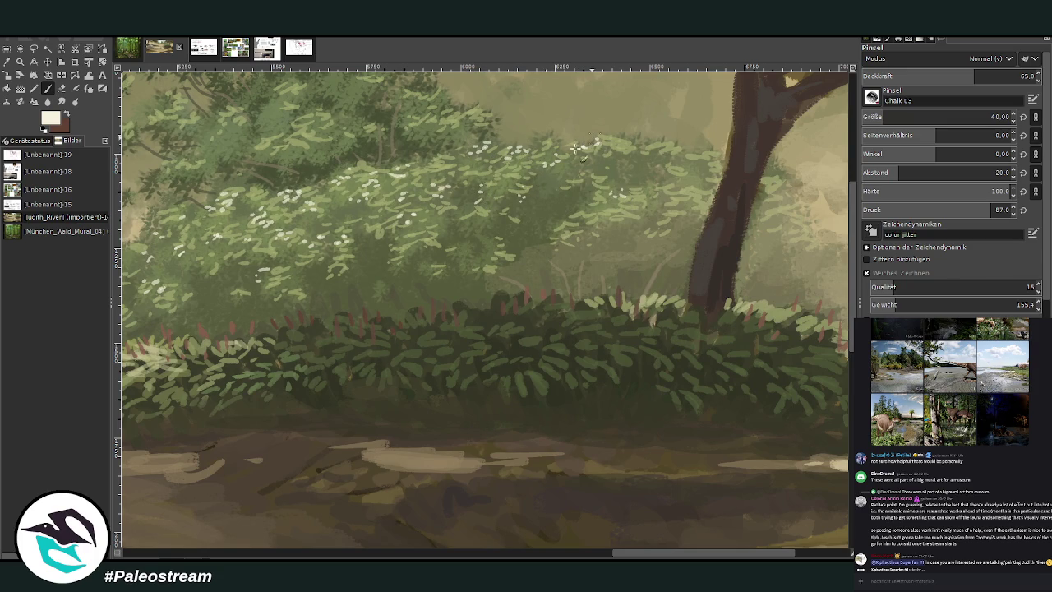
{"action": "scroll", "coordinate": [589, 139], "scroll_direction": "down", "scroll_amount": 2}
{"action": "scroll", "coordinate": [567, 156], "scroll_direction": "down", "scroll_amount": 2}
{"action": "scroll", "coordinate": [551, 166], "scroll_direction": "down", "scroll_amount": 1}
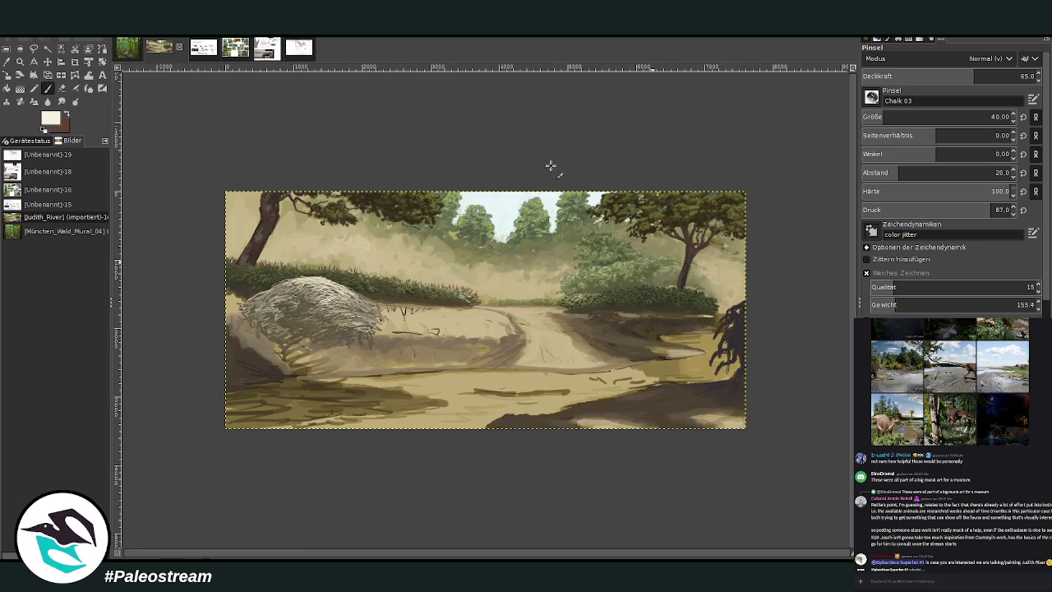
{"action": "left_click", "coordinate": [20, 61]}
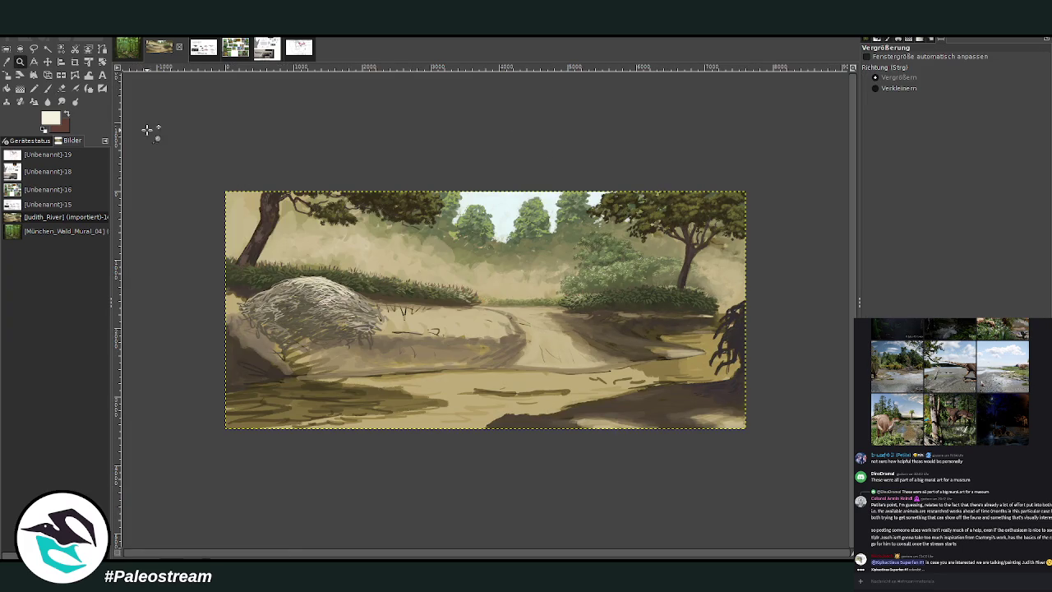
{"action": "left_click_drag", "start_coordinate": [217, 177], "coordinate": [725, 436]}
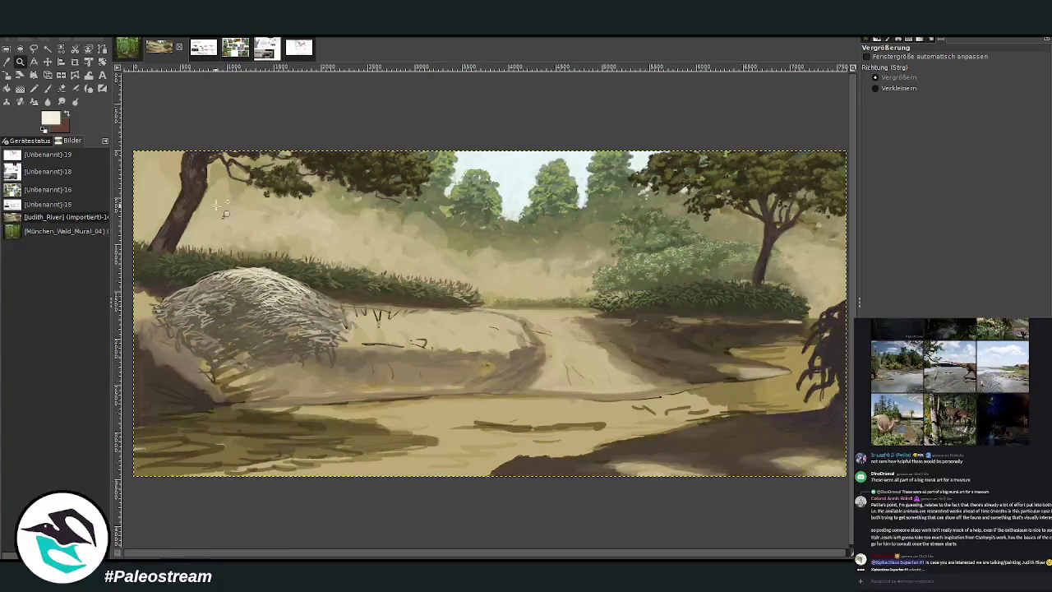
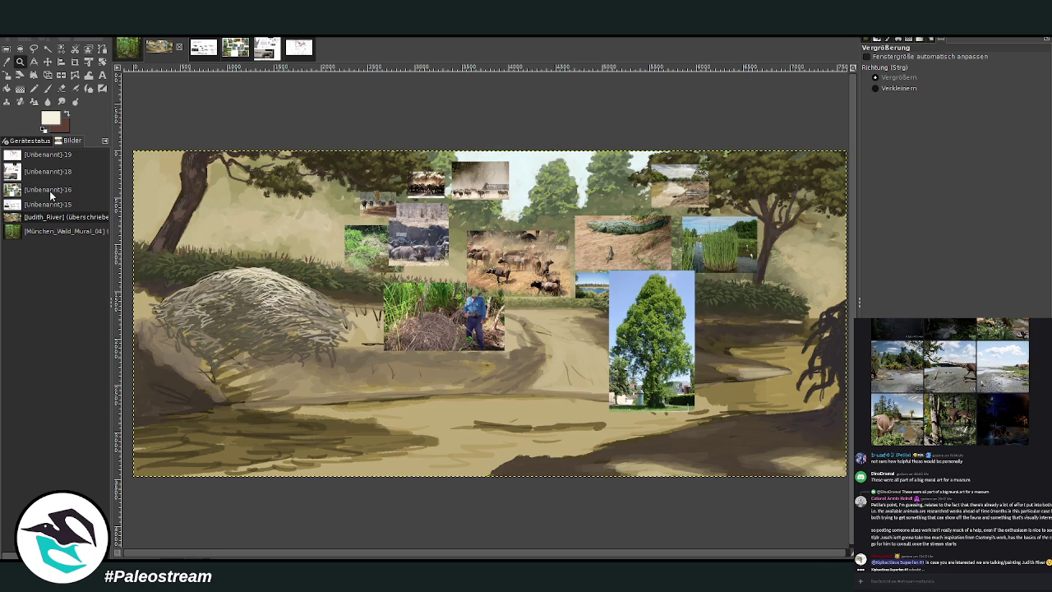
Step: Sample a tan from the ground and paint tan and brown chalk strokes on the central ground
{"action": "left_click", "coordinate": [7, 61]}
{"action": "left_click", "coordinate": [654, 187]}
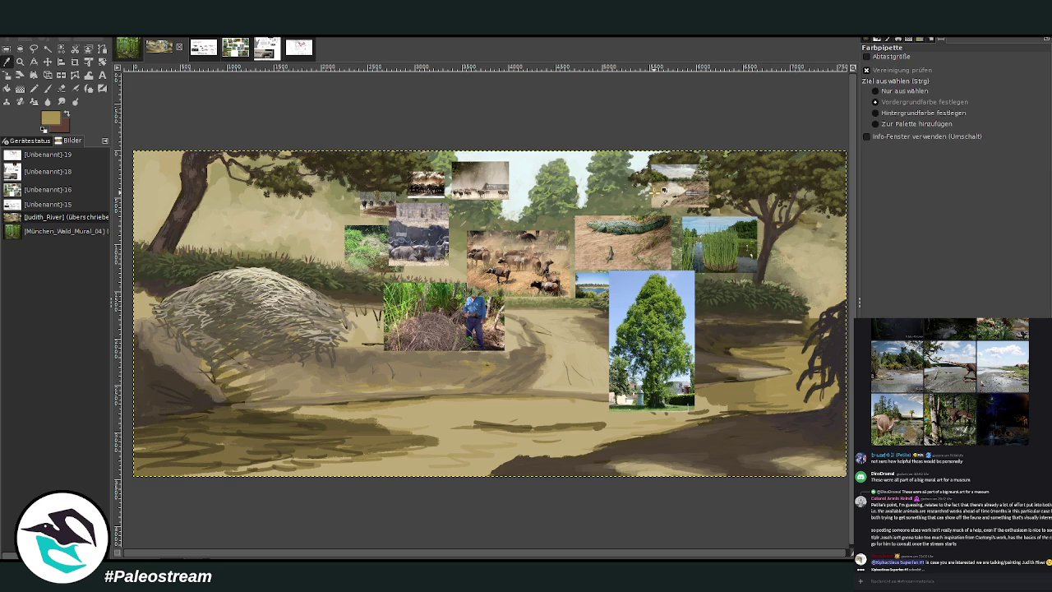
{"action": "left_click", "coordinate": [47, 88]}
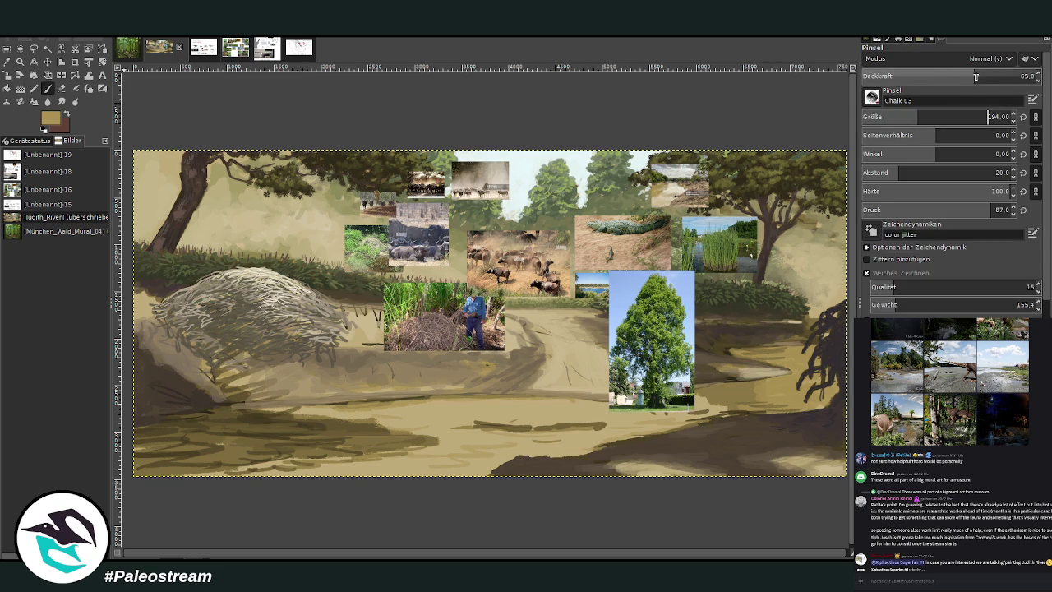
{"action": "left_click_drag", "start_coordinate": [398, 420], "coordinate": [444, 416]}
{"action": "mouse_move", "coordinate": [370, 411]}
{"action": "left_mouse_down"}
{"action": "mouse_move", "coordinate": [442, 408]}
{"action": "mouse_move", "coordinate": [497, 440]}
{"action": "left_mouse_up"}
Step: Set the brush to size 318 and opacity 49.5, then select the river photo layer for moving
{"action": "left_click_drag", "start_coordinate": [917, 115], "coordinate": [941, 113]}
{"action": "left_click_drag", "start_coordinate": [990, 75], "coordinate": [947, 76]}
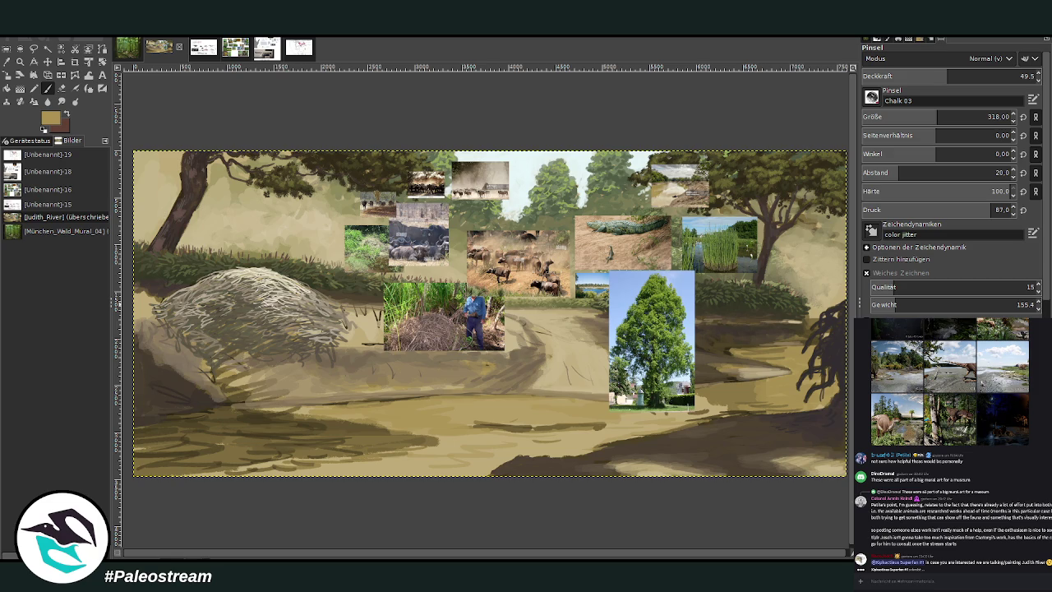
{"action": "left_click", "coordinate": [47, 62]}
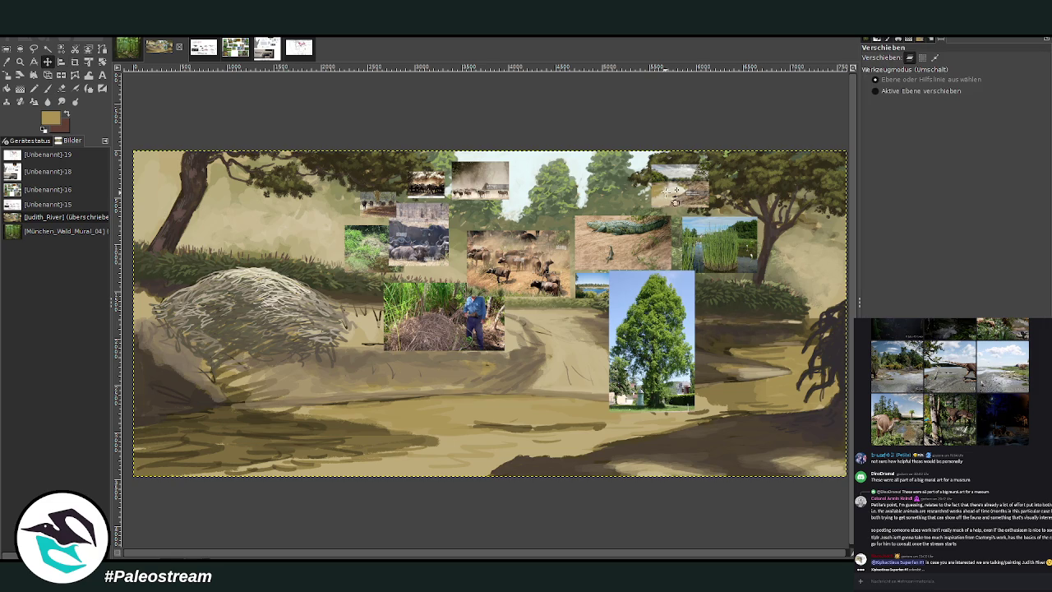
{"action": "key", "text": "Page_Up"}
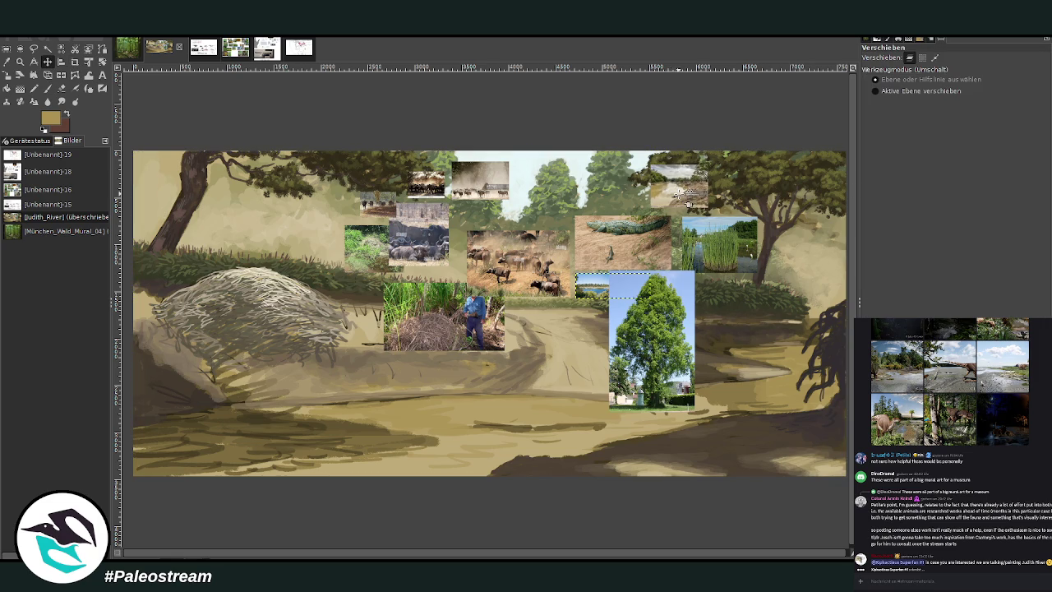
{"action": "key", "text": "Page_Up"}
{"action": "key", "text": "Page_Up"}
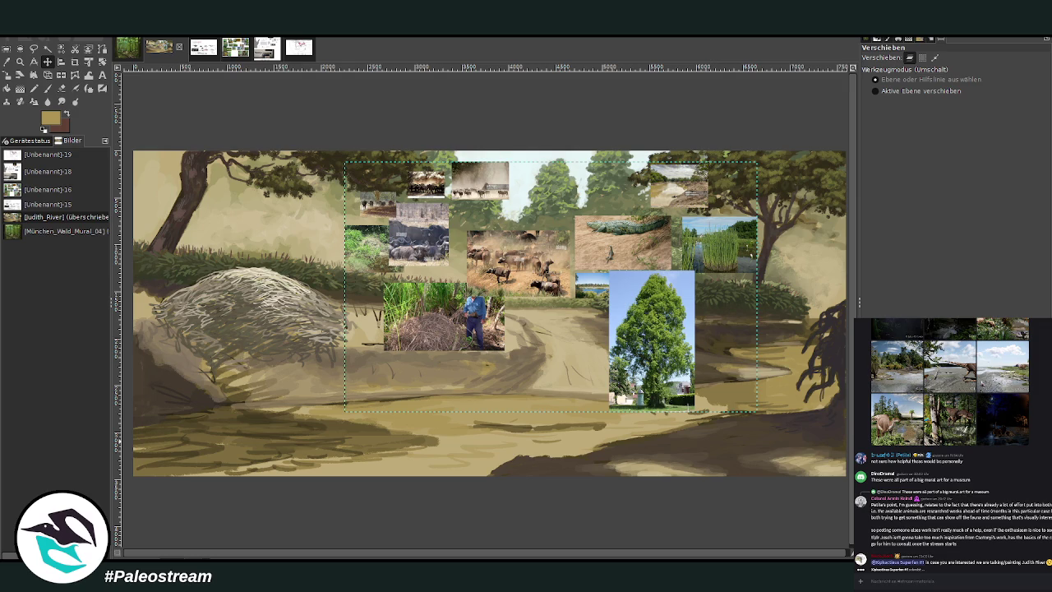
Step: Hide the reference collage and move the small river photo down beside the right-hand bushes
{"action": "key", "text": "Delete"}
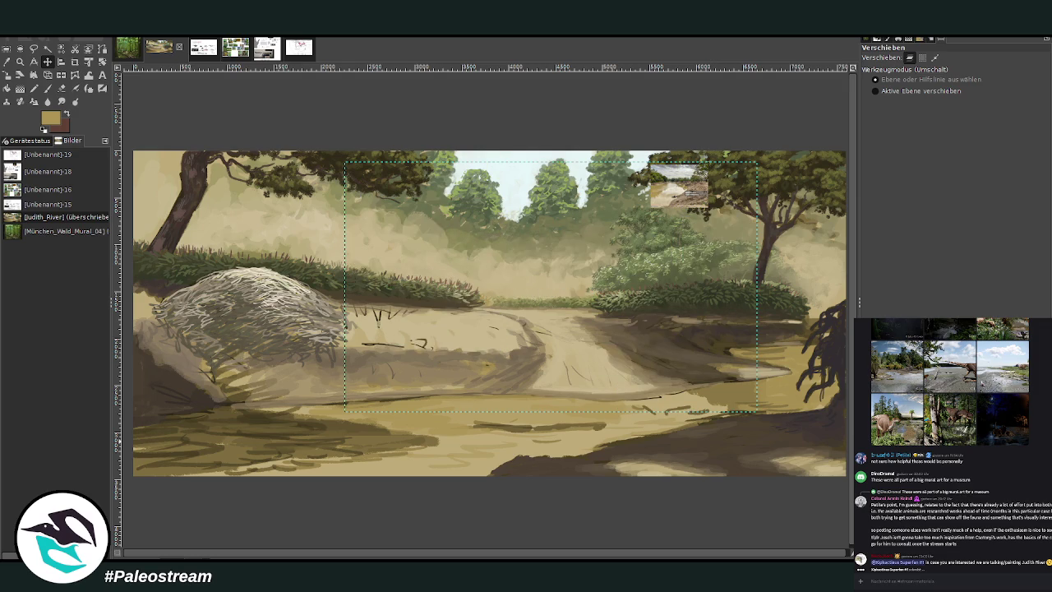
{"action": "key", "text": "Page_Down"}
{"action": "key", "text": "p"}
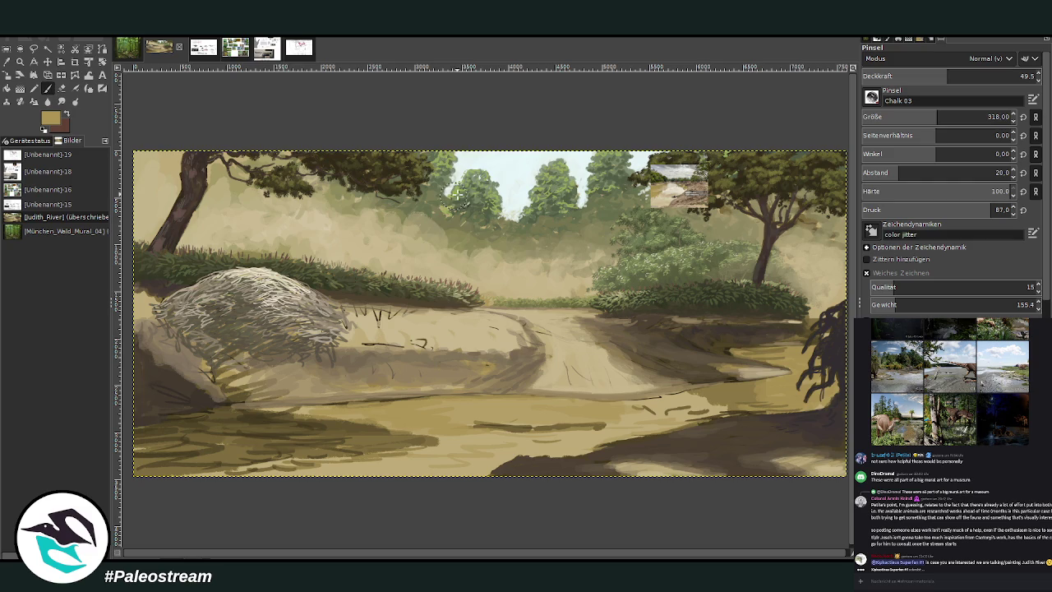
{"action": "key", "text": "m"}
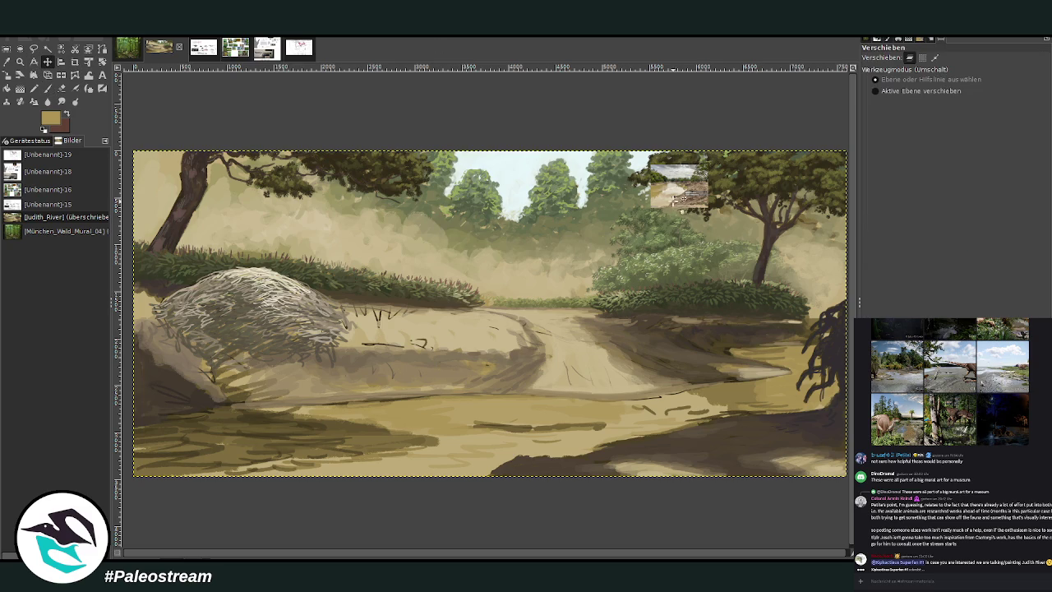
{"action": "left_click_drag", "start_coordinate": [679, 169], "coordinate": [660, 293]}
{"action": "key", "text": "p"}
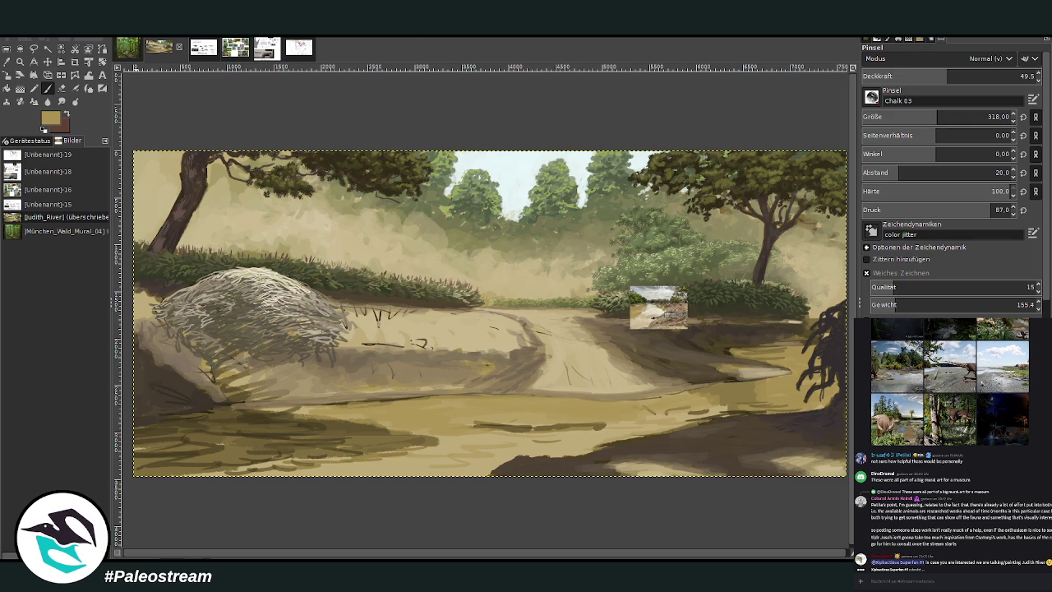
Step: Sample a darker olive tan from the painting to paint with
{"action": "left_click", "coordinate": [6, 61]}
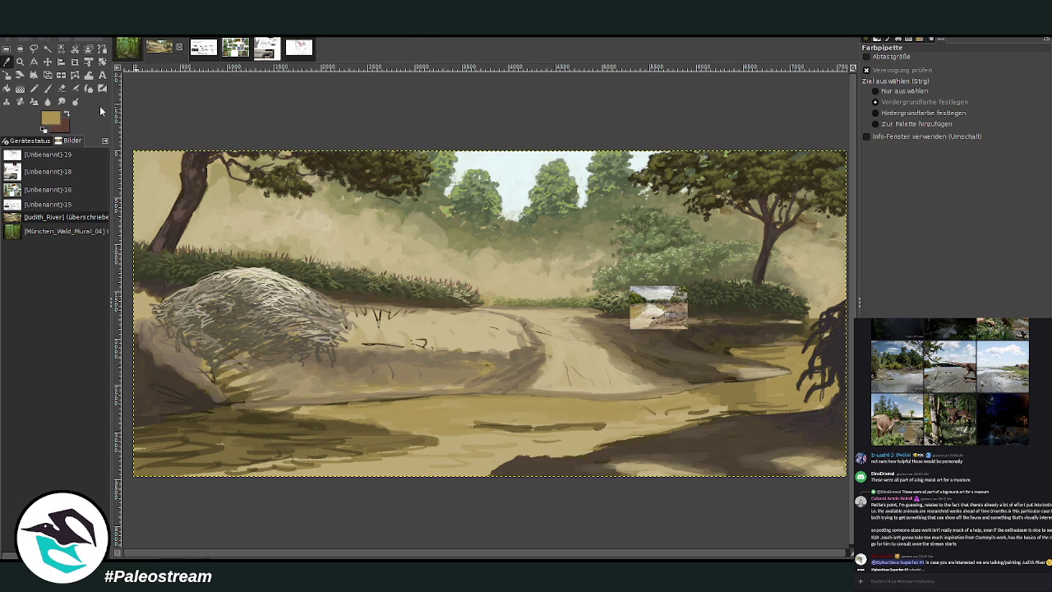
{"action": "left_click", "coordinate": [706, 348]}
{"action": "left_click", "coordinate": [46, 88]}
Step: Rework the road's right side and lower-left ground with darker olive strokes at size 485, opacity 41
{"action": "left_click_drag", "start_coordinate": [736, 386], "coordinate": [766, 355]}
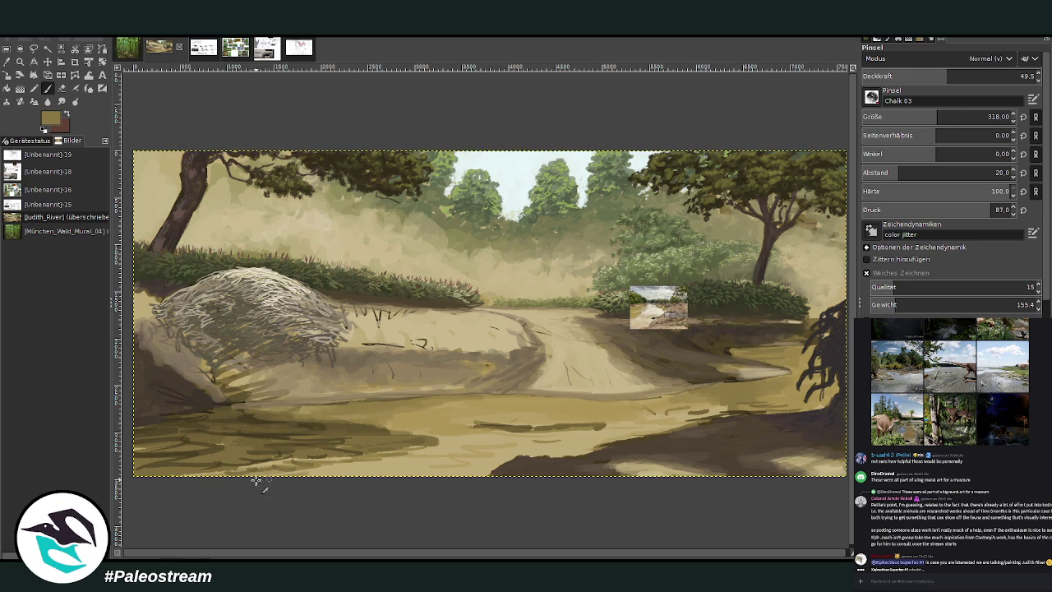
{"action": "left_click", "coordinate": [6, 61]}
{"action": "left_click", "coordinate": [371, 433]}
{"action": "left_click", "coordinate": [47, 88]}
{"action": "left_click", "coordinate": [958, 115]}
{"action": "left_click", "coordinate": [933, 76]}
{"action": "mouse_move", "coordinate": [151, 464]}
{"action": "left_mouse_down"}
{"action": "mouse_move", "coordinate": [177, 436]}
{"action": "mouse_move", "coordinate": [211, 422]}
{"action": "mouse_move", "coordinate": [307, 430]}
{"action": "mouse_move", "coordinate": [216, 458]}
{"action": "mouse_move", "coordinate": [230, 442]}
{"action": "left_mouse_up"}
{"action": "mouse_move", "coordinate": [715, 398]}
{"action": "left_mouse_down"}
{"action": "mouse_move", "coordinate": [768, 404]}
{"action": "mouse_move", "coordinate": [682, 383]}
{"action": "mouse_move", "coordinate": [792, 352]}
{"action": "left_mouse_up"}
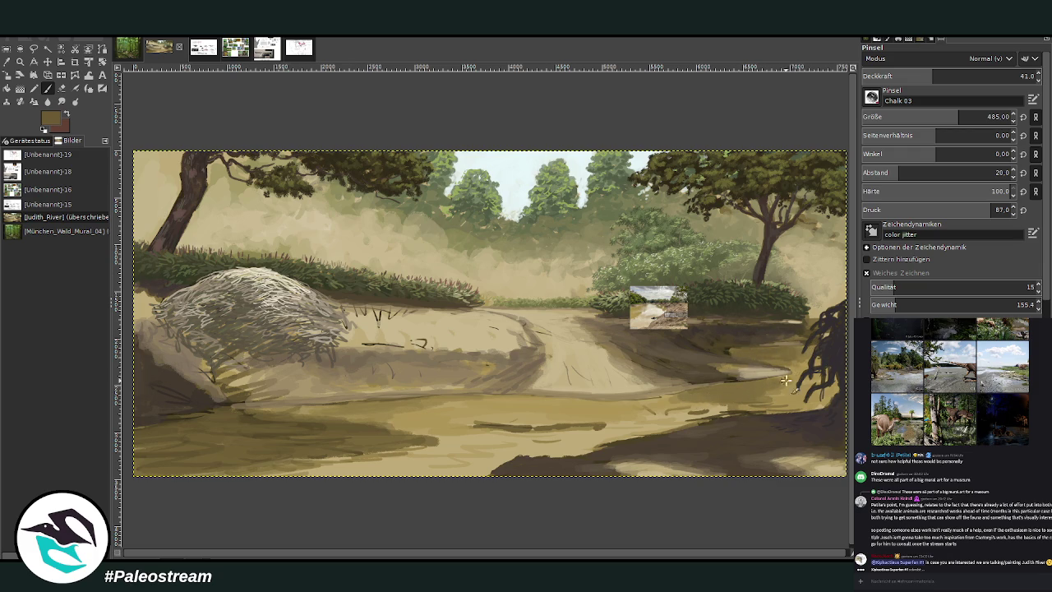
{"action": "left_click_drag", "start_coordinate": [789, 379], "coordinate": [682, 394]}
{"action": "mouse_move", "coordinate": [757, 396]}
{"action": "left_mouse_down"}
{"action": "mouse_move", "coordinate": [702, 399]}
{"action": "mouse_move", "coordinate": [782, 391]}
{"action": "mouse_move", "coordinate": [797, 403]}
{"action": "left_mouse_up"}
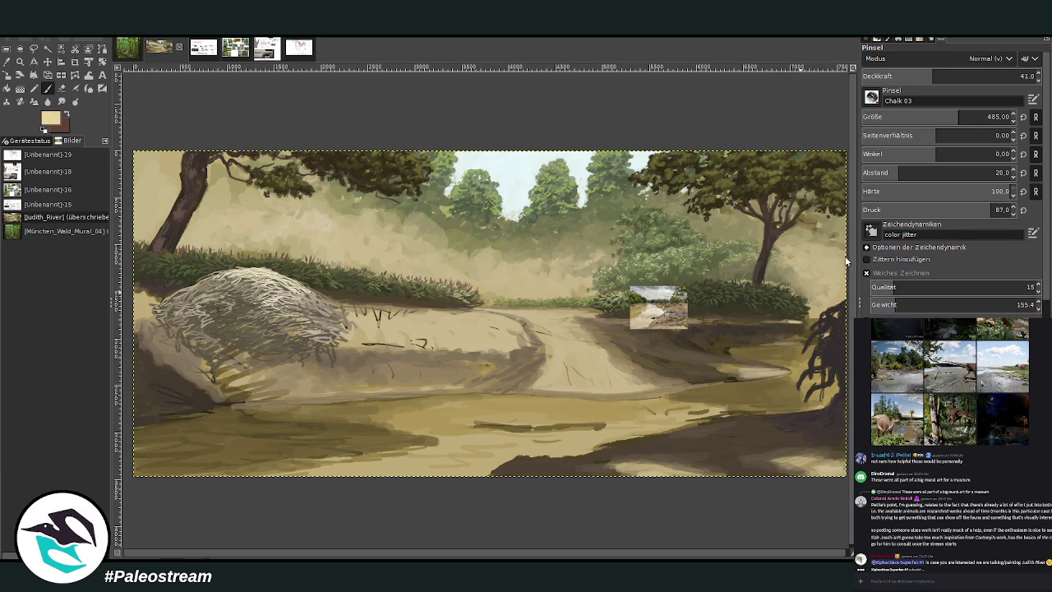
Step: Brush light beige strokes across the lower foreground
{"action": "left_click", "coordinate": [910, 115]}
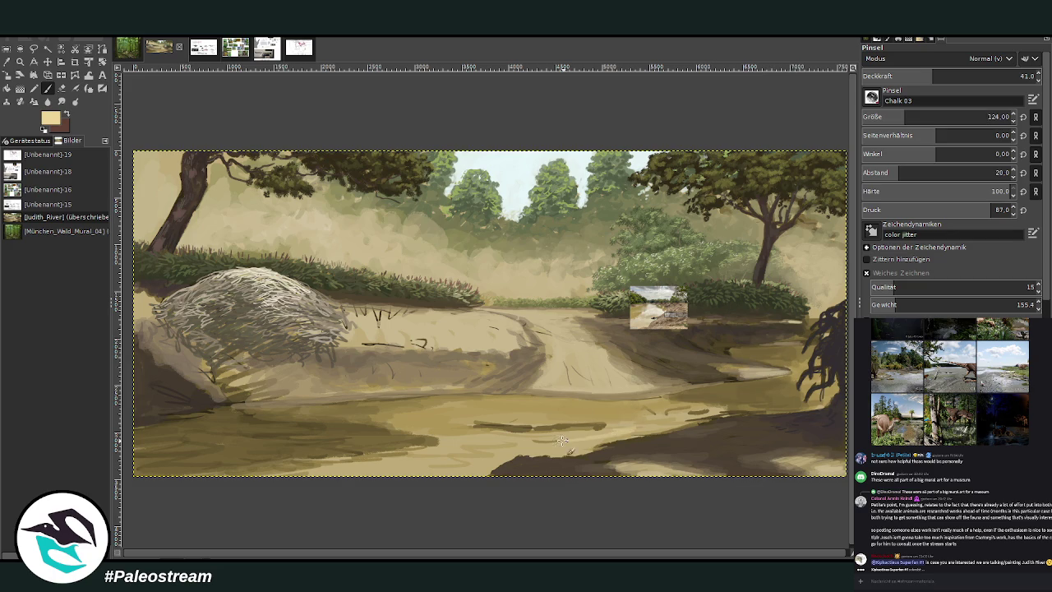
{"action": "key", "text": "o"}
{"action": "key", "text": "p"}
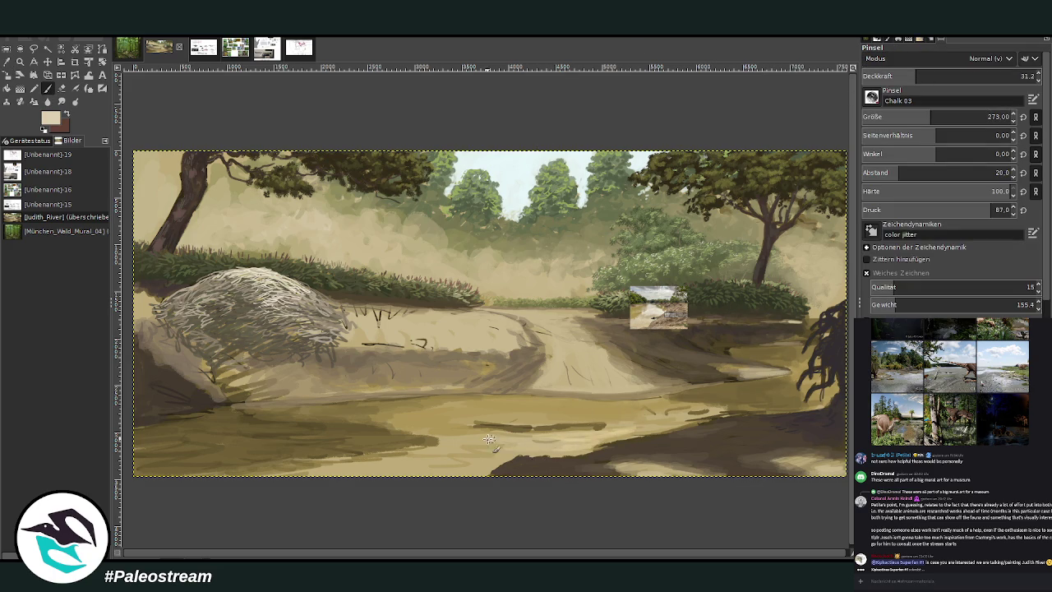
{"action": "left_click_drag", "start_coordinate": [595, 437], "coordinate": [624, 427]}
{"action": "mouse_move", "coordinate": [530, 436]}
{"action": "left_mouse_down"}
{"action": "mouse_move", "coordinate": [448, 451]}
{"action": "mouse_move", "coordinate": [536, 423]}
{"action": "left_mouse_up"}
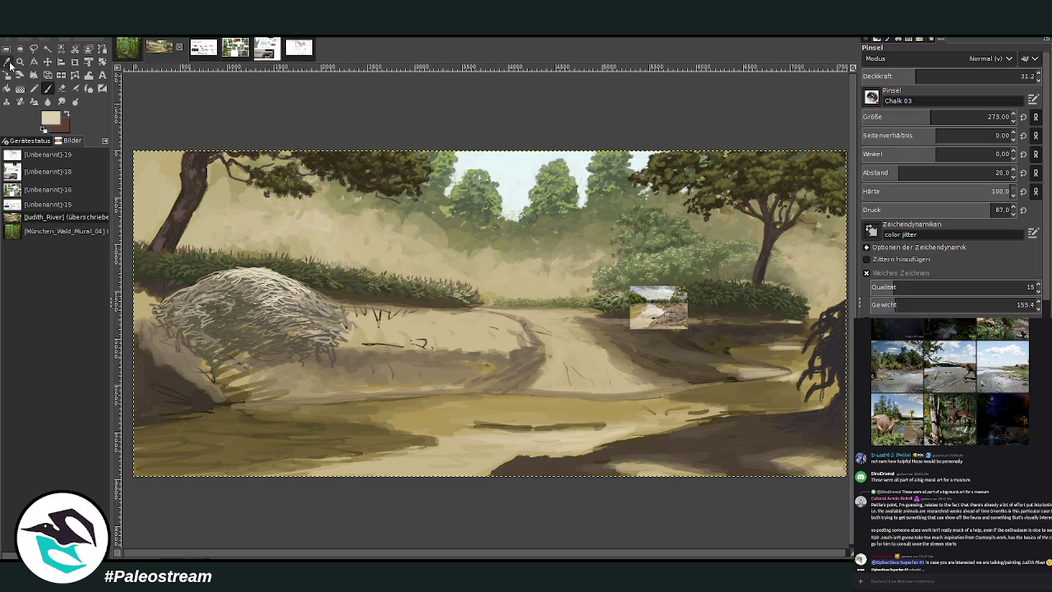
Step: Sample an ochre-brown from the small river photo to paint with
{"action": "left_click", "coordinate": [7, 63]}
{"action": "left_click", "coordinate": [638, 308]}
{"action": "left_click", "coordinate": [642, 304]}
{"action": "left_click", "coordinate": [48, 90]}
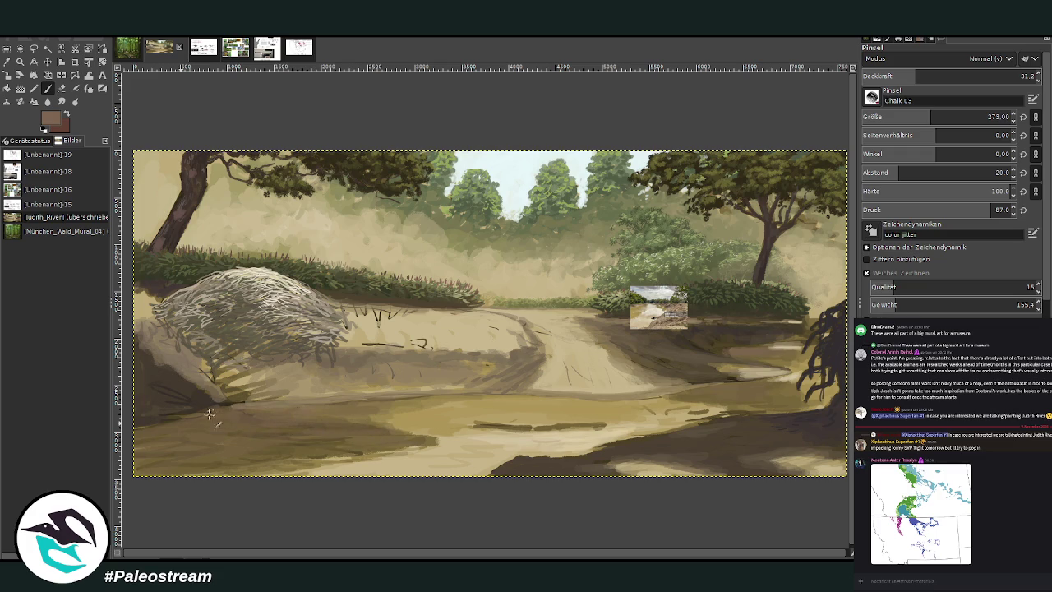
Step: Sample a lighter tan, set the brush to size 387 at 52.7 opacity, and reveal the Layers dock
{"action": "key", "text": "o"}
{"action": "left_click", "coordinate": [419, 361]}
{"action": "key", "text": "p"}
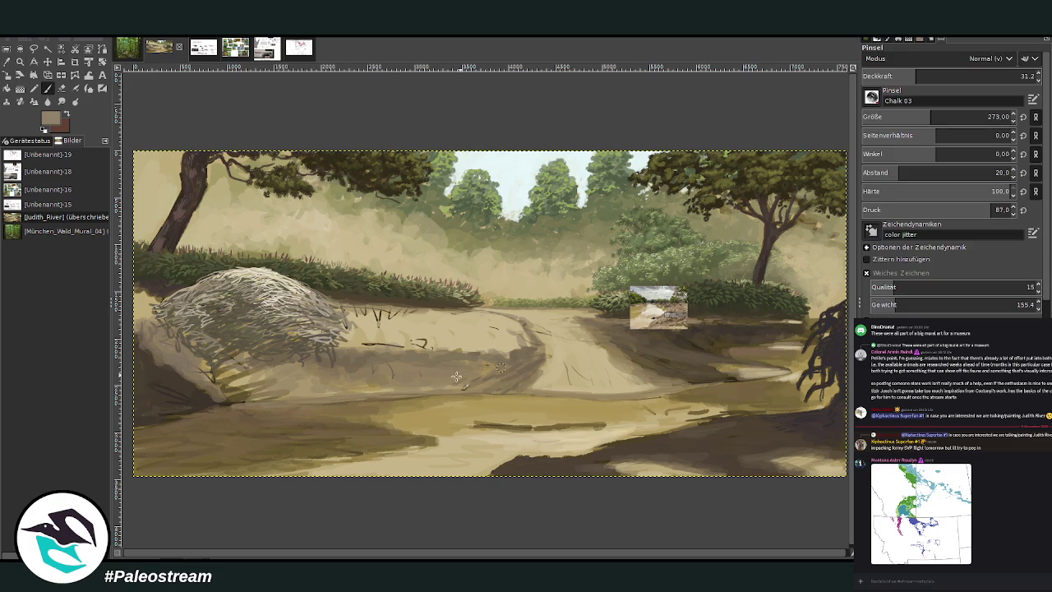
{"action": "left_click", "coordinate": [940, 113]}
{"action": "left_click", "coordinate": [949, 72]}
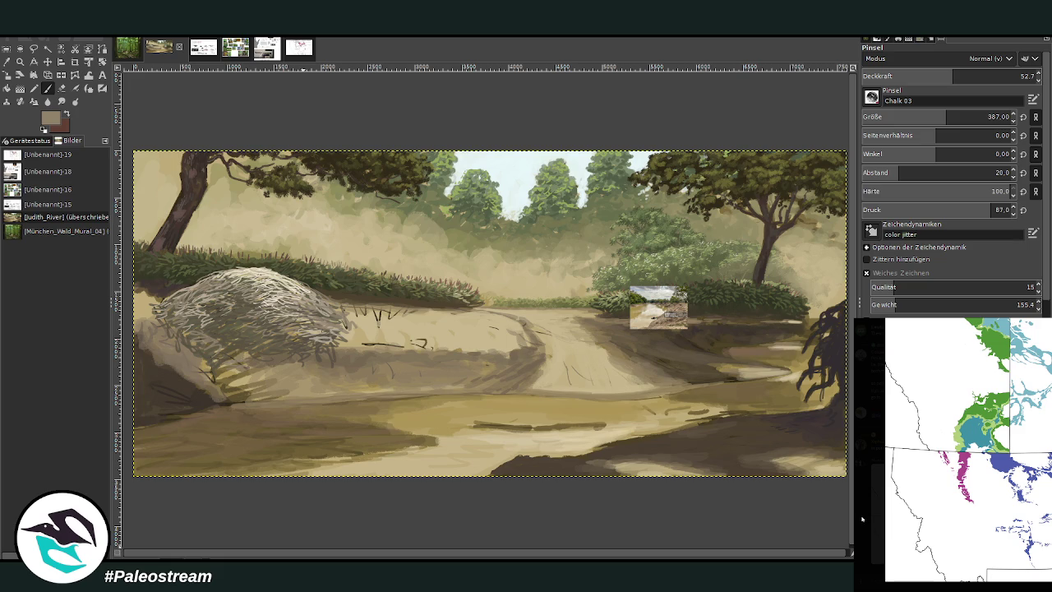
{"action": "left_click", "coordinate": [862, 519]}
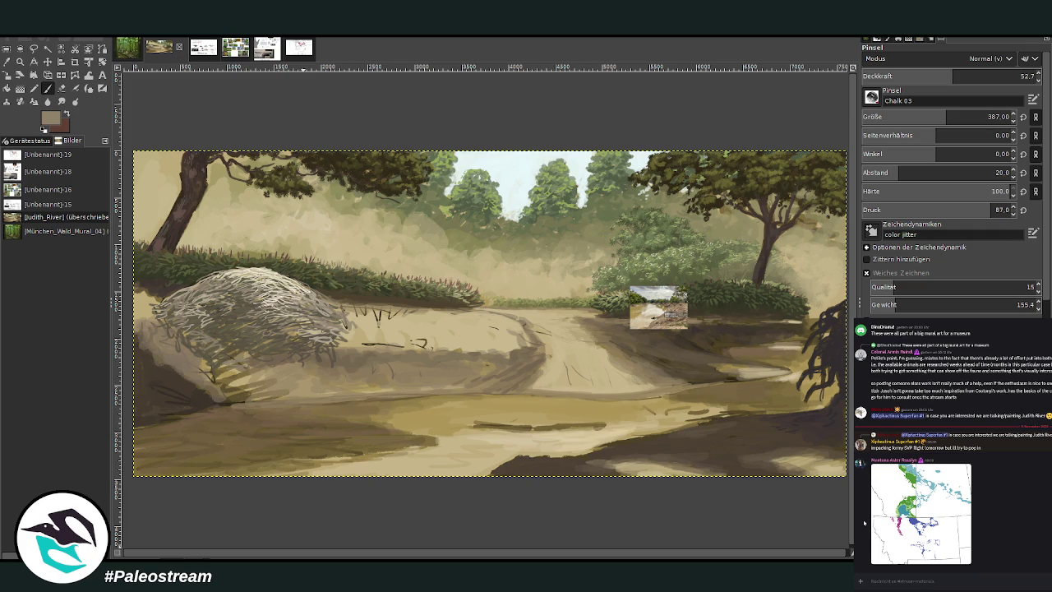
{"action": "key", "text": "alt+Tab"}
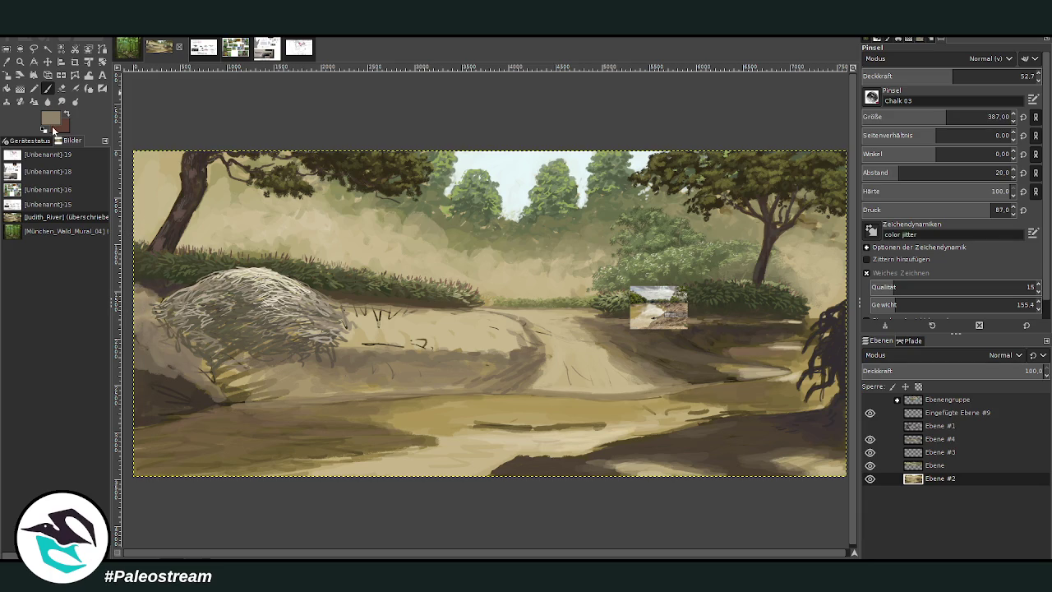
Step: Cover the lower-left hatching with grey-brown paint and set the brush to size 151, opacity 73.8
{"action": "left_click", "coordinate": [833, 312], "text": "ctrl"}
{"action": "mouse_move", "coordinate": [135, 396]}
{"action": "left_mouse_down"}
{"action": "mouse_move", "coordinate": [212, 397]}
{"action": "mouse_move", "coordinate": [144, 378]}
{"action": "left_mouse_up"}
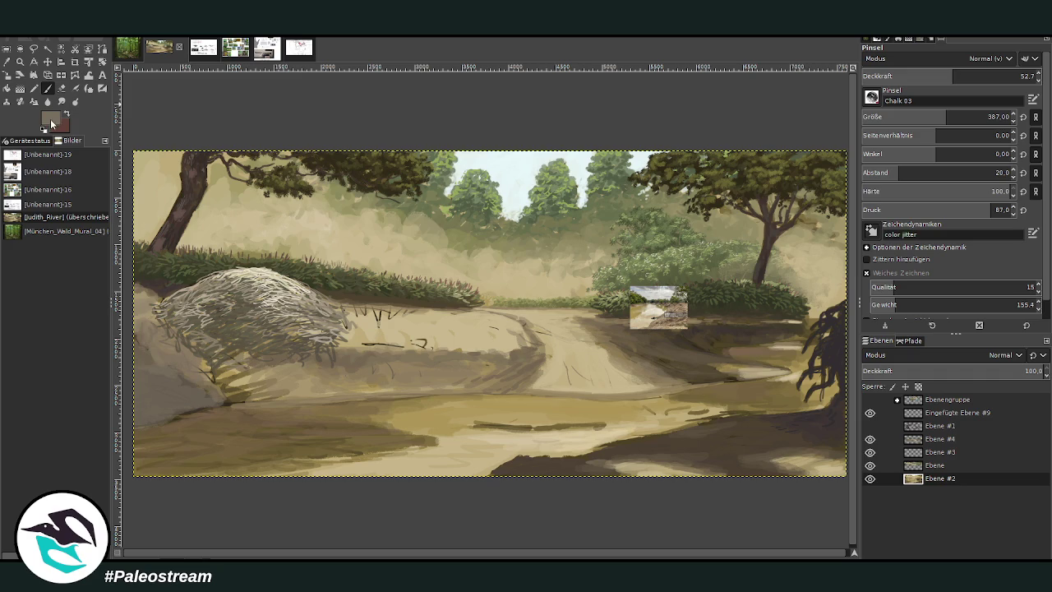
{"action": "left_click_drag", "start_coordinate": [953, 75], "coordinate": [990, 76]}
{"action": "left_click_drag", "start_coordinate": [945, 117], "coordinate": [909, 116]}
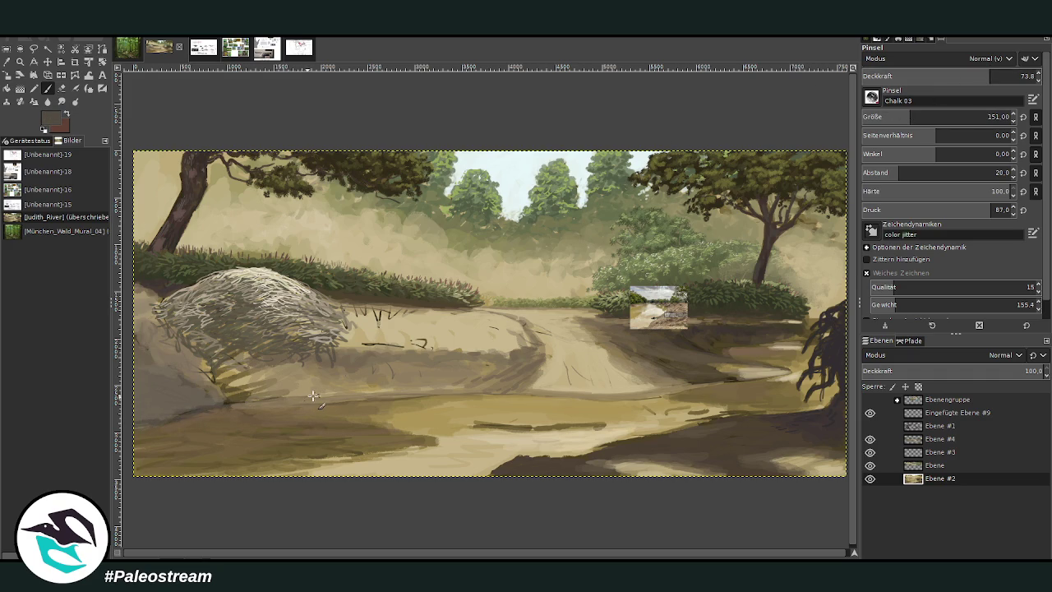
Step: Make layer Ebene #4 active and visible, then paint a dark line along the road's edge
{"action": "left_click", "coordinate": [925, 465]}
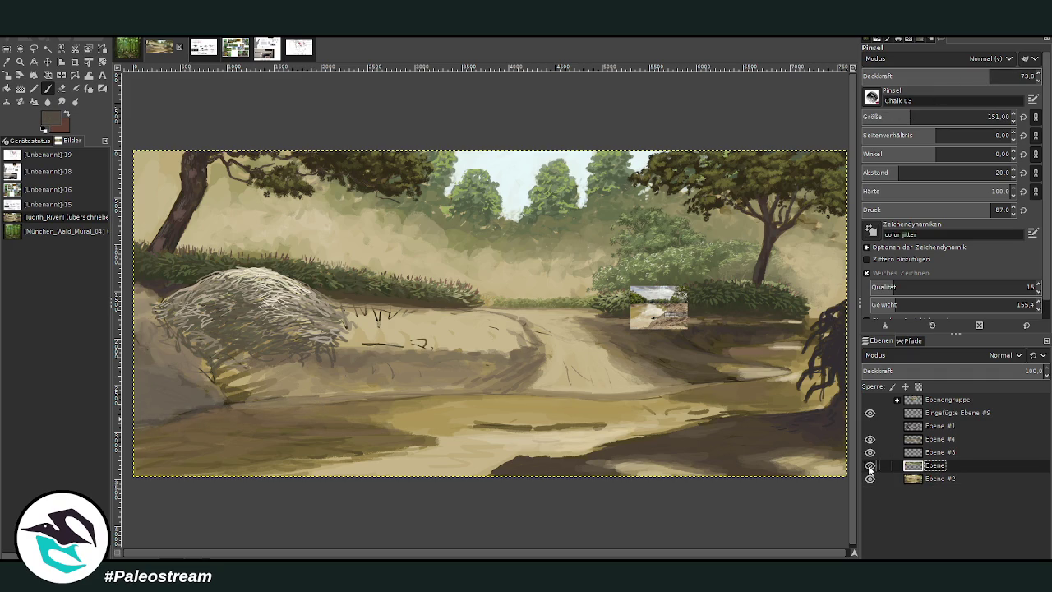
{"action": "left_click", "coordinate": [869, 465]}
{"action": "left_click", "coordinate": [869, 465]}
{"action": "left_click", "coordinate": [932, 438]}
{"action": "left_click", "coordinate": [870, 439]}
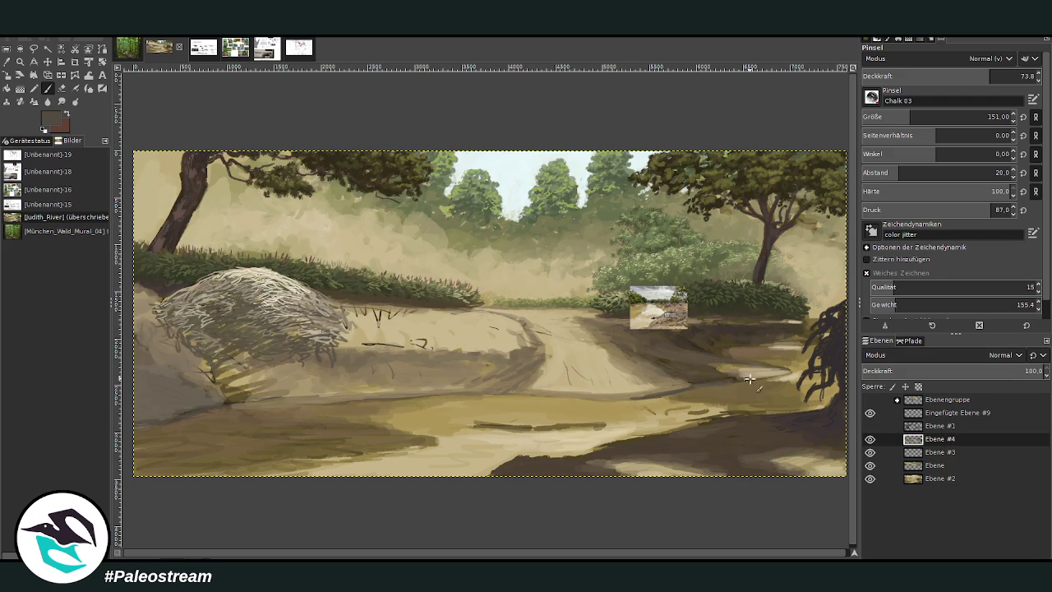
{"action": "left_click_drag", "start_coordinate": [674, 391], "coordinate": [479, 395]}
Step: Extend the road-edge line left, then sample the path tan and lighten part of the line
{"action": "left_click_drag", "start_coordinate": [457, 395], "coordinate": [219, 406]}
{"action": "key", "text": "o"}
{"action": "left_click", "coordinate": [595, 385]}
{"action": "left_click", "coordinate": [592, 378]}
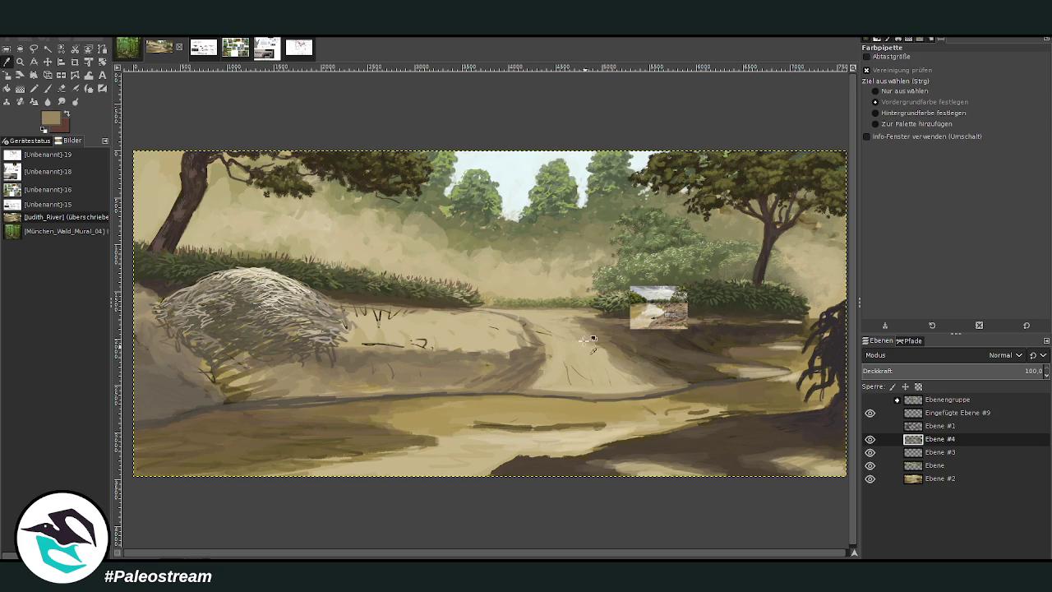
{"action": "left_click", "coordinate": [49, 88]}
{"action": "left_click_drag", "start_coordinate": [665, 392], "coordinate": [581, 396]}
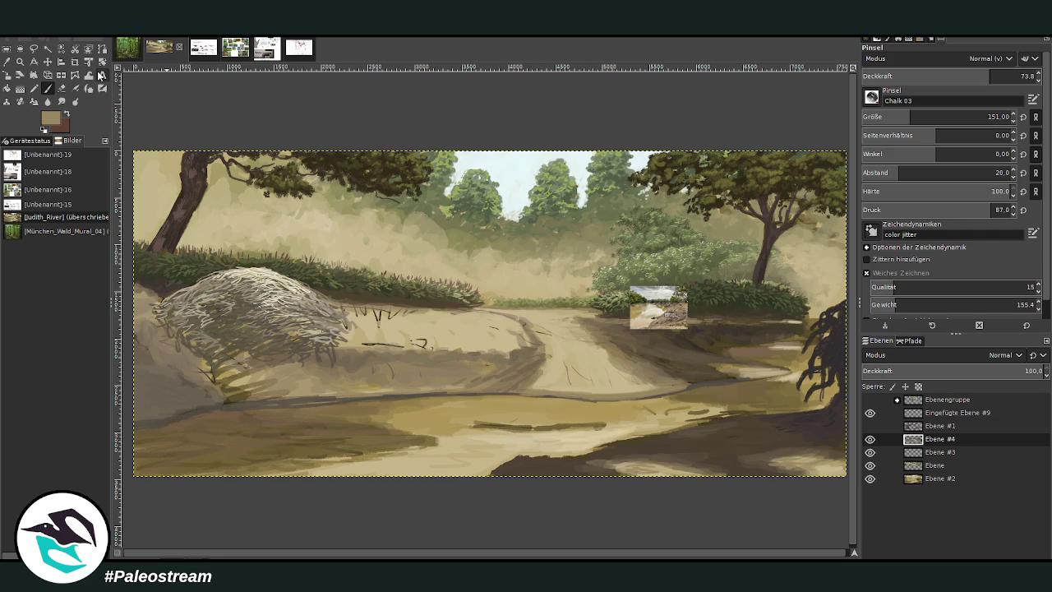
Step: With a larger, fainter brush, paint soft beige strokes over the dark line on the dirt path
{"action": "key", "text": "o"}
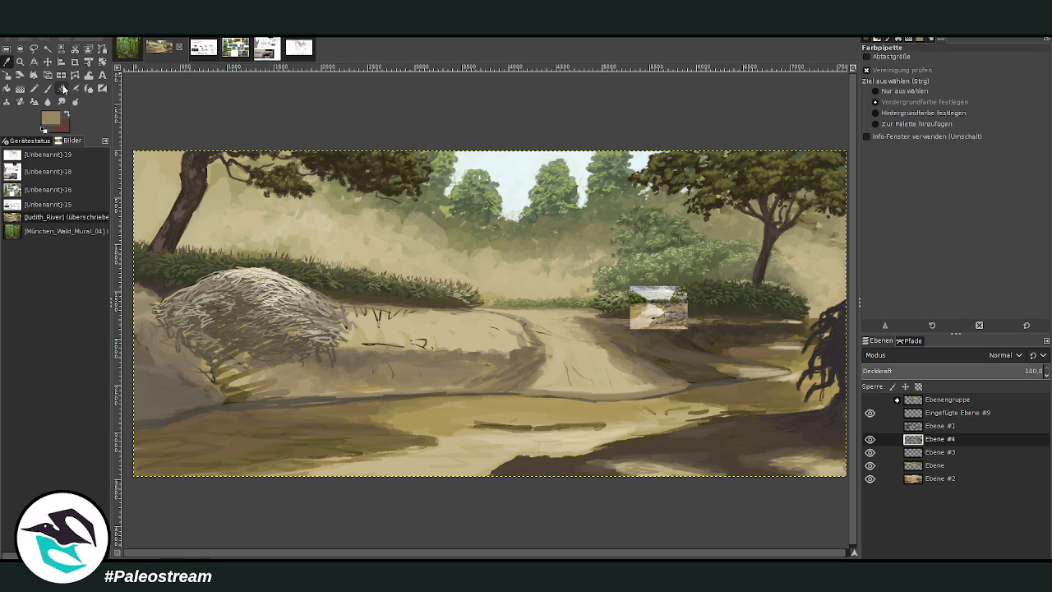
{"action": "key", "text": "p"}
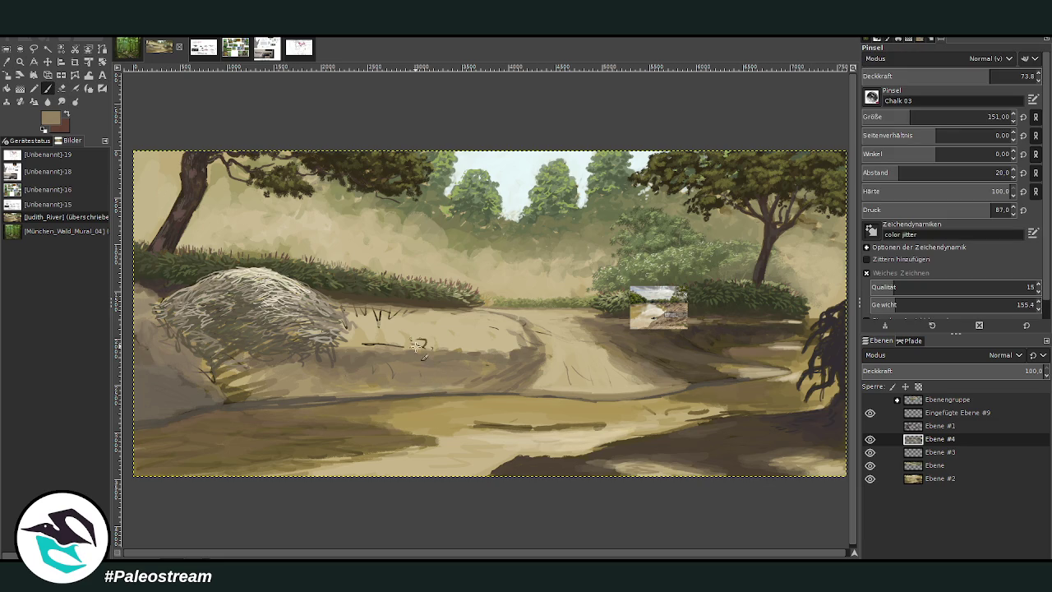
{"action": "mouse_move", "coordinate": [391, 346]}
{"action": "left_mouse_down"}
{"action": "mouse_move", "coordinate": [345, 343]}
{"action": "mouse_move", "coordinate": [481, 358]}
{"action": "mouse_move", "coordinate": [530, 341]}
{"action": "mouse_move", "coordinate": [458, 335]}
{"action": "left_mouse_up"}
{"action": "left_click_drag", "start_coordinate": [945, 120], "coordinate": [969, 120]}
{"action": "left_click_drag", "start_coordinate": [986, 79], "coordinate": [961, 79]}
{"action": "mouse_move", "coordinate": [481, 322]}
{"action": "left_mouse_down"}
{"action": "mouse_move", "coordinate": [477, 339]}
{"action": "mouse_move", "coordinate": [518, 335]}
{"action": "left_mouse_up"}
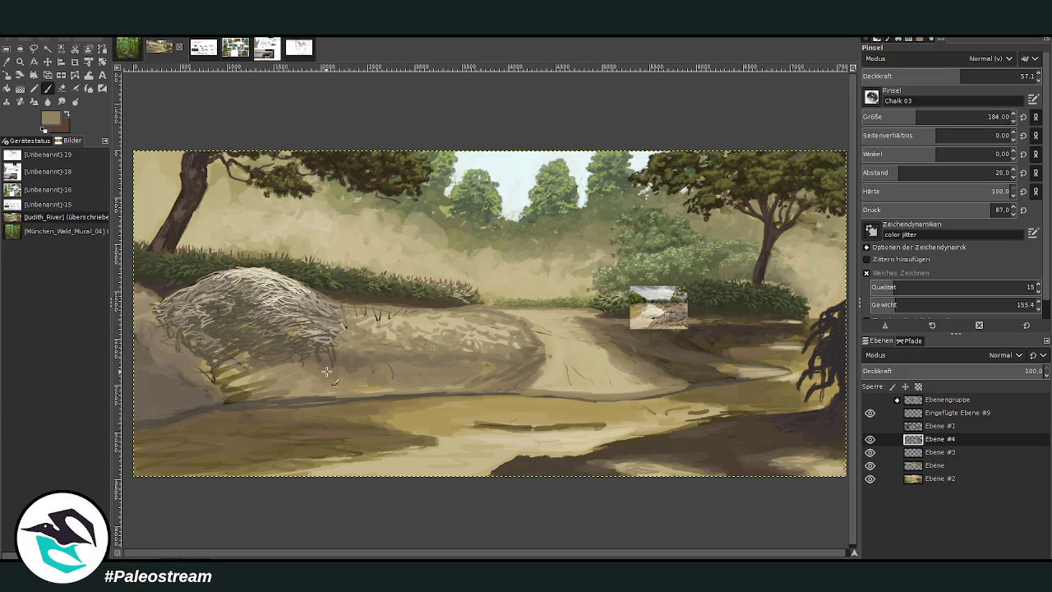
Step: Lighten the shadowed slope below the nest mound and set the brush opacity to 17
{"action": "mouse_move", "coordinate": [311, 395]}
{"action": "left_mouse_down"}
{"action": "mouse_move", "coordinate": [222, 396]}
{"action": "mouse_move", "coordinate": [216, 376]}
{"action": "mouse_move", "coordinate": [236, 368]}
{"action": "mouse_move", "coordinate": [197, 343]}
{"action": "mouse_move", "coordinate": [288, 357]}
{"action": "mouse_move", "coordinate": [253, 359]}
{"action": "left_mouse_up"}
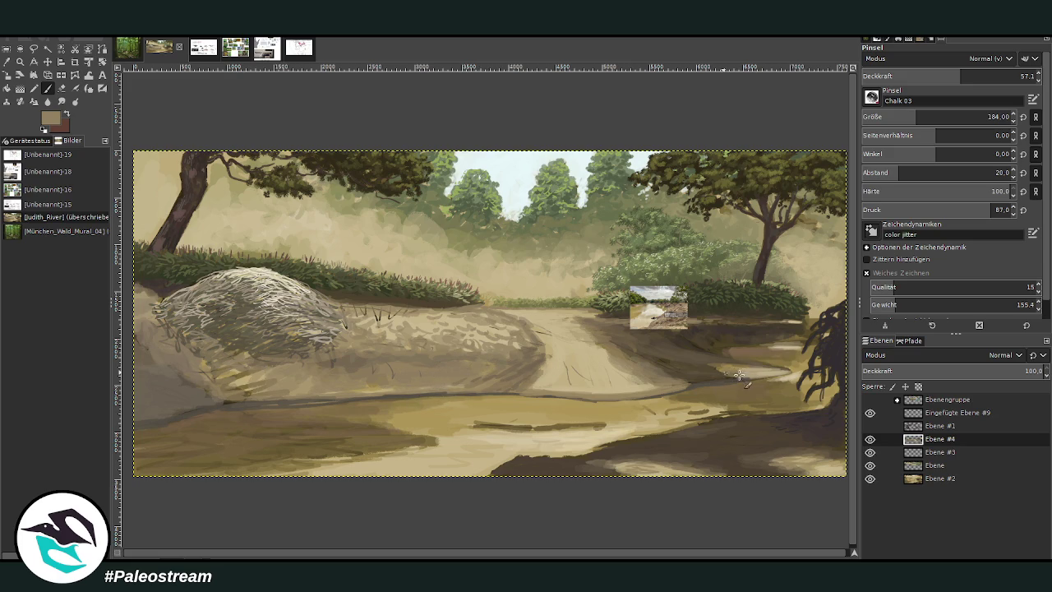
{"action": "left_click", "coordinate": [919, 75]}
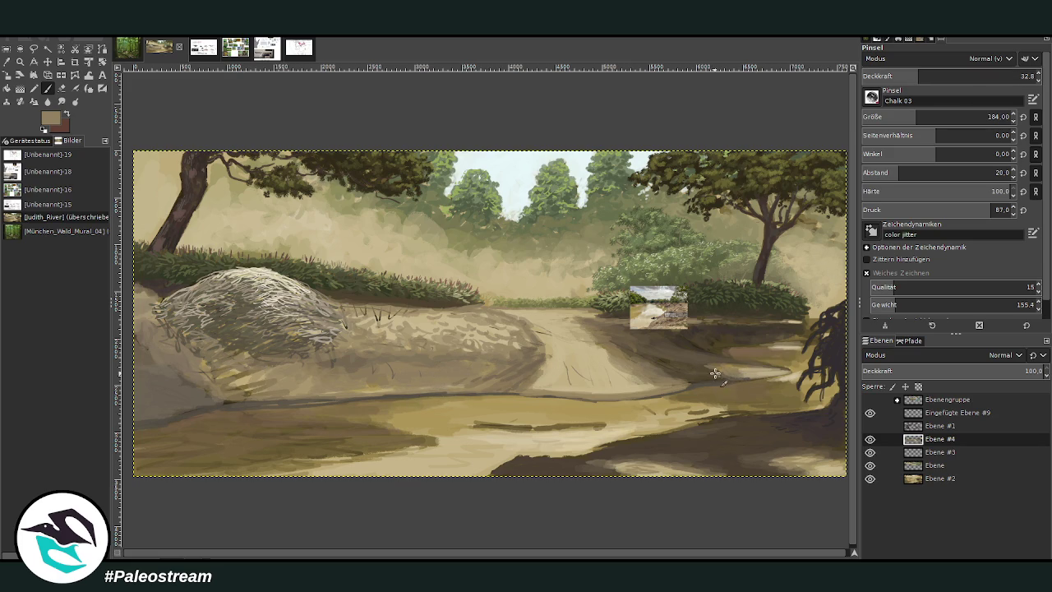
{"action": "type", "text": "17"}
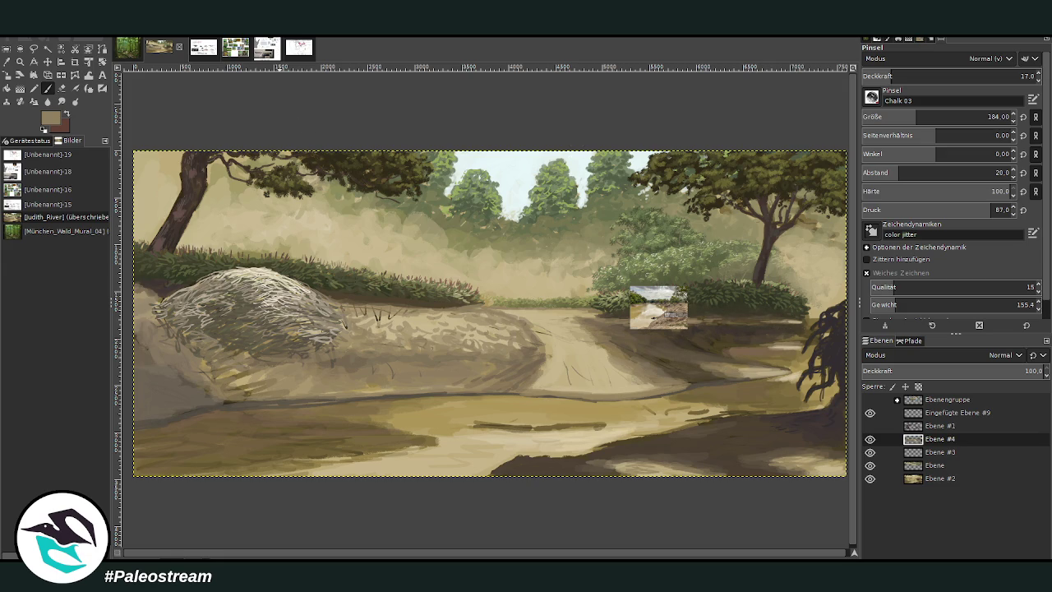
Step: Pick a light beige and smooth the sandy bank's top with a 258 brush at 31.5 opacity
{"action": "left_click", "coordinate": [6, 62]}
{"action": "left_click", "coordinate": [521, 251]}
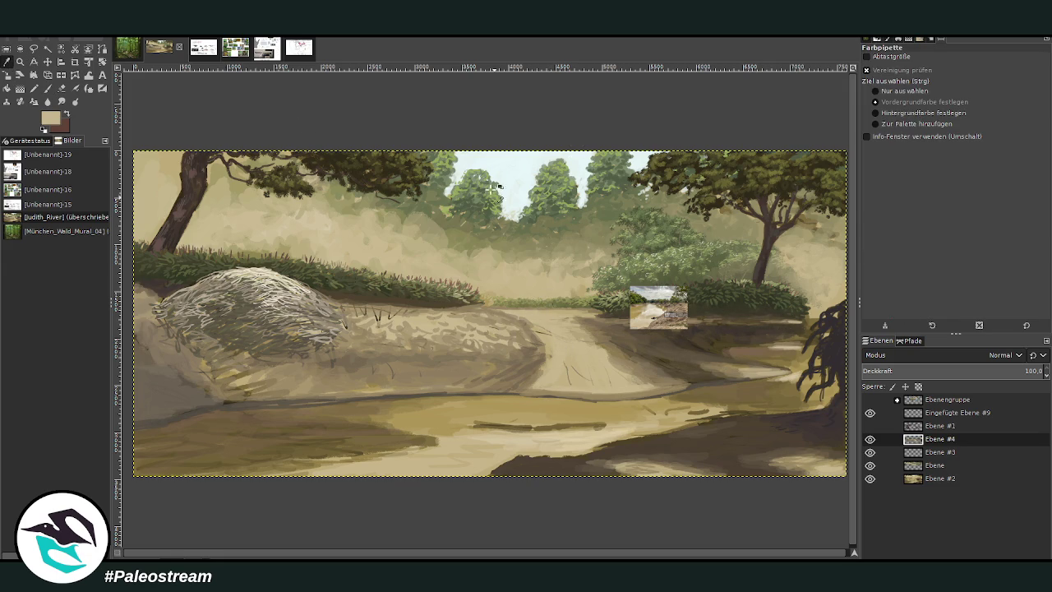
{"action": "left_click", "coordinate": [47, 89]}
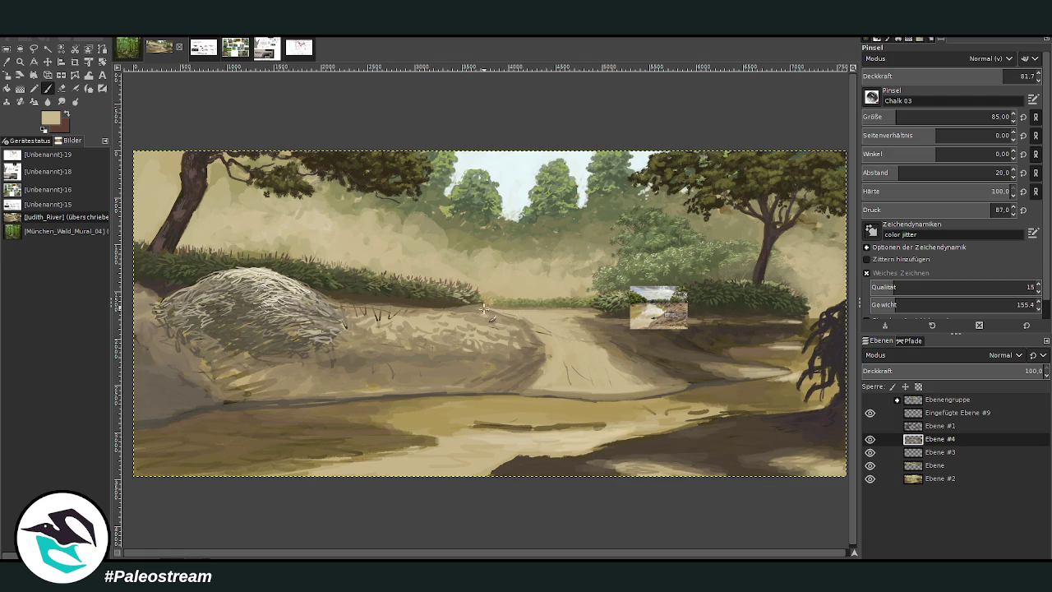
{"action": "left_click", "coordinate": [809, 216], "text": "ctrl"}
{"action": "left_click", "coordinate": [908, 116]}
{"action": "left_click", "coordinate": [949, 74]}
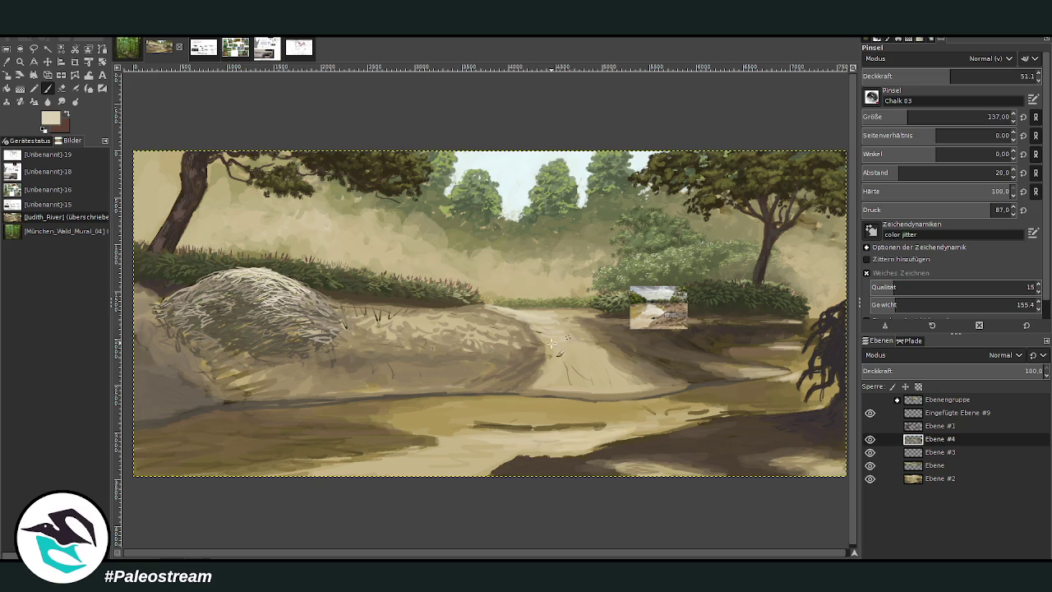
{"action": "left_click", "coordinate": [928, 116]}
{"action": "left_click", "coordinate": [917, 75]}
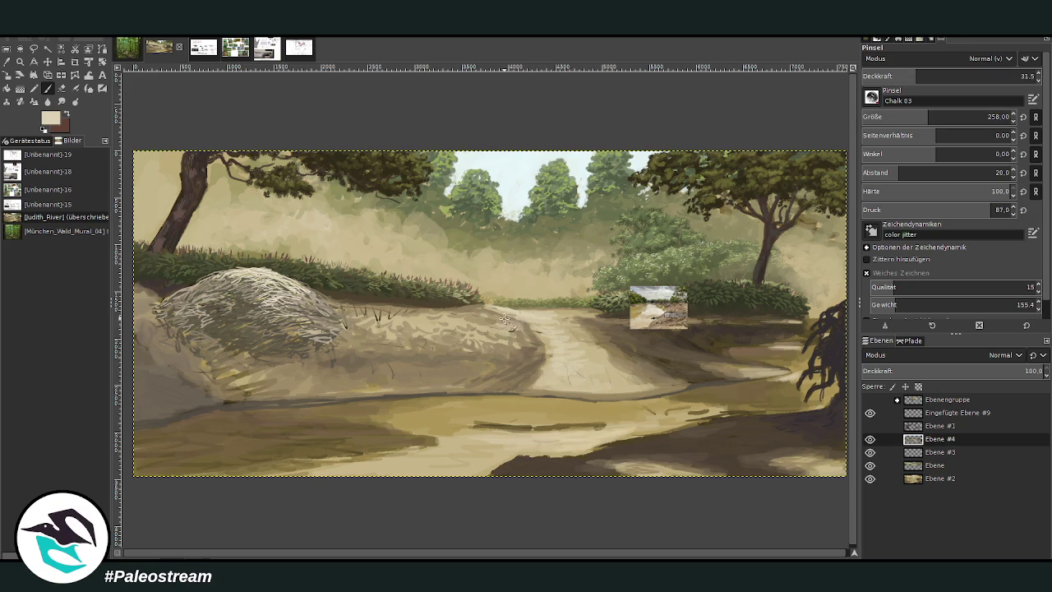
{"action": "left_click_drag", "start_coordinate": [405, 317], "coordinate": [497, 329]}
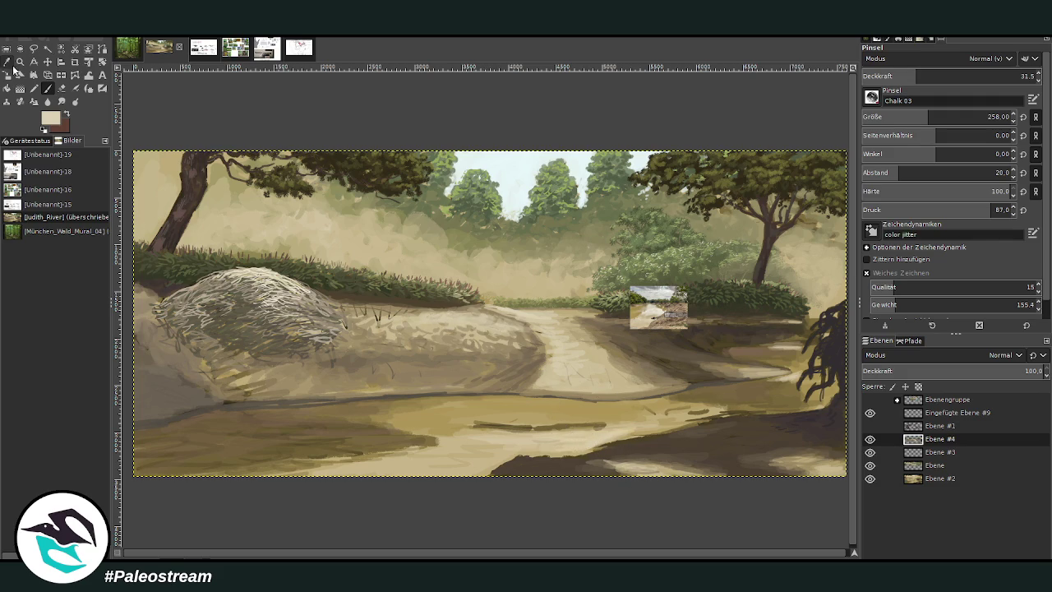
Step: Sample a dark olive and darken the bank's lower shadow edge at 58.7 opacity
{"action": "left_click", "coordinate": [8, 63]}
{"action": "left_click", "coordinate": [277, 446]}
{"action": "left_click", "coordinate": [47, 88]}
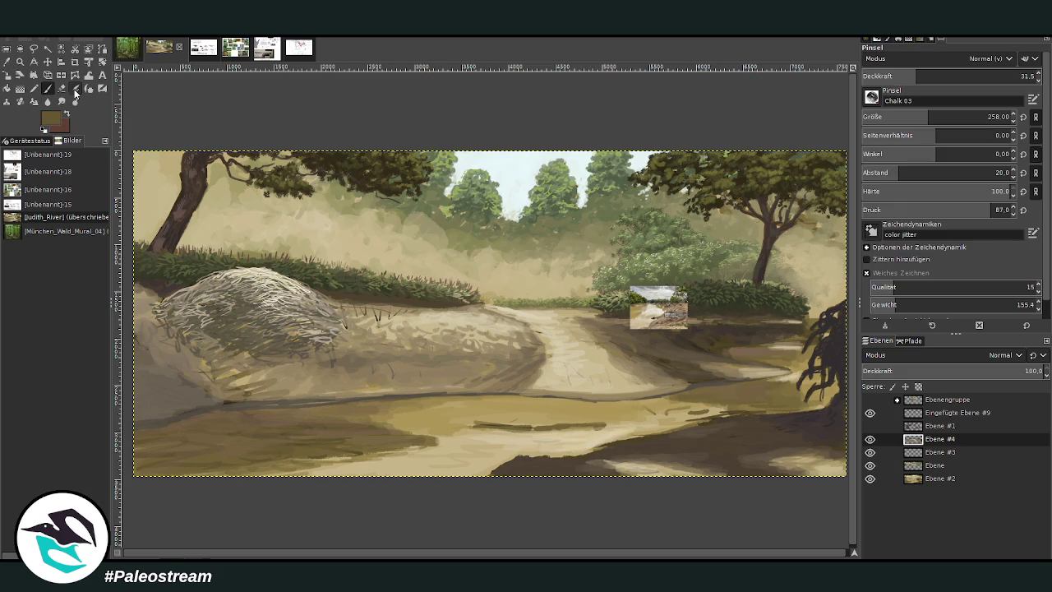
{"action": "left_click", "coordinate": [965, 75]}
{"action": "mouse_move", "coordinate": [566, 454]}
{"action": "left_mouse_down"}
{"action": "mouse_move", "coordinate": [454, 462]}
{"action": "mouse_move", "coordinate": [738, 415]}
{"action": "mouse_move", "coordinate": [489, 448]}
{"action": "mouse_move", "coordinate": [527, 456]}
{"action": "mouse_move", "coordinate": [470, 465]}
{"action": "mouse_move", "coordinate": [395, 452]}
{"action": "mouse_move", "coordinate": [333, 465]}
{"action": "mouse_move", "coordinate": [324, 457]}
{"action": "left_mouse_up"}
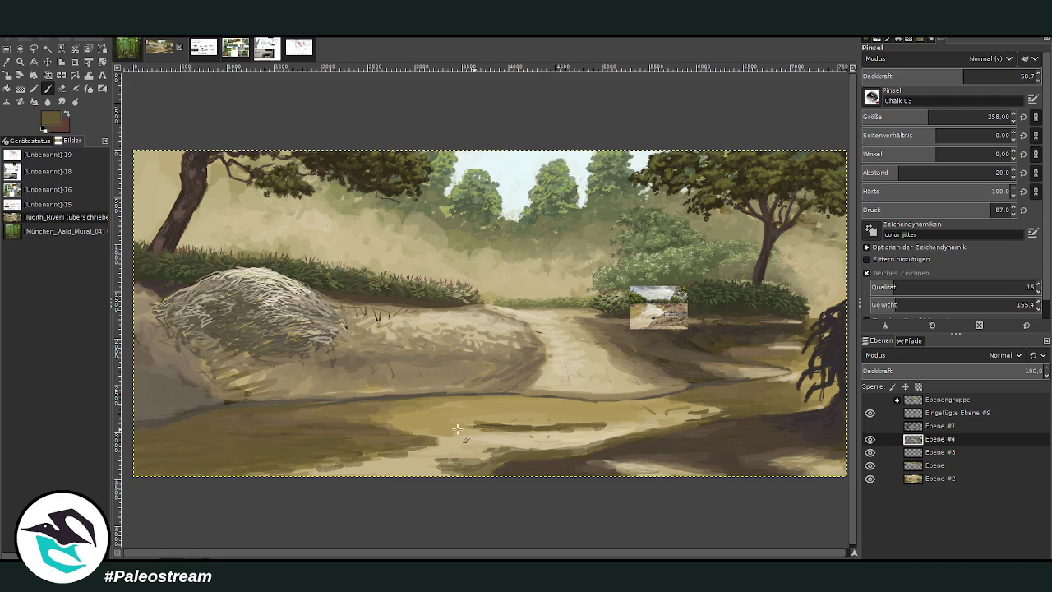
Step: On Ebene #2, pick a light tan with a 400 brush at 36.6 opacity, then show layer Ebene
{"action": "left_click", "coordinate": [6, 61]}
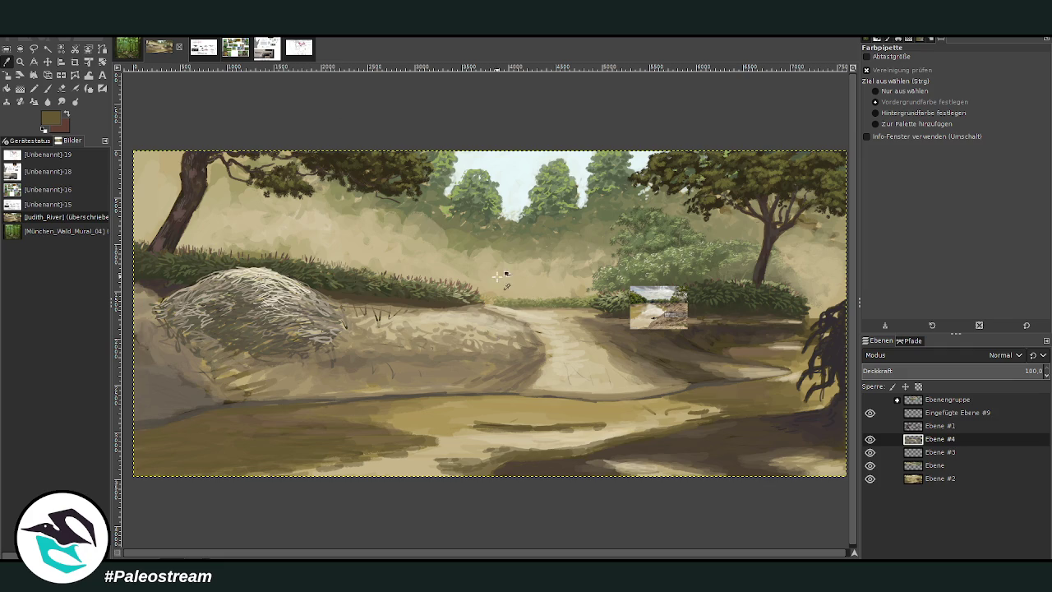
{"action": "left_click", "coordinate": [937, 478]}
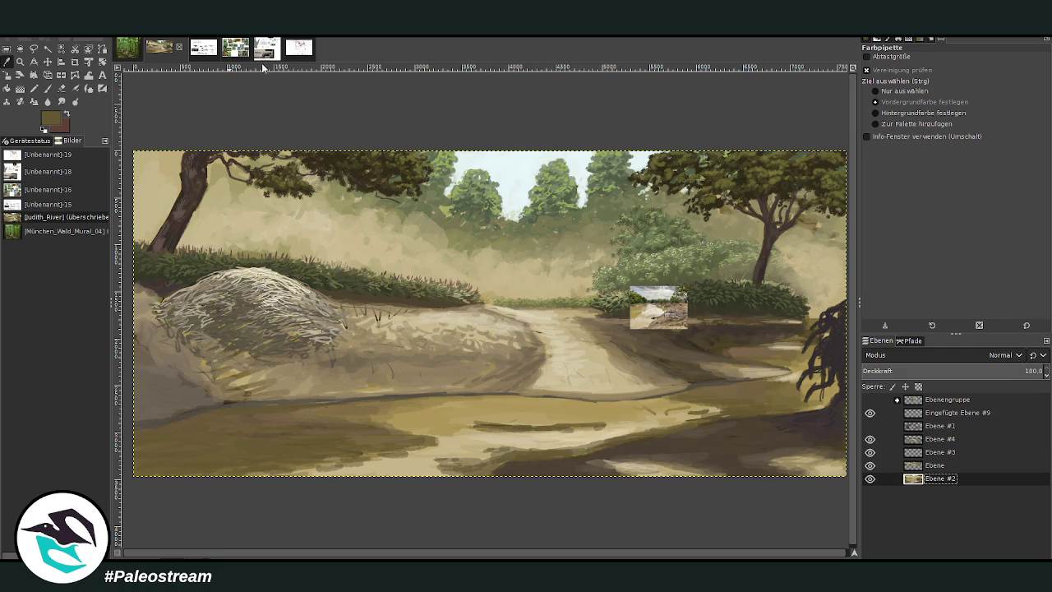
{"action": "left_click", "coordinate": [514, 310]}
{"action": "left_click", "coordinate": [47, 88]}
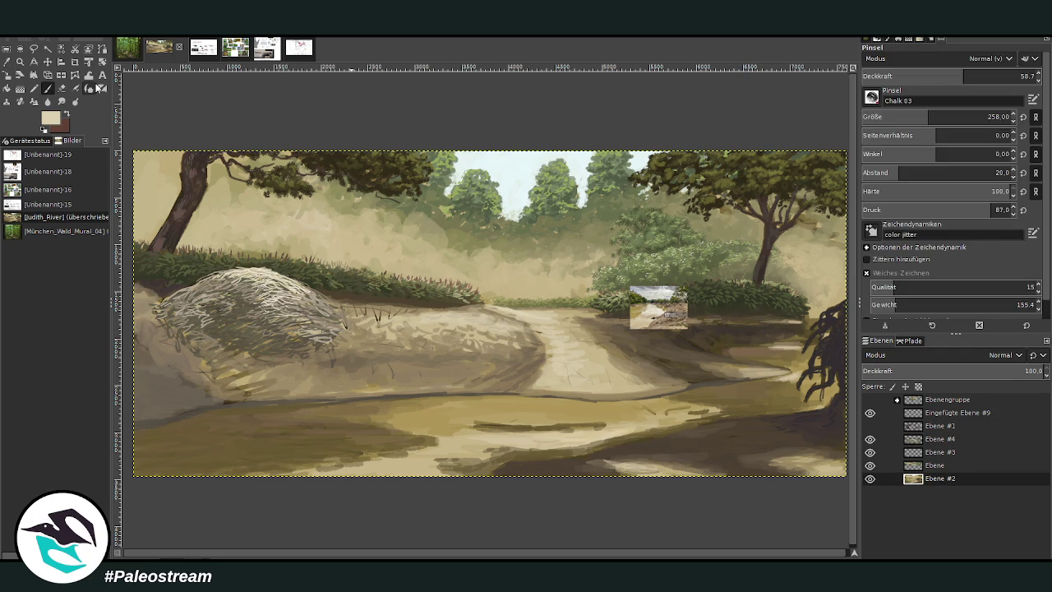
{"action": "left_click_drag", "start_coordinate": [922, 116], "coordinate": [947, 116]}
{"action": "left_click_drag", "start_coordinate": [963, 76], "coordinate": [926, 76]}
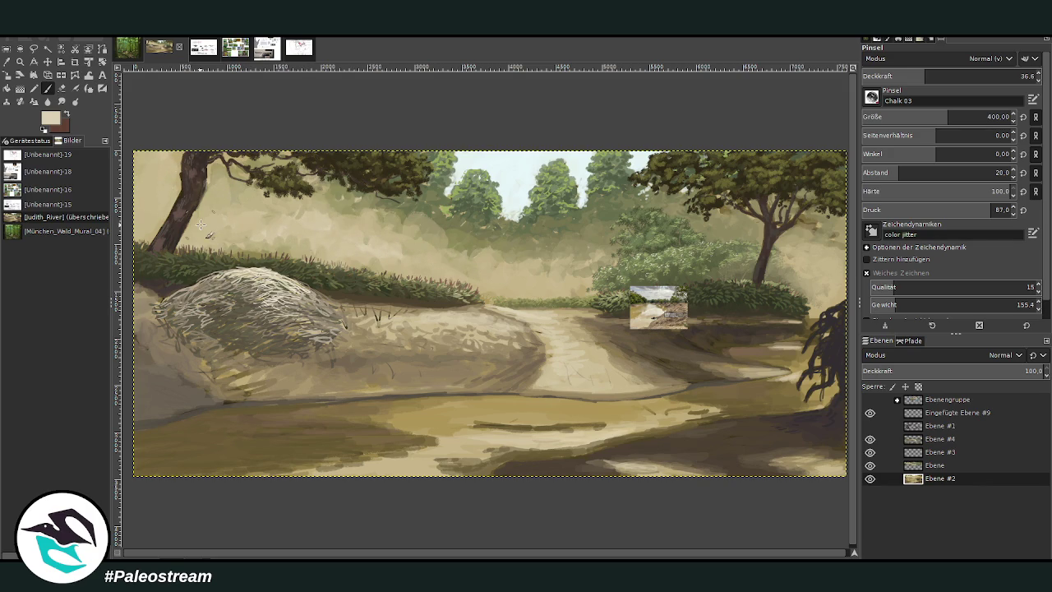
{"action": "left_click", "coordinate": [908, 468]}
{"action": "left_click", "coordinate": [870, 465]}
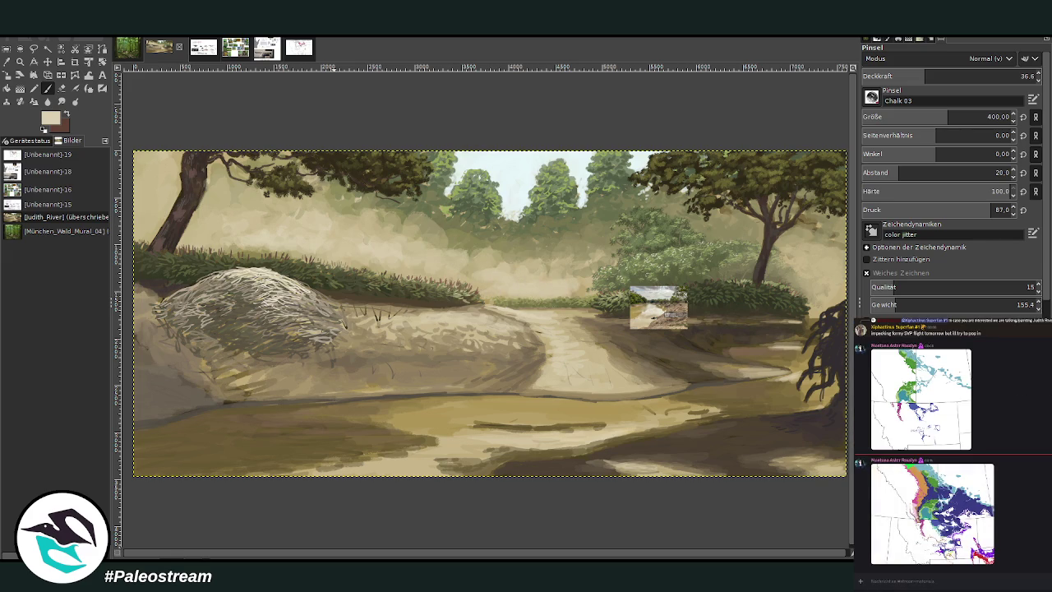
Step: Sample a darker greyish beige and blend the dark bottom strip at 57.1 opacity
{"action": "left_click", "coordinate": [883, 531]}
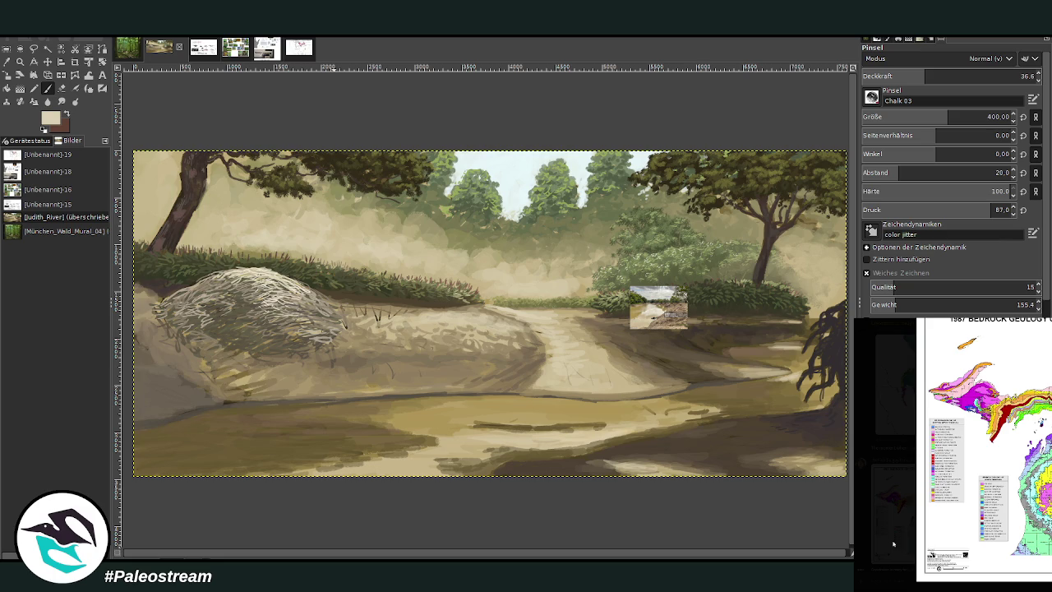
{"action": "left_click", "coordinate": [894, 527]}
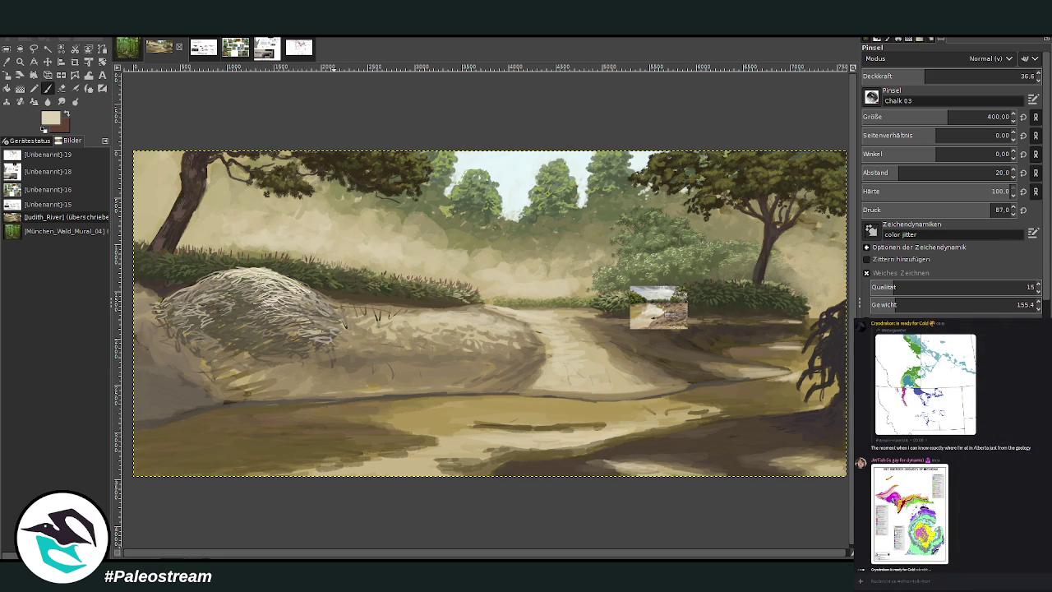
{"action": "scroll", "coordinate": [891, 550], "scroll_direction": "down", "scroll_amount": 5}
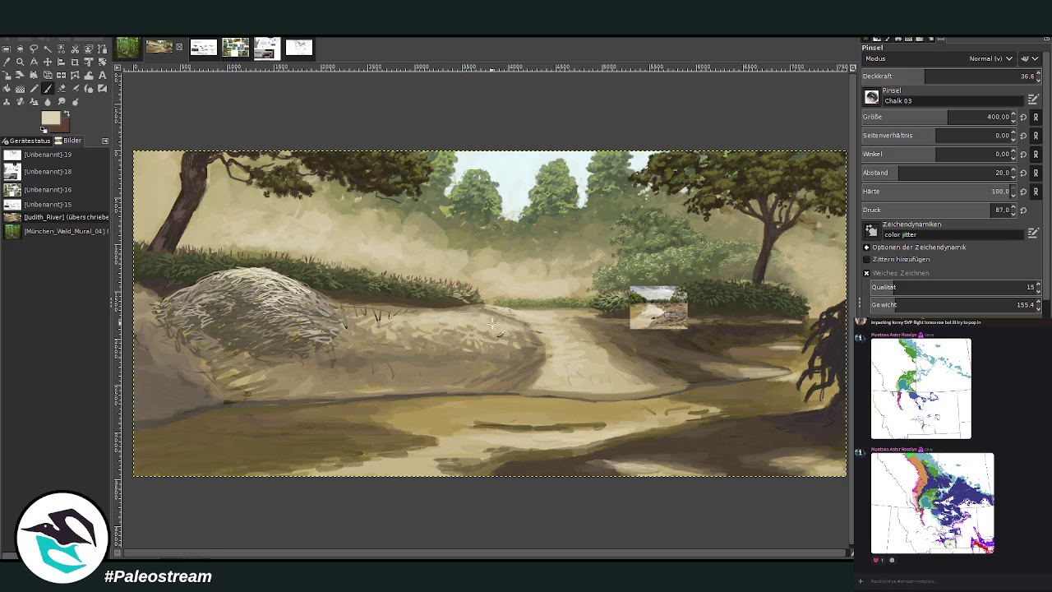
{"action": "left_click", "coordinate": [834, 280], "text": "ctrl"}
{"action": "left_click", "coordinate": [961, 76]}
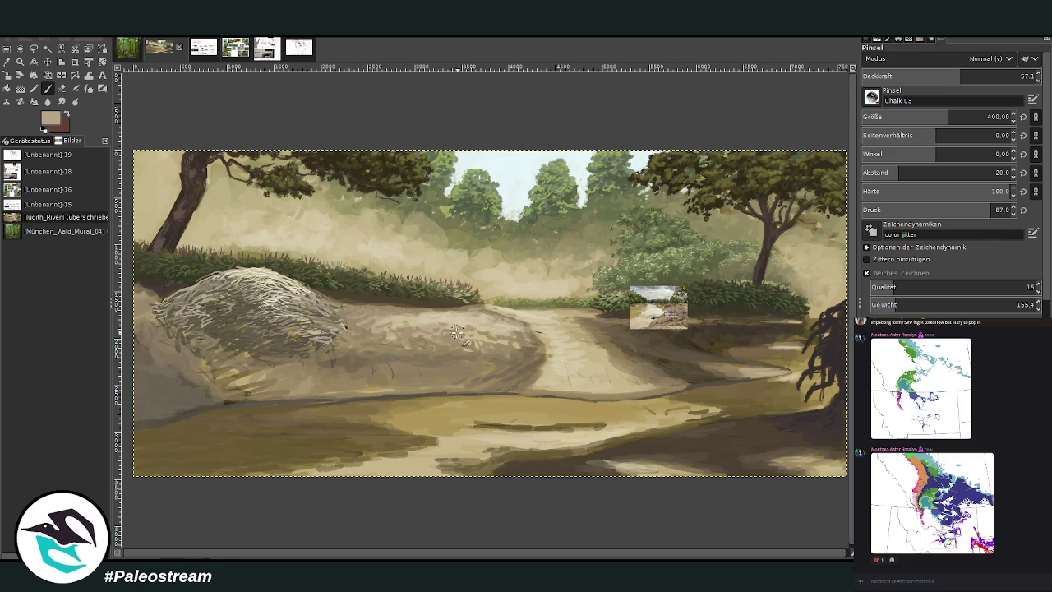
{"action": "left_click_drag", "start_coordinate": [643, 466], "coordinate": [596, 462]}
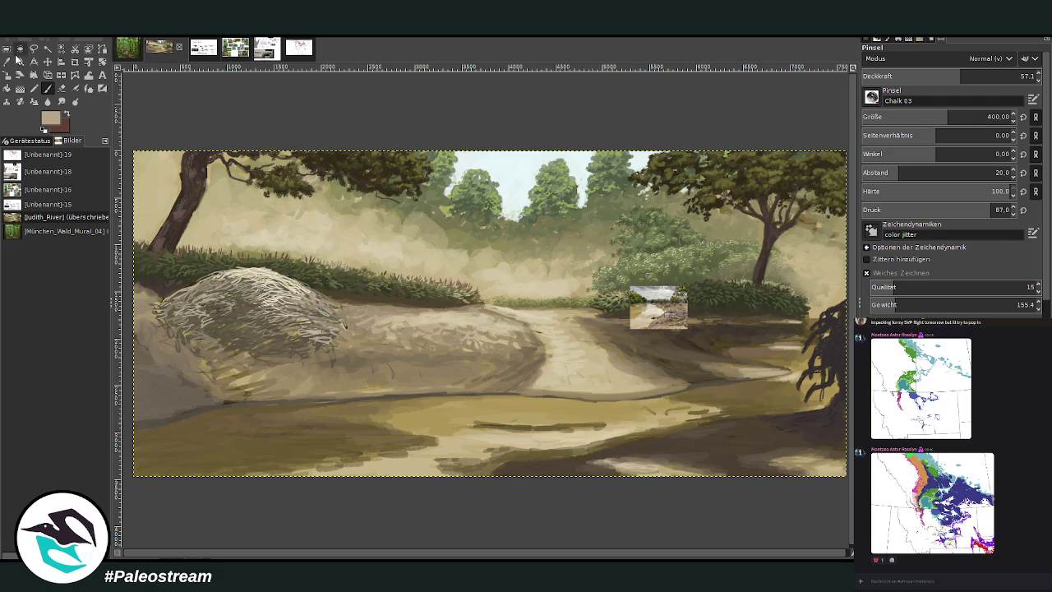
Step: Sample a darker brown and add faint strokes at the bank's base at 75.4 opacity
{"action": "left_click", "coordinate": [20, 61]}
{"action": "left_click", "coordinate": [48, 88]}
{"action": "left_click", "coordinate": [992, 76]}
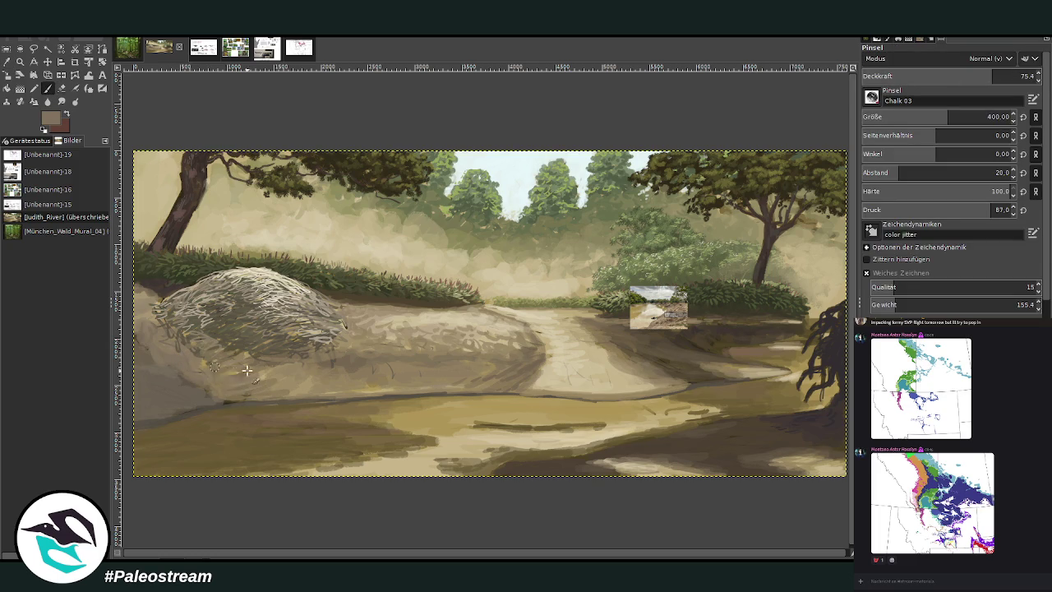
{"action": "mouse_move", "coordinate": [235, 368]}
{"action": "left_mouse_down"}
{"action": "mouse_move", "coordinate": [212, 400]}
{"action": "mouse_move", "coordinate": [150, 382]}
{"action": "mouse_move", "coordinate": [156, 368]}
{"action": "left_mouse_up"}
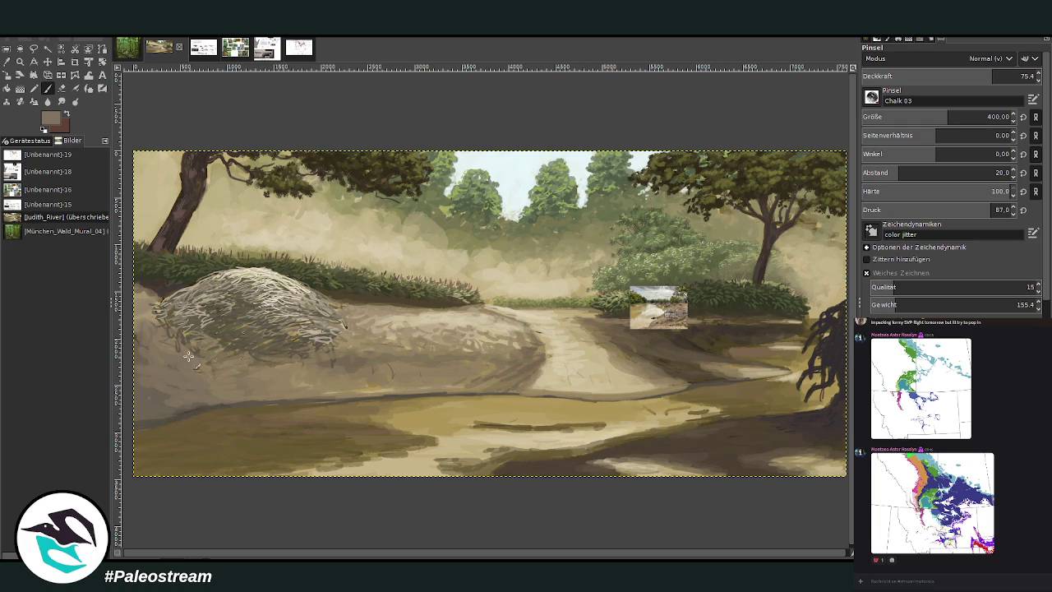
{"action": "key", "text": "minus"}
{"action": "key", "text": "minus"}
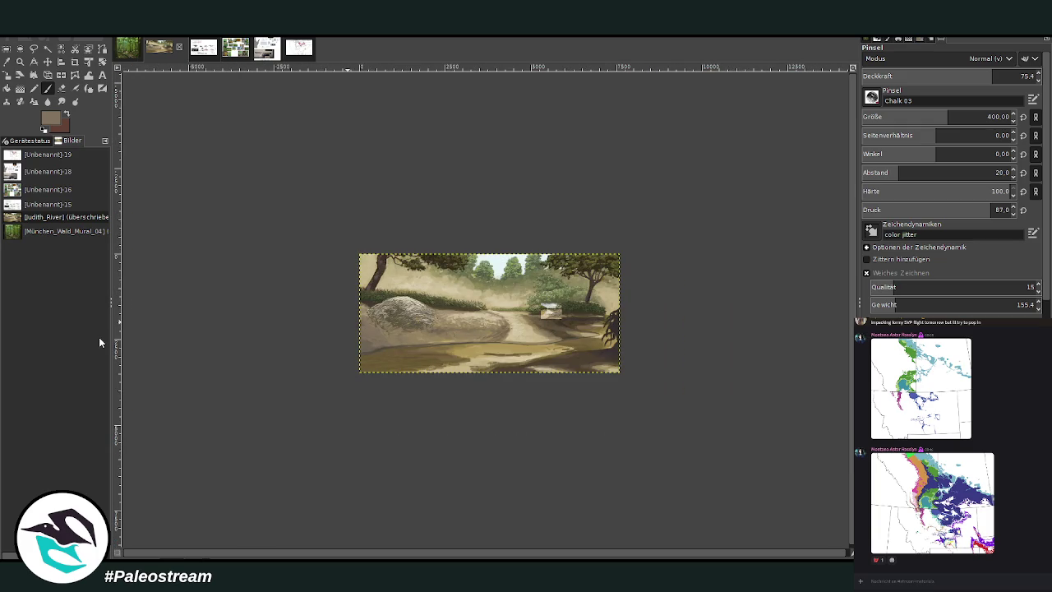
Step: Zoom in on the shoreline and cover its dark edge with light tan using a 258 brush
{"action": "key", "text": "z"}
{"action": "left_click_drag", "start_coordinate": [474, 249], "coordinate": [583, 377]}
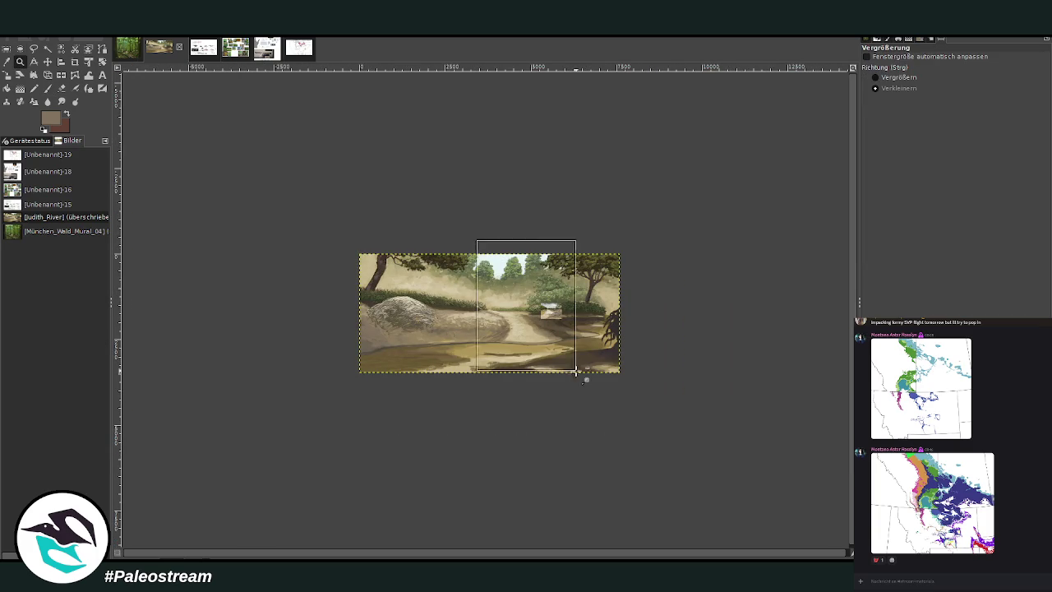
{"action": "left_click", "coordinate": [899, 77]}
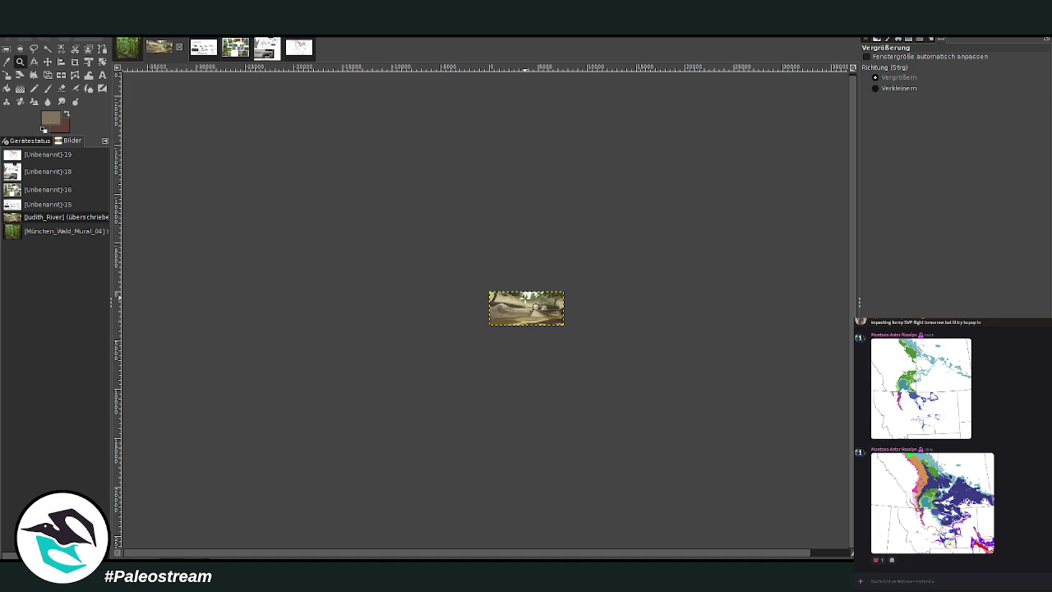
{"action": "left_click", "coordinate": [522, 295]}
{"action": "left_click", "coordinate": [509, 332]}
{"action": "key", "text": "o"}
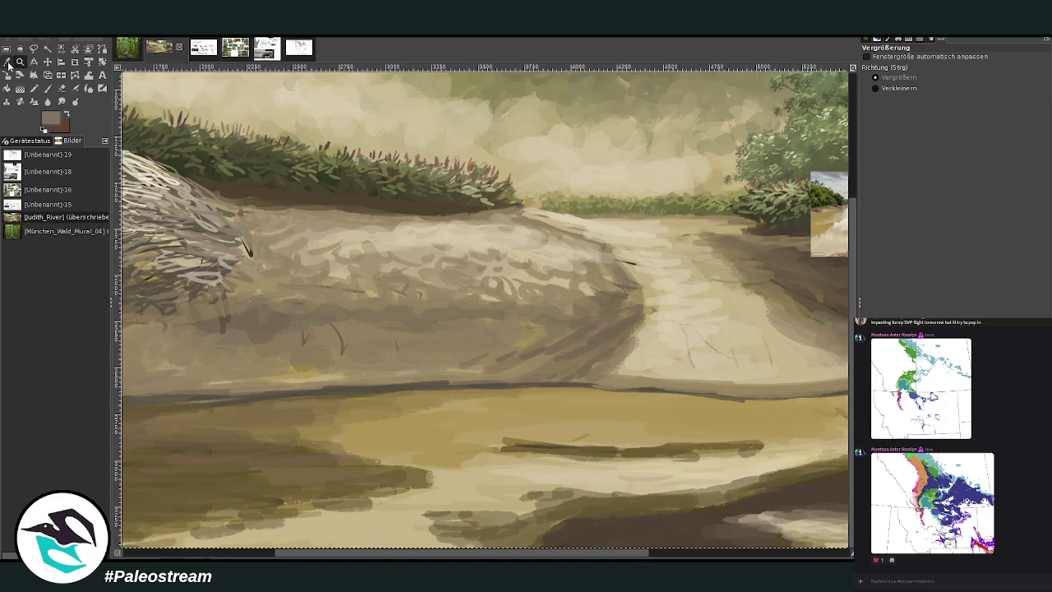
{"action": "left_click", "coordinate": [546, 395]}
{"action": "key", "text": "p"}
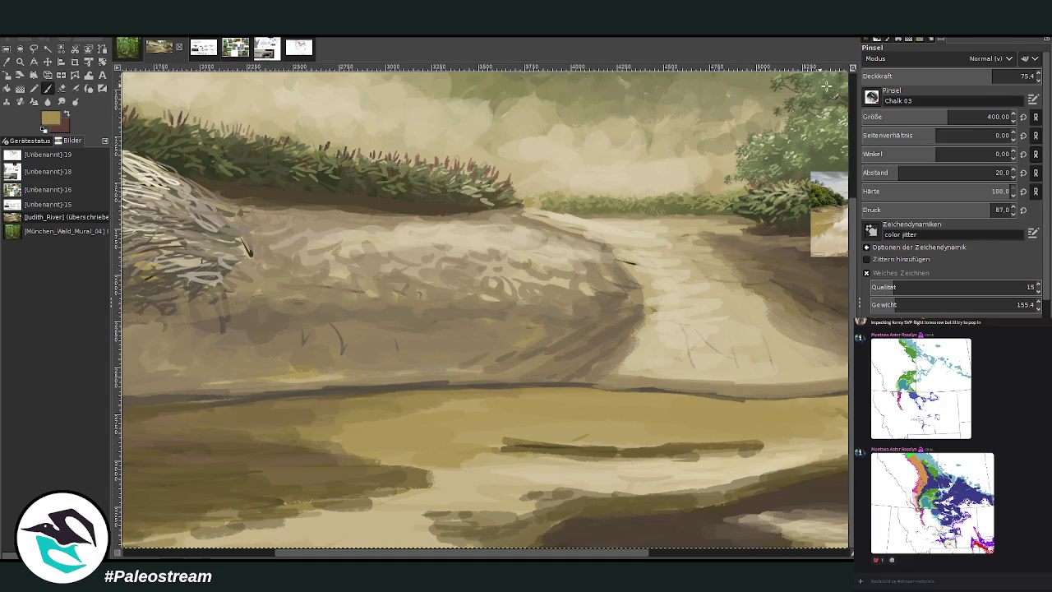
{"action": "left_click", "coordinate": [936, 117]}
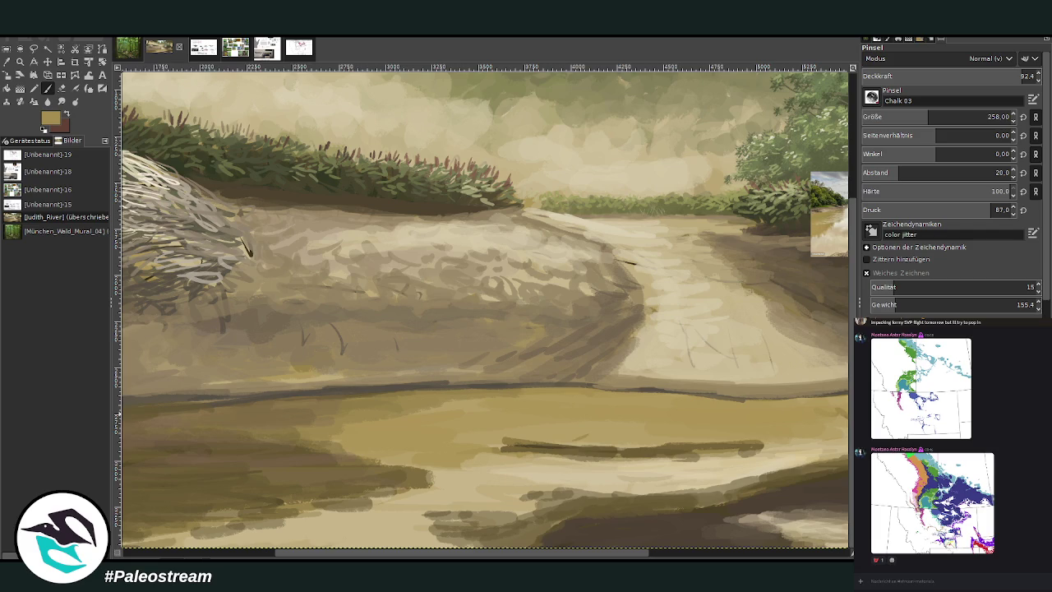
{"action": "mouse_move", "coordinate": [594, 390]}
{"action": "left_mouse_down"}
{"action": "mouse_move", "coordinate": [573, 381]}
{"action": "mouse_move", "coordinate": [452, 388]}
{"action": "left_mouse_up"}
{"action": "left_click_drag", "start_coordinate": [580, 385], "coordinate": [624, 389]}
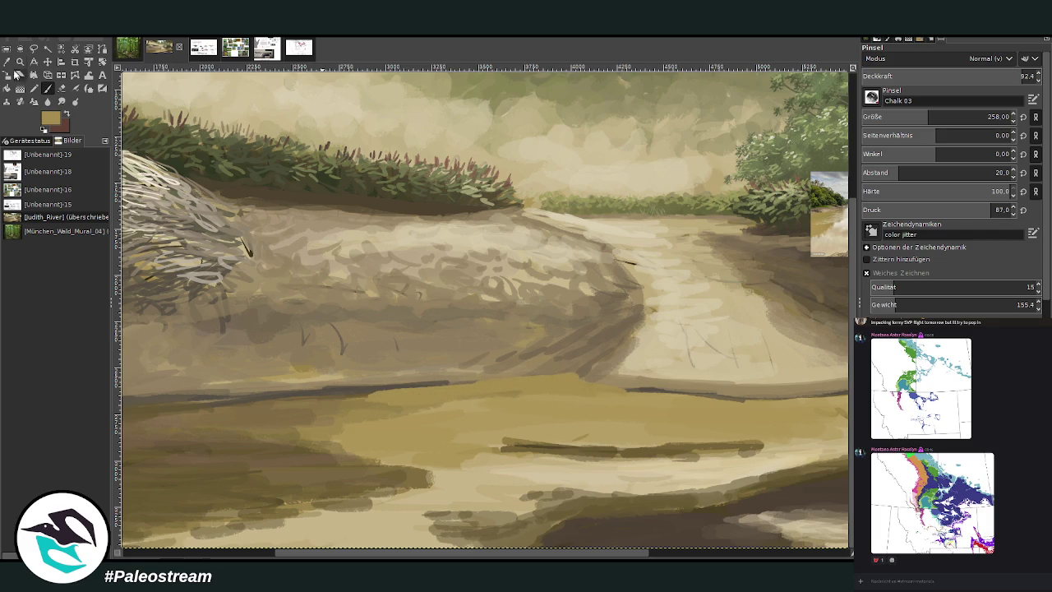
Step: Paint dark grey-brown and muted grey strokes along the shoreline edge at size 103, opacity 65.6
{"action": "left_click", "coordinate": [364, 387], "text": "ctrl"}
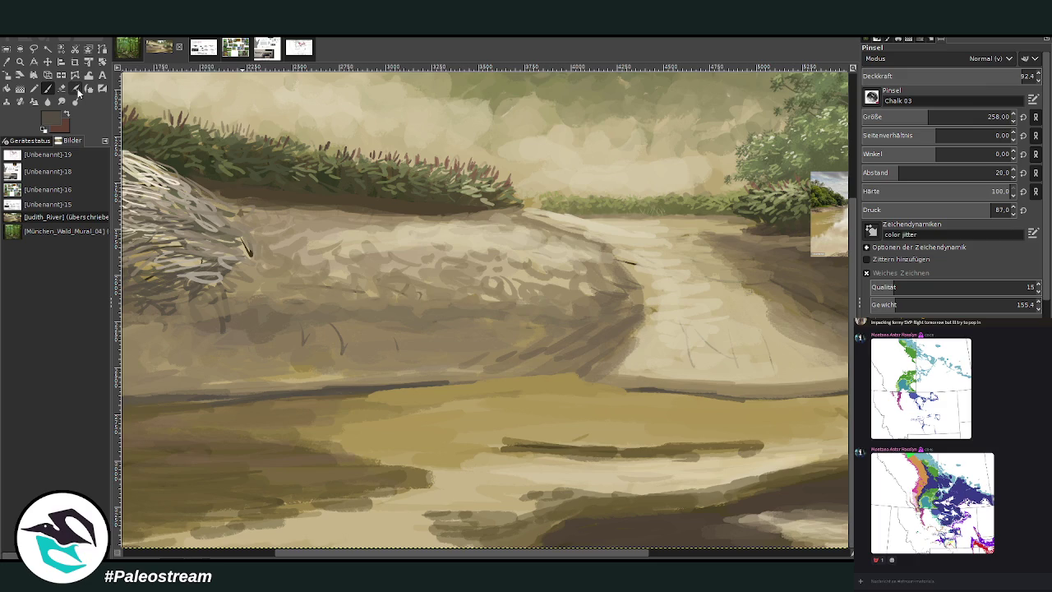
{"action": "left_click", "coordinate": [974, 74]}
{"action": "left_click", "coordinate": [900, 115]}
{"action": "left_click_drag", "start_coordinate": [649, 389], "coordinate": [575, 371]}
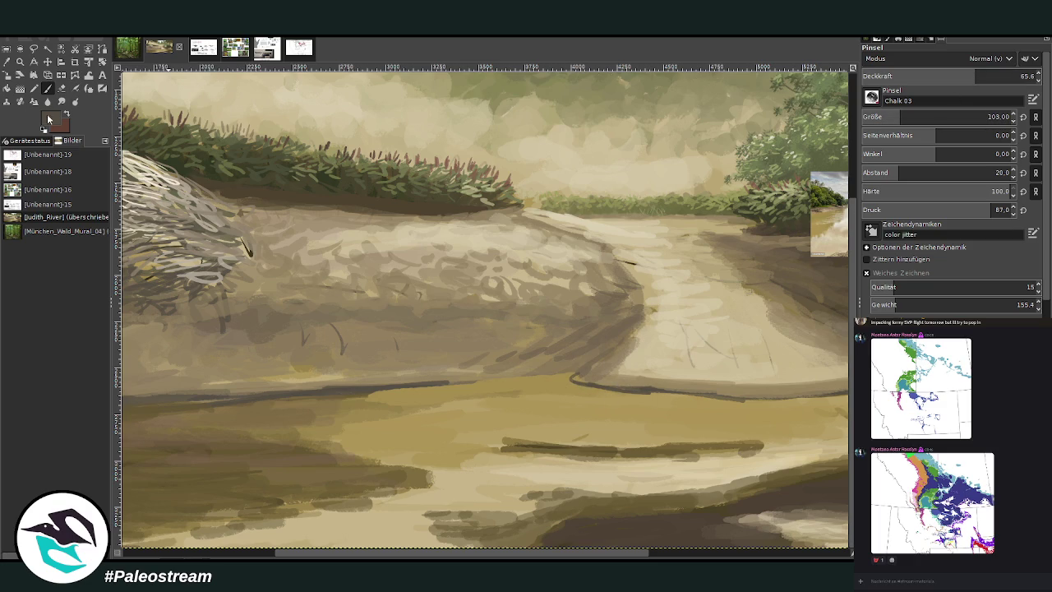
{"action": "left_click", "coordinate": [832, 319], "text": "ctrl"}
{"action": "mouse_move", "coordinate": [665, 393]}
{"action": "left_mouse_down"}
{"action": "mouse_move", "coordinate": [573, 374]}
{"action": "mouse_move", "coordinate": [426, 381]}
{"action": "mouse_move", "coordinate": [571, 364]}
{"action": "mouse_move", "coordinate": [615, 329]}
{"action": "mouse_move", "coordinate": [589, 316]}
{"action": "left_mouse_up"}
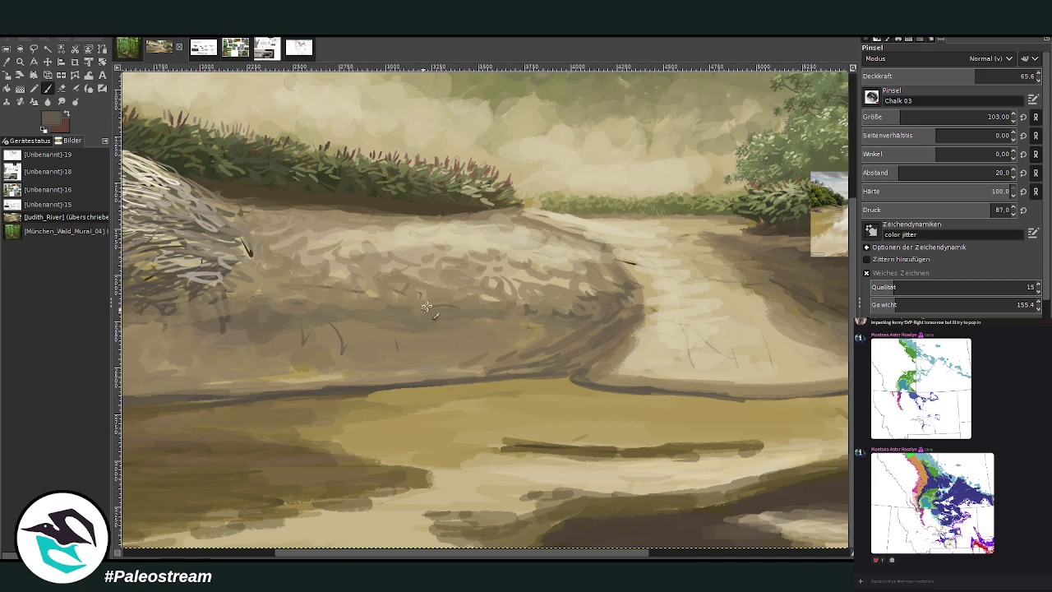
Step: Add light chalk strokes to the twig nest mound
{"action": "scroll", "coordinate": [411, 376], "scroll_direction": "left", "scroll_amount": 2}
{"action": "scroll", "coordinate": [390, 316], "scroll_direction": "left", "scroll_amount": 2}
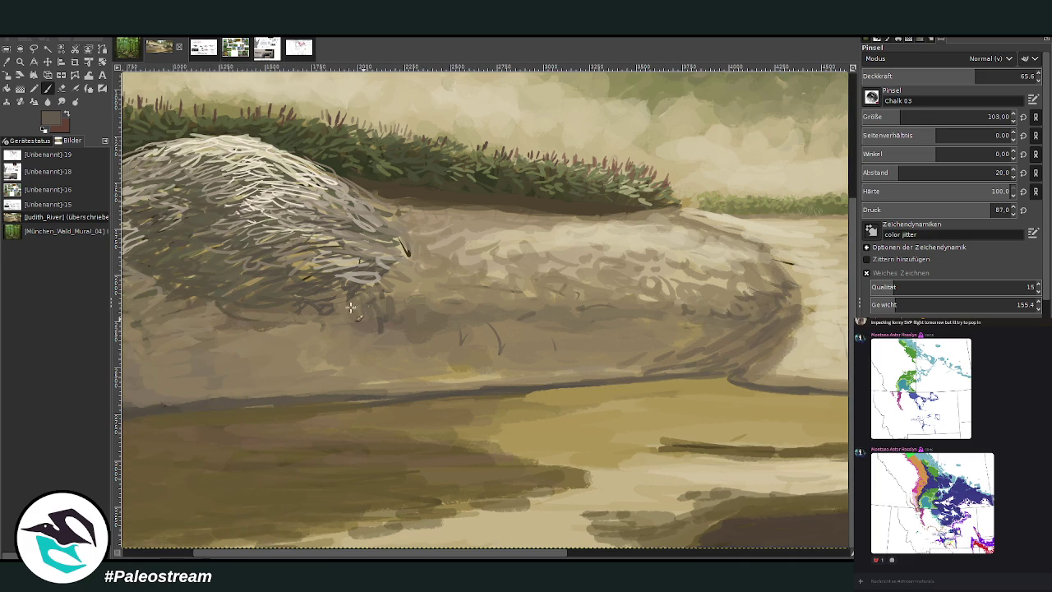
{"action": "left_click_drag", "start_coordinate": [337, 272], "coordinate": [291, 261]}
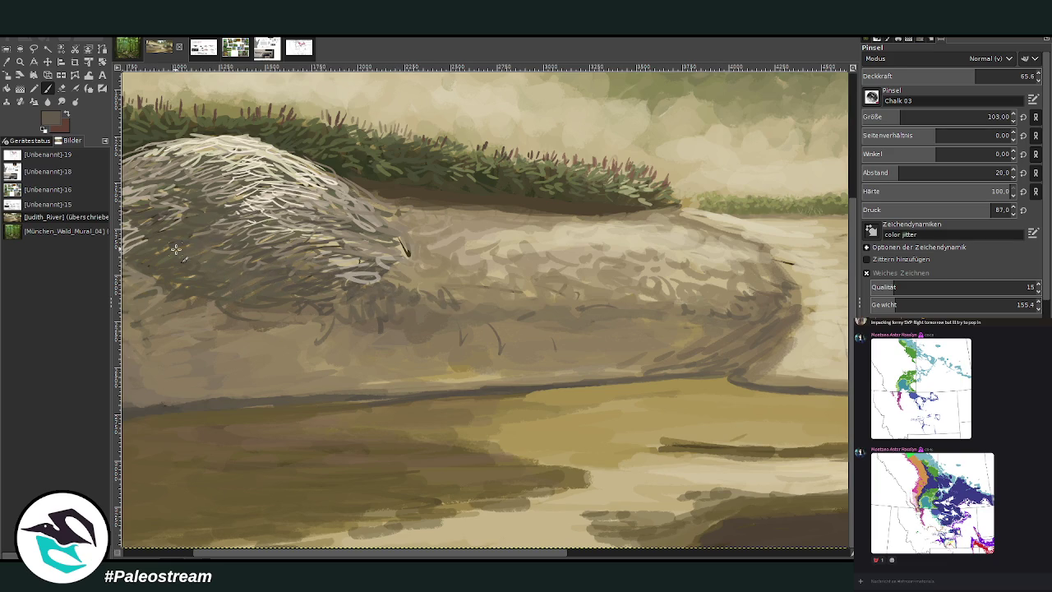
{"action": "key", "text": "minus"}
{"action": "key", "text": "minus"}
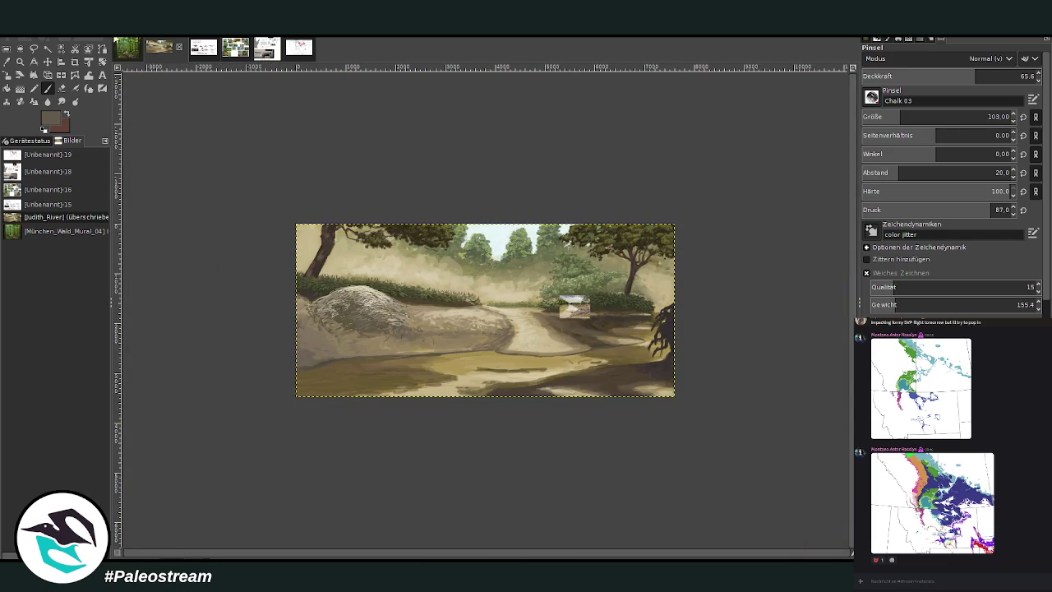
Step: Zoom into the lower middle of the painting and sample a light beige colour
{"action": "left_click", "coordinate": [20, 61]}
{"action": "left_click_drag", "start_coordinate": [364, 179], "coordinate": [647, 426]}
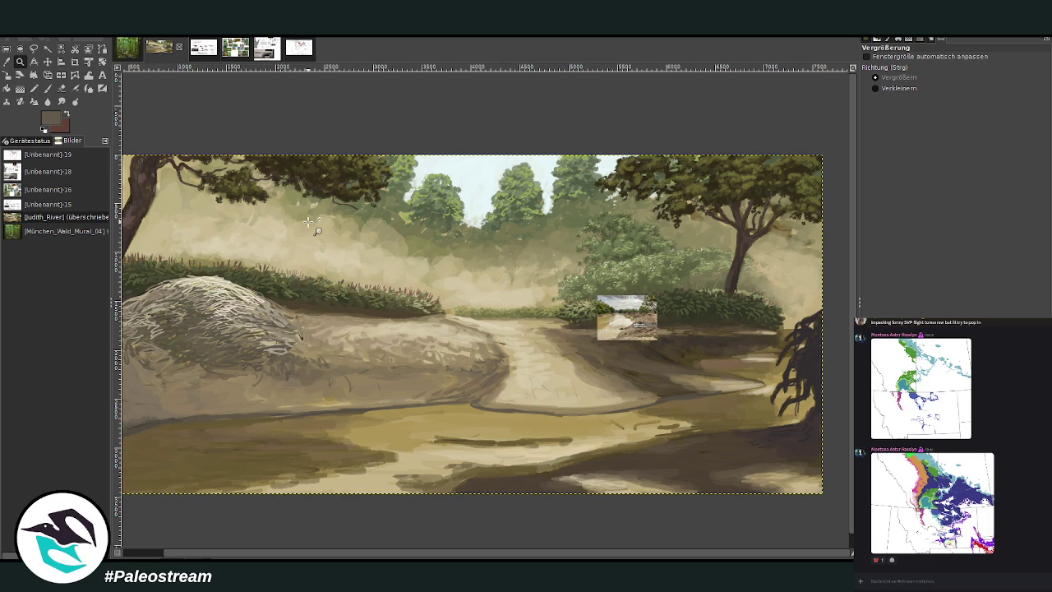
{"action": "left_click", "coordinate": [433, 341]}
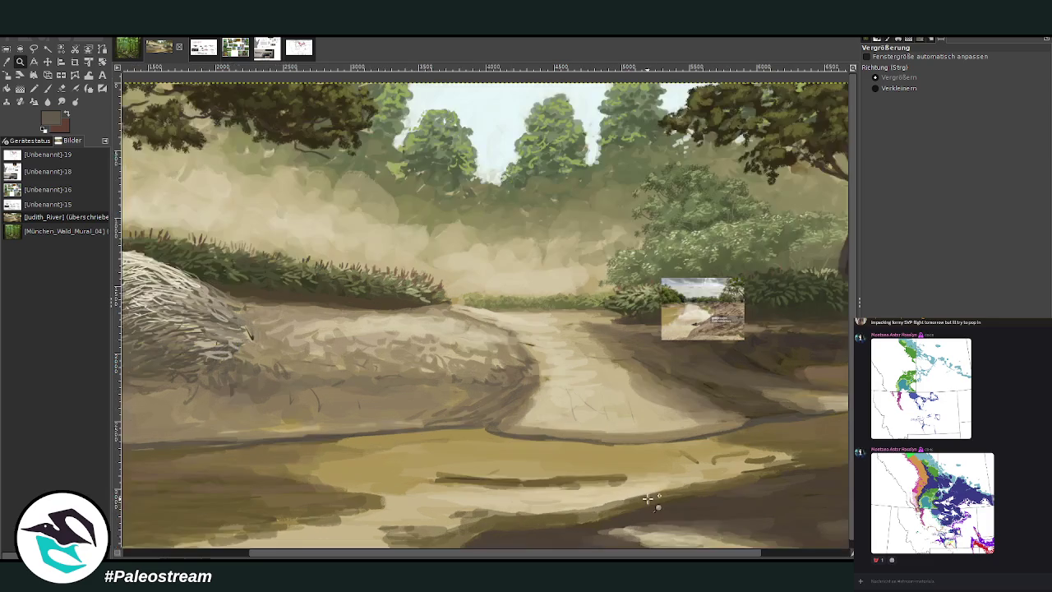
{"action": "key", "text": "o"}
{"action": "left_click", "coordinate": [697, 309]}
{"action": "left_click", "coordinate": [47, 88]}
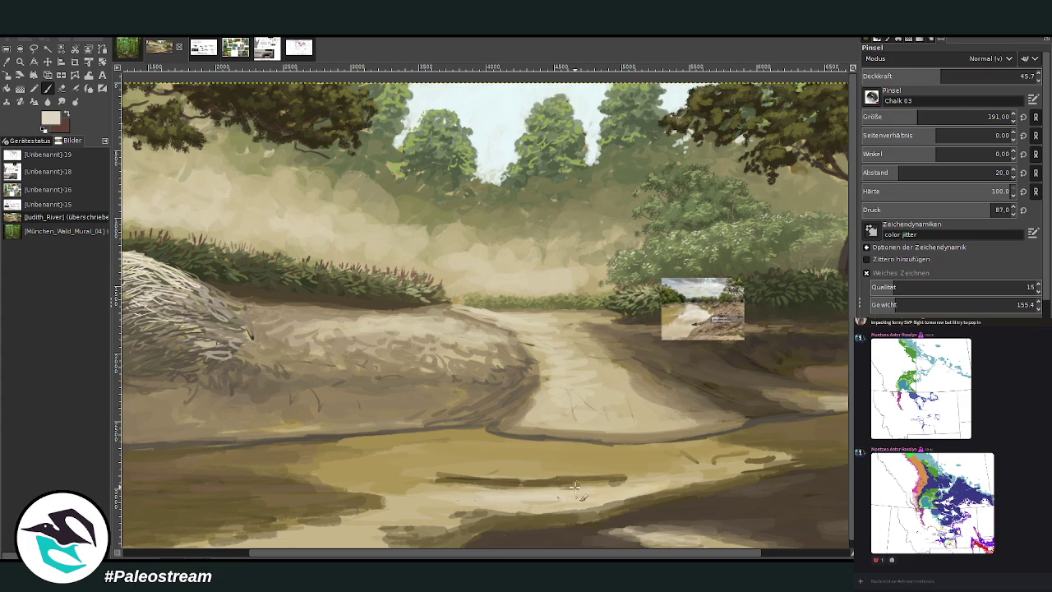
Step: Paint light beige Chalk 03 strokes across the lower bank at brush size 135
{"action": "left_click_drag", "start_coordinate": [573, 483], "coordinate": [493, 478]}
{"action": "left_click_drag", "start_coordinate": [936, 119], "coordinate": [904, 119]}
{"action": "left_click_drag", "start_coordinate": [575, 473], "coordinate": [519, 468]}
{"action": "left_click_drag", "start_coordinate": [604, 470], "coordinate": [559, 457]}
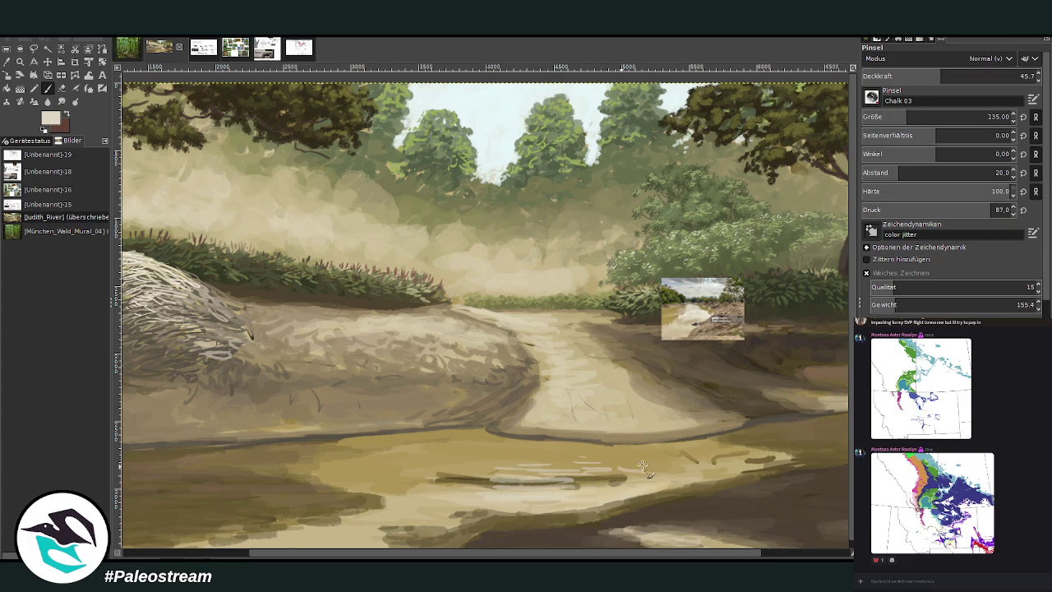
{"action": "left_click_drag", "start_coordinate": [625, 486], "coordinate": [530, 478]}
{"action": "left_click_drag", "start_coordinate": [575, 505], "coordinate": [448, 508]}
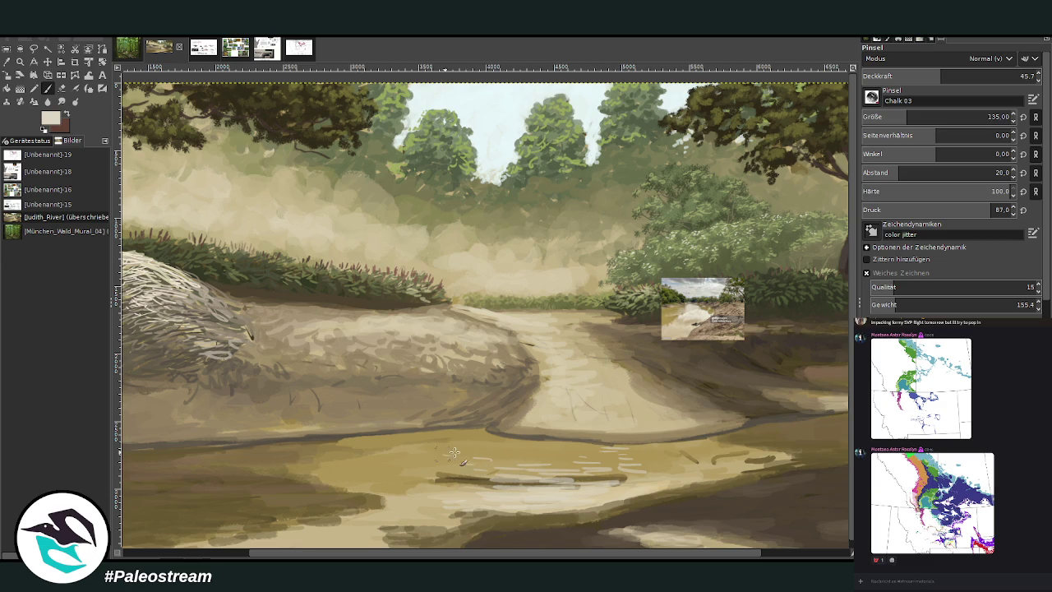
{"action": "left_click_drag", "start_coordinate": [684, 555], "coordinate": [771, 556]}
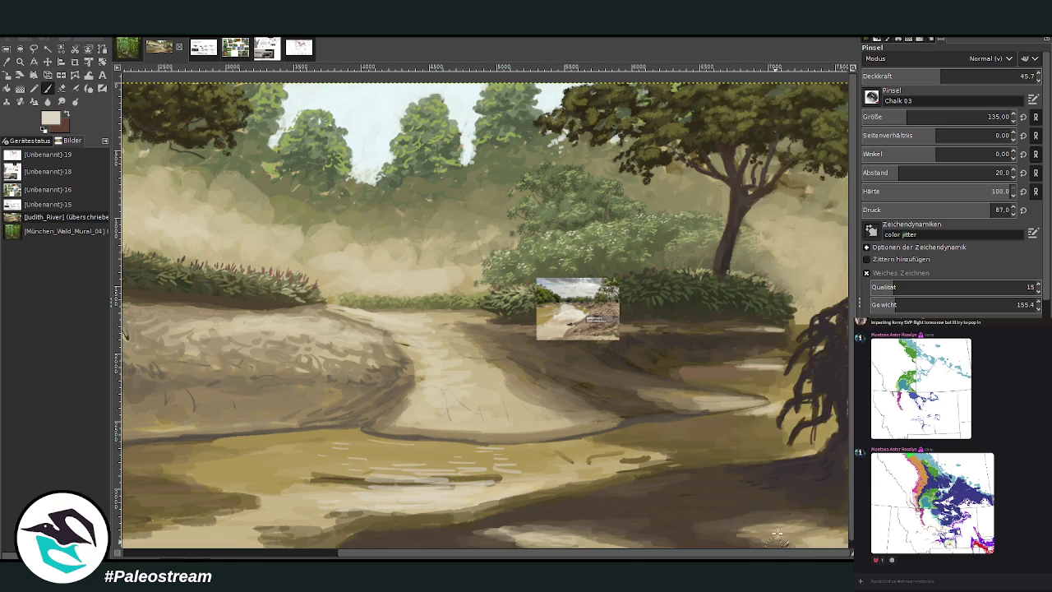
Step: At 24 opacity, paint faint ripple strokes over the dark river line, then view the whole painting
{"action": "left_click", "coordinate": [1019, 76]}
{"action": "type", "text": "24"}
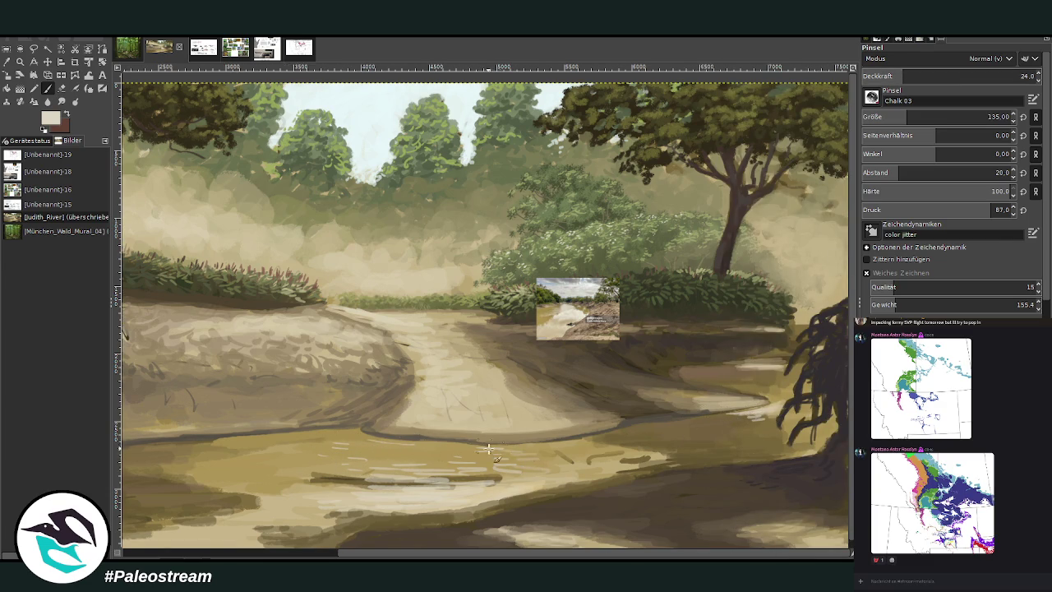
{"action": "left_click_drag", "start_coordinate": [579, 454], "coordinate": [473, 480]}
{"action": "scroll", "coordinate": [460, 530], "scroll_direction": "left", "scroll_amount": 5}
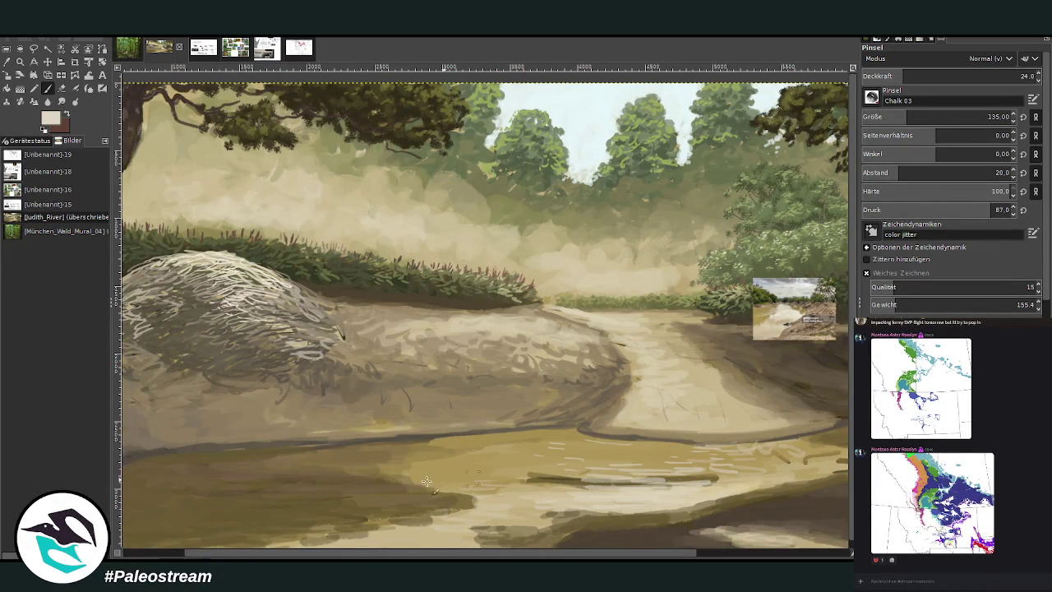
{"action": "left_click_drag", "start_coordinate": [594, 477], "coordinate": [493, 474]}
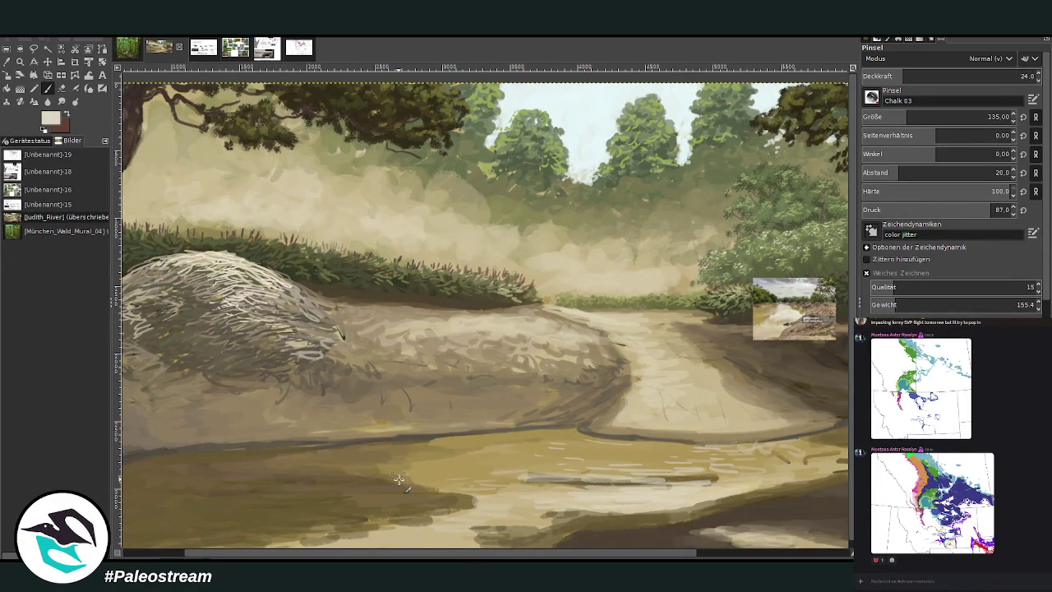
{"action": "key", "text": "shift+ctrl+j"}
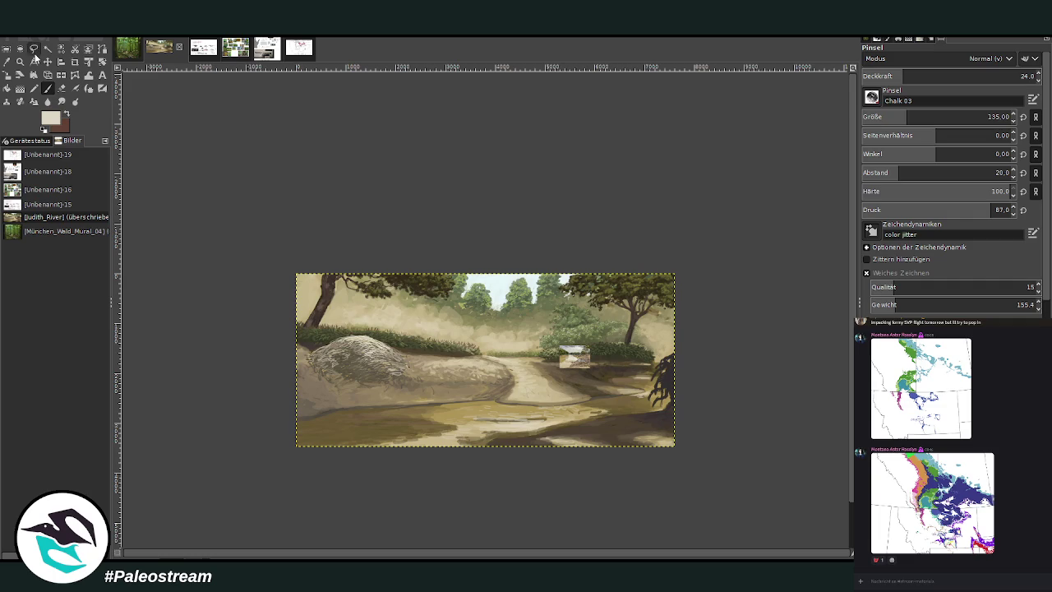
Step: Sample a green from the foliage and set the brush to size 255 and opacity 41.3
{"action": "key", "text": "z"}
{"action": "mouse_move", "coordinate": [294, 205]}
{"action": "left_mouse_down"}
{"action": "mouse_move", "coordinate": [606, 460]}
{"action": "mouse_move", "coordinate": [458, 146]}
{"action": "left_mouse_up"}
{"action": "left_click", "coordinate": [7, 61]}
{"action": "left_click", "coordinate": [394, 217]}
{"action": "left_click", "coordinate": [48, 88]}
{"action": "left_click", "coordinate": [927, 117]}
{"action": "left_click", "coordinate": [932, 76]}
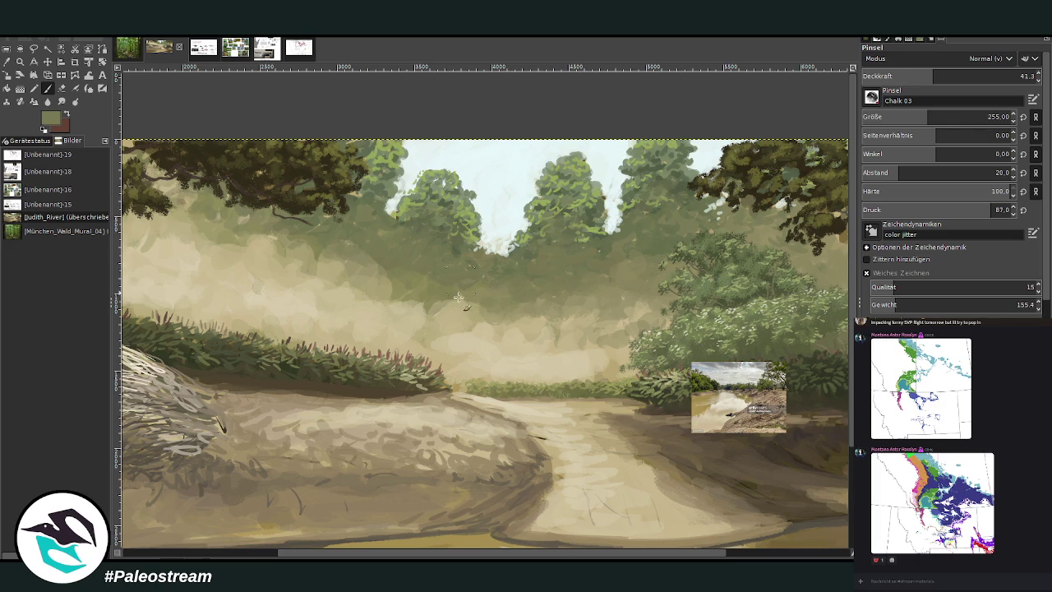
Step: Smudge the hazy background with Charcoal 01 at size 338 and 82.3 opacity
{"action": "left_click", "coordinate": [61, 101]}
{"action": "scroll", "coordinate": [872, 100], "scroll_direction": "down", "scroll_amount": 1}
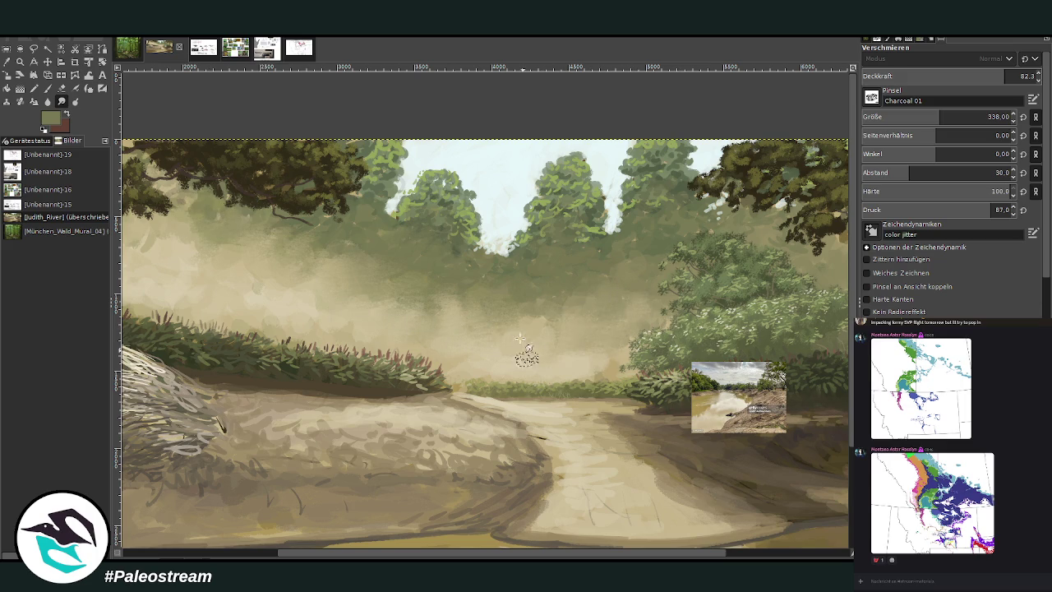
{"action": "scroll", "coordinate": [255, 518], "scroll_direction": "left", "scroll_amount": 5}
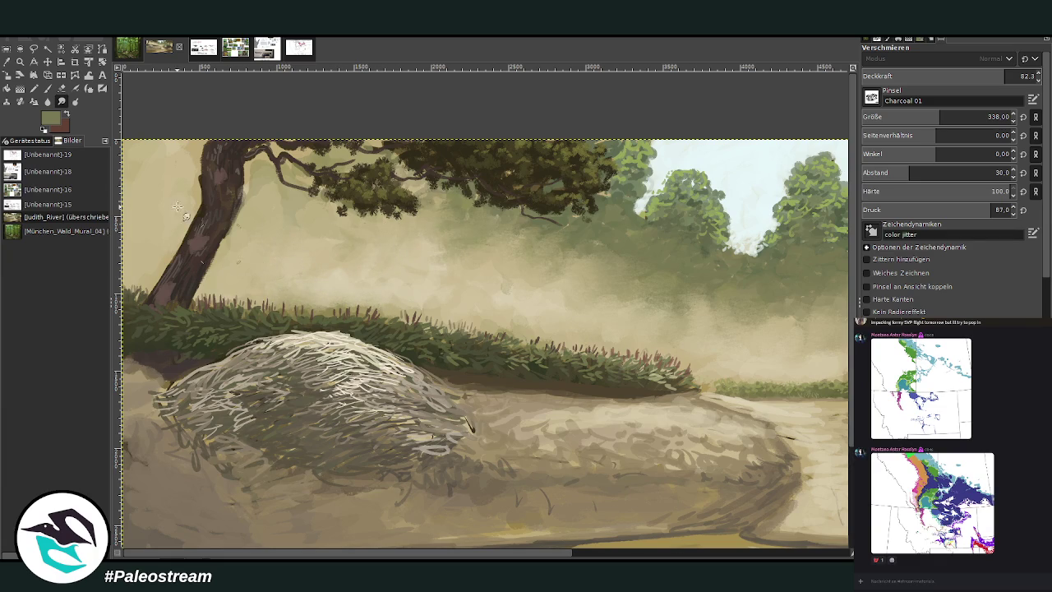
{"action": "left_click", "coordinate": [616, 552]}
{"action": "left_click_drag", "start_coordinate": [672, 555], "coordinate": [689, 553]}
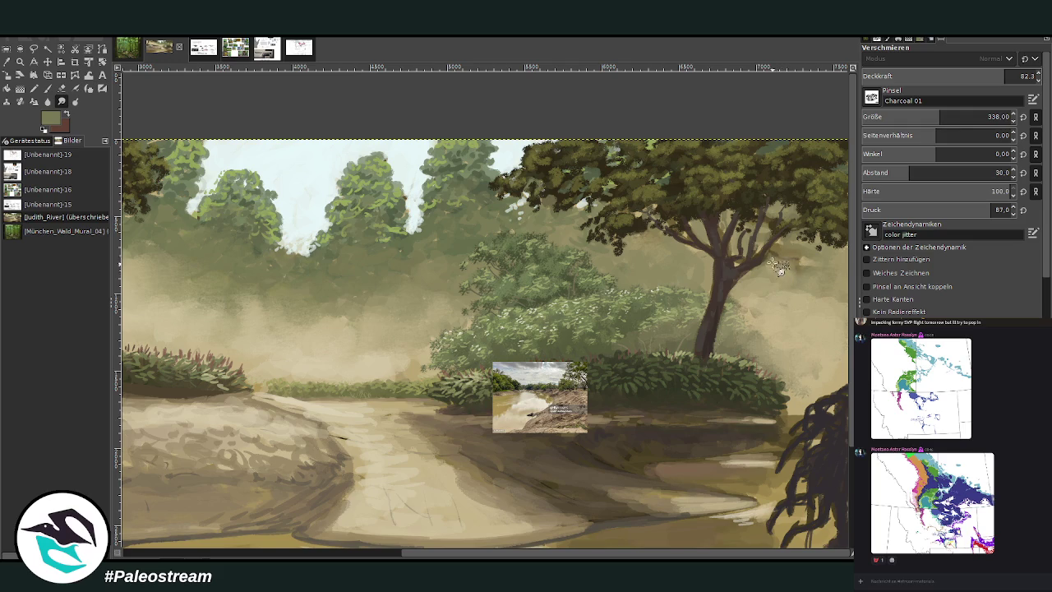
{"action": "key", "text": "ctrl+shift+j"}
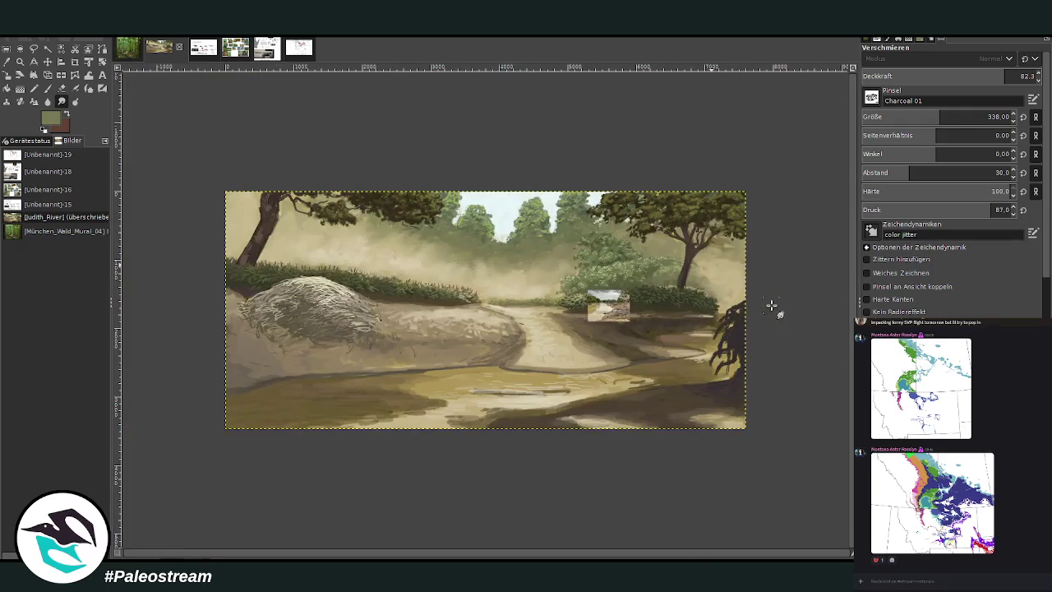
{"action": "key", "text": "z"}
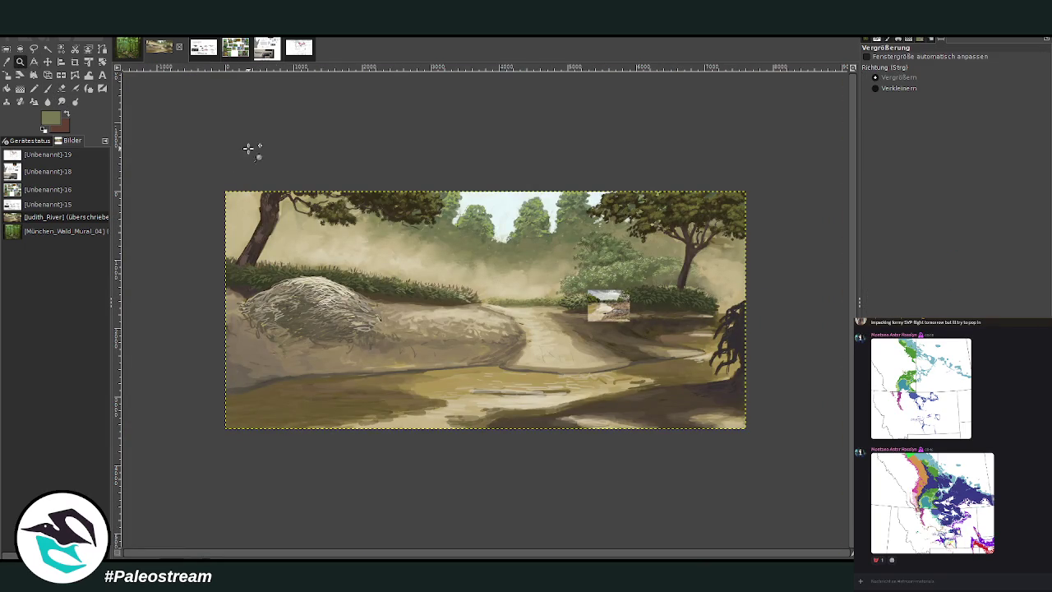
{"action": "mouse_move", "coordinate": [220, 189]}
{"action": "left_mouse_down"}
{"action": "mouse_move", "coordinate": [704, 429]}
{"action": "mouse_move", "coordinate": [751, 432]}
{"action": "left_mouse_up"}
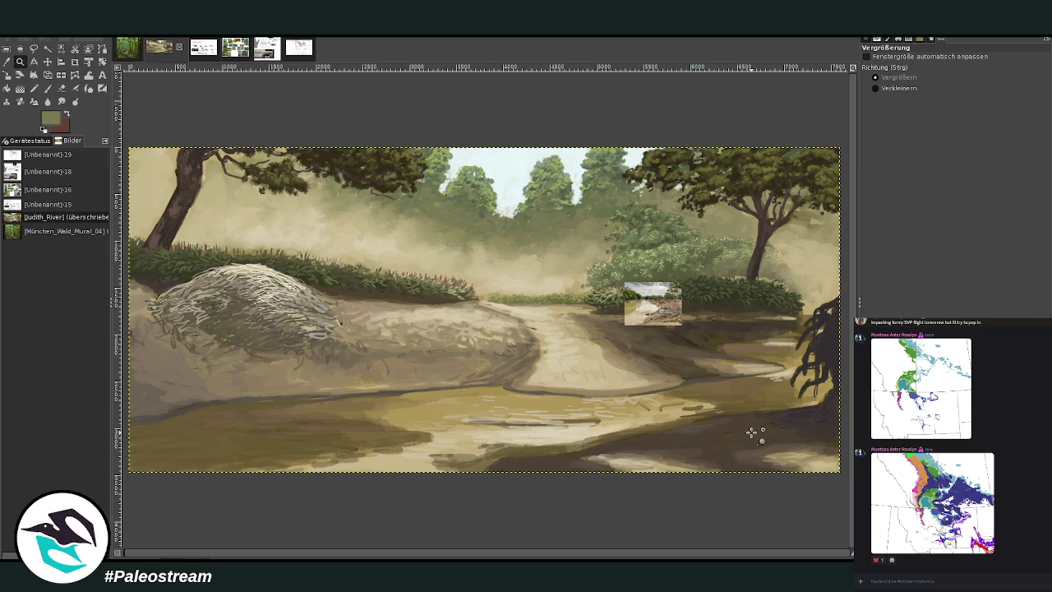
{"action": "key", "text": "ctrl"}
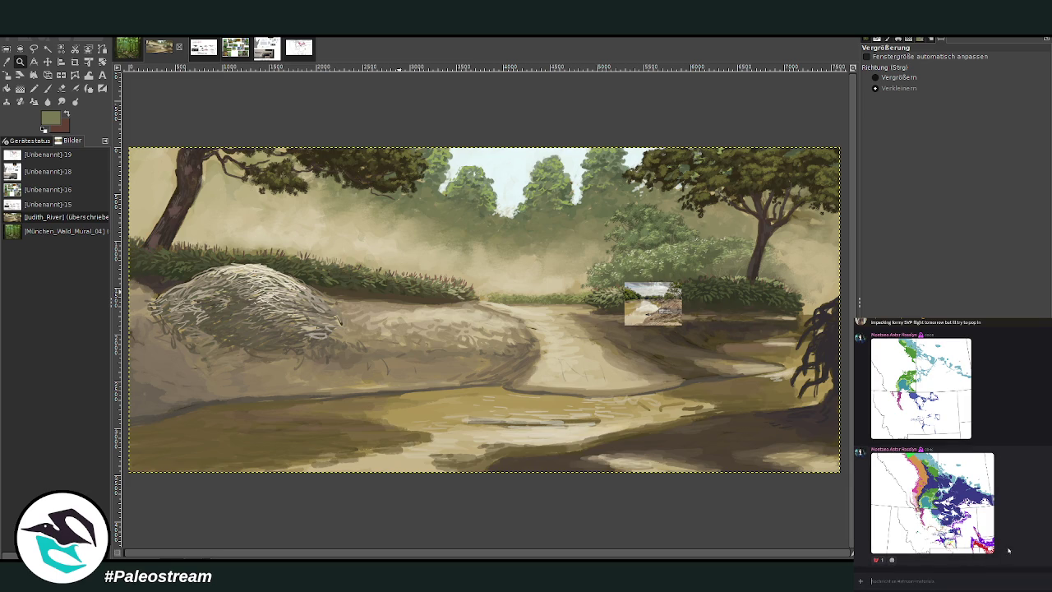
{"action": "scroll", "coordinate": [1030, 516], "scroll_direction": "down", "scroll_amount": 5}
{"action": "scroll", "coordinate": [1030, 516], "scroll_direction": "down", "scroll_amount": 5}
{"action": "scroll", "coordinate": [1030, 516], "scroll_direction": "down", "scroll_amount": 2}
{"action": "scroll", "coordinate": [1031, 516], "scroll_direction": "up", "scroll_amount": 3}
{"action": "scroll", "coordinate": [1031, 516], "scroll_direction": "down", "scroll_amount": 3}
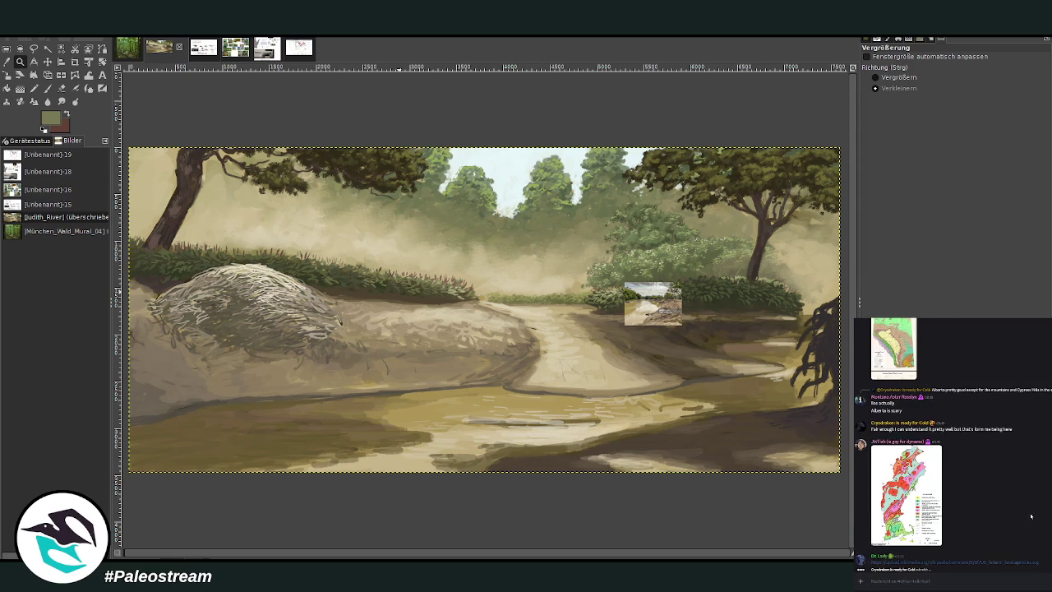
{"action": "scroll", "coordinate": [1016, 486], "scroll_direction": "up", "scroll_amount": 3}
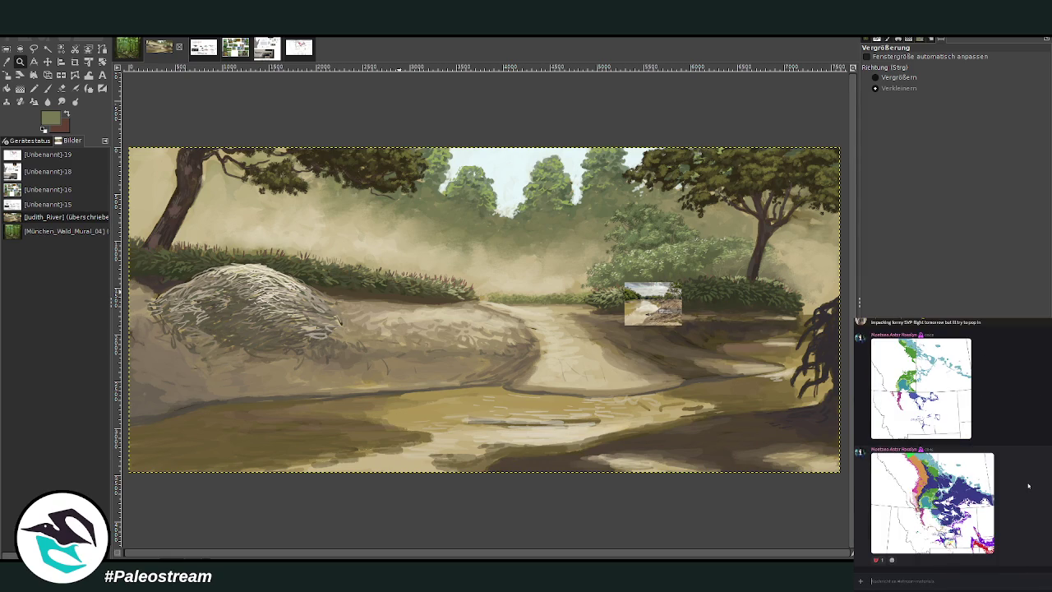
{"action": "left_click", "coordinate": [941, 580]}
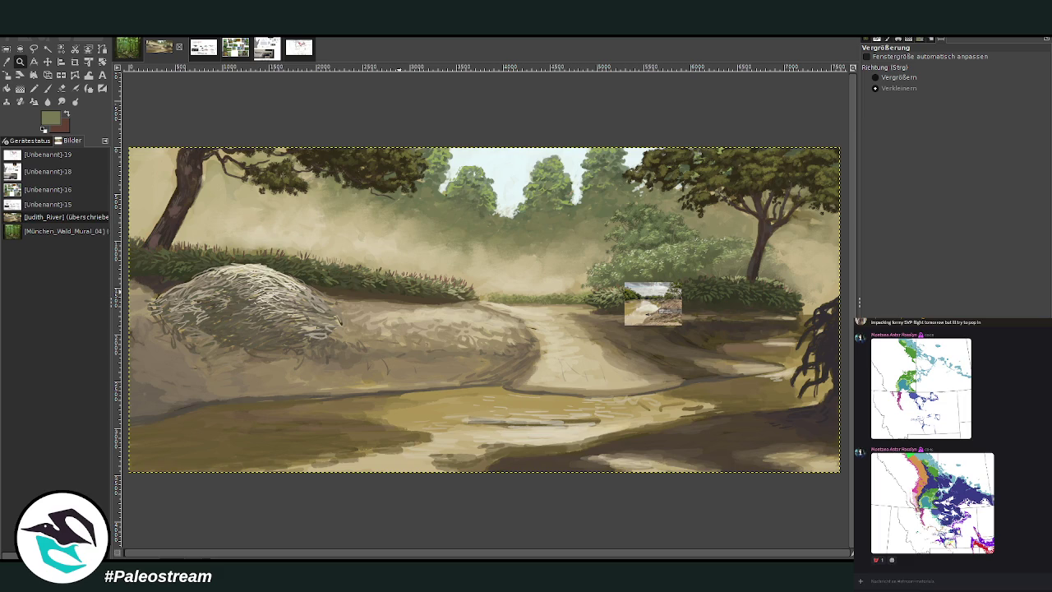